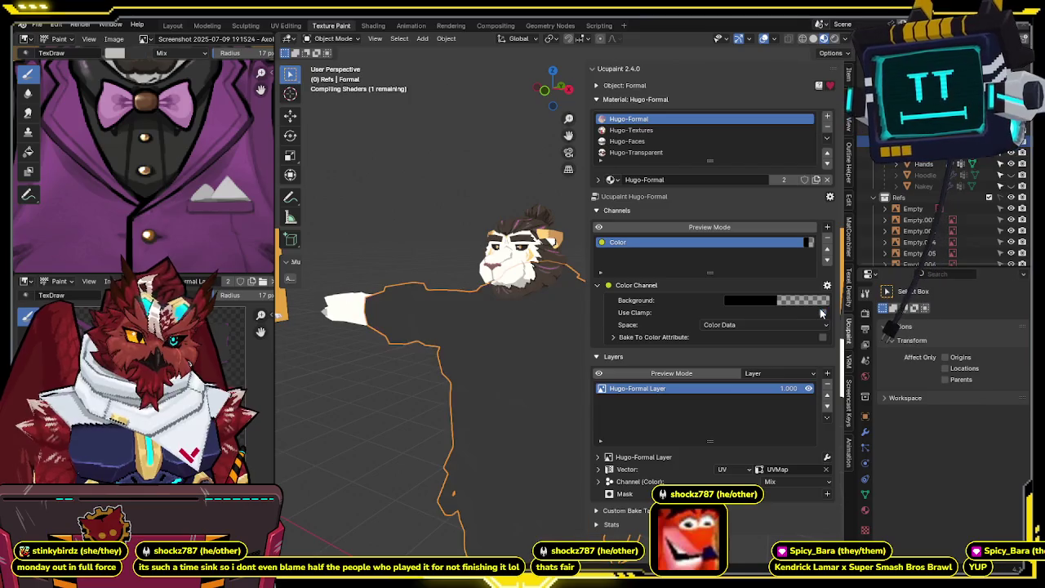
Step: Try the colour channel as Non-Color Data, revert to Color Data, and glance at Hugo-Textures
click(740, 324)
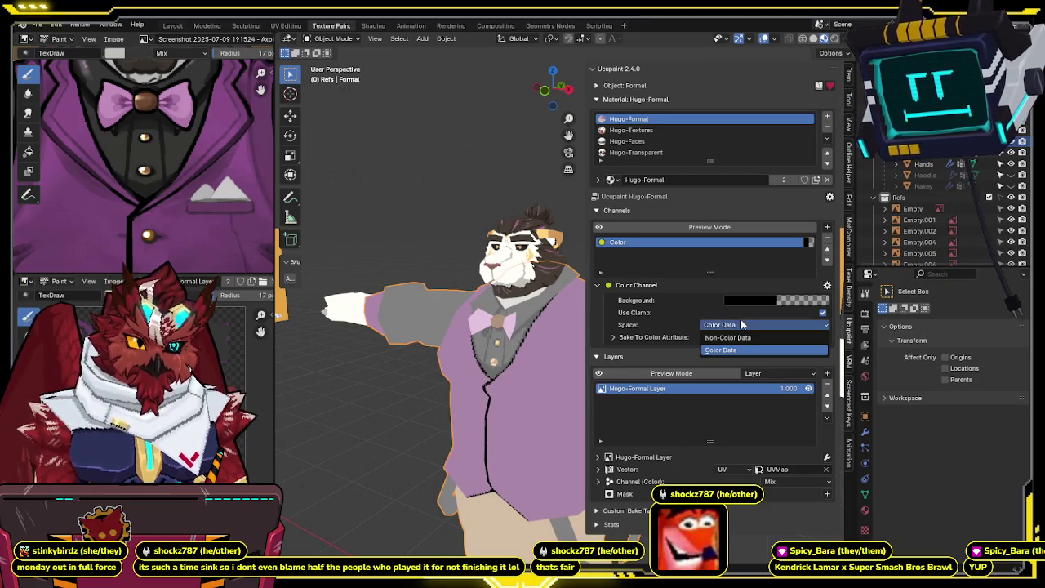
click(736, 335)
click(736, 328)
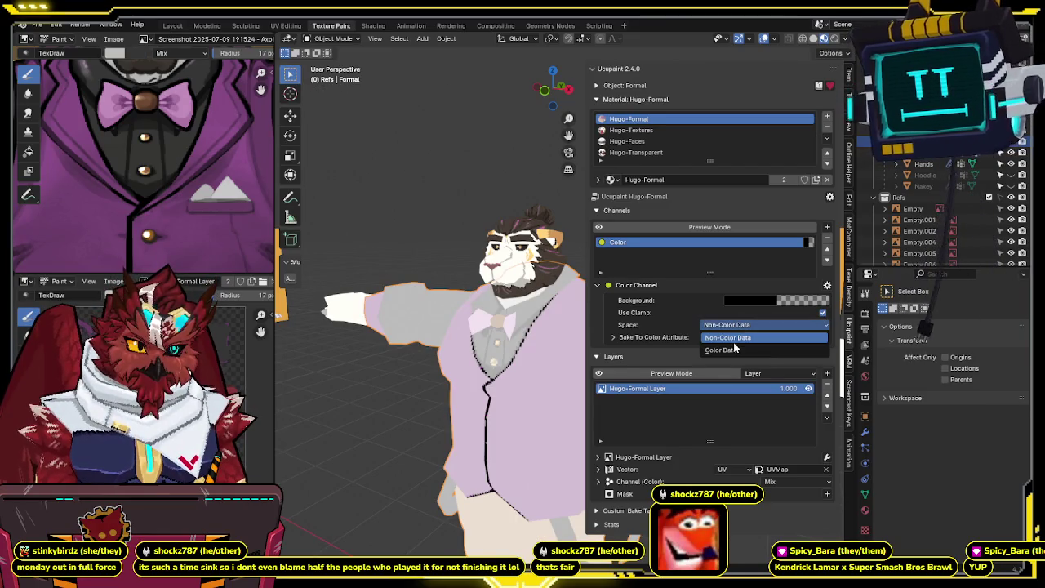
click(733, 349)
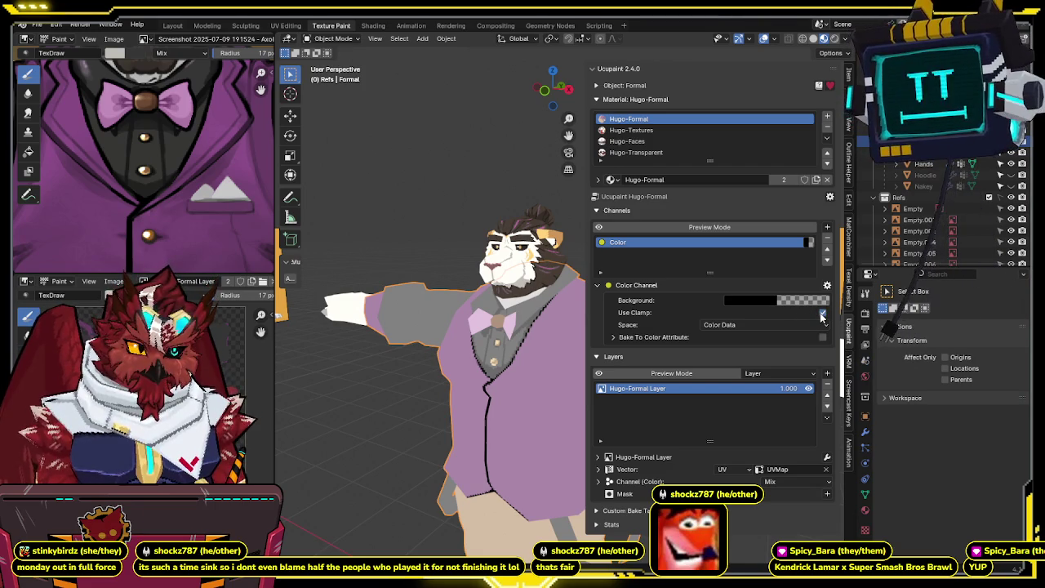
click(827, 285)
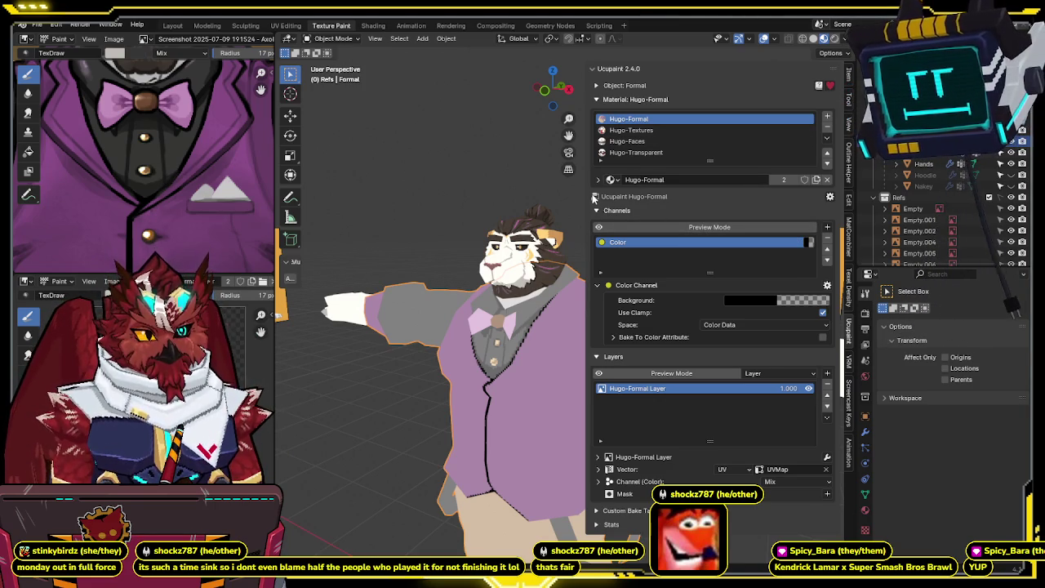
click(630, 130)
click(627, 118)
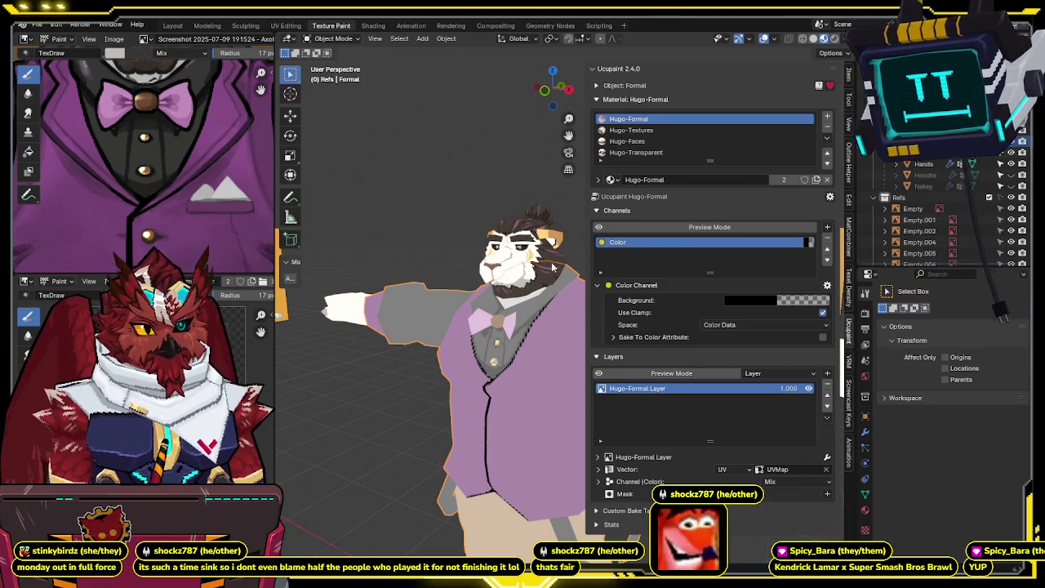
Step: Delete the Hugo-Faces and Hugo-Transparent slots, then reselect the Hugo-Formal slot
click(866, 510)
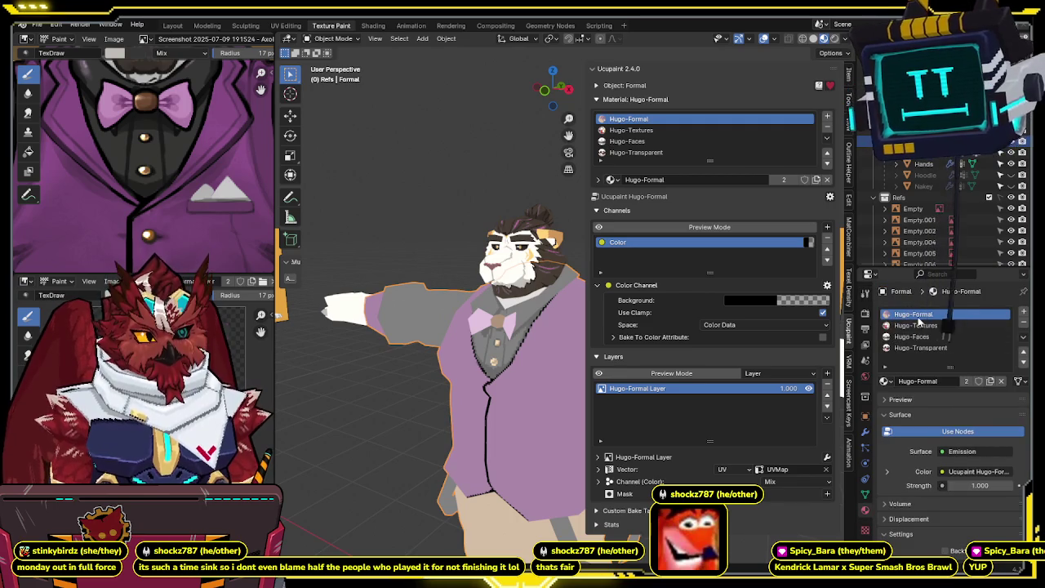
click(916, 325)
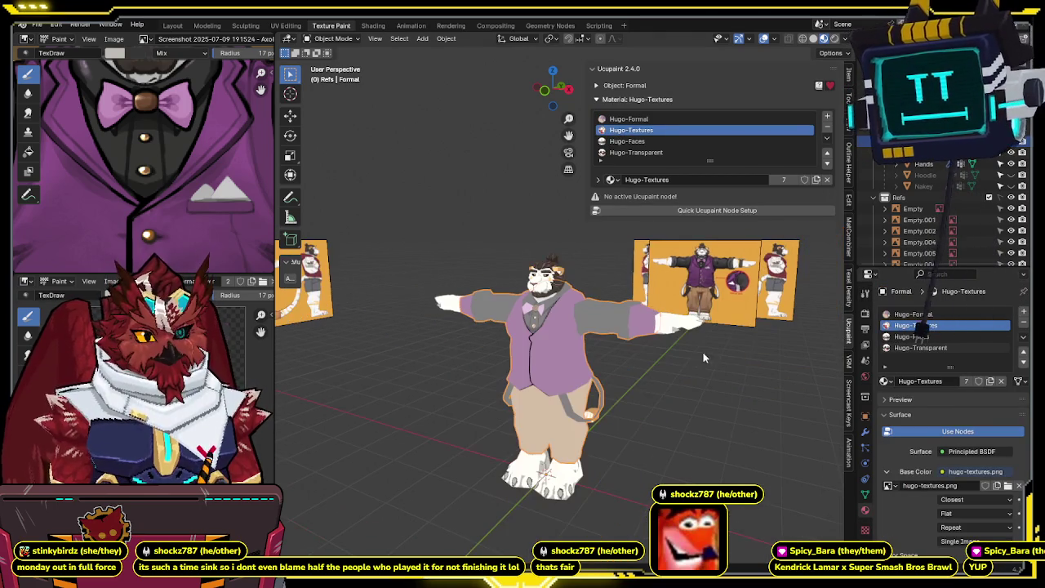
click(919, 337)
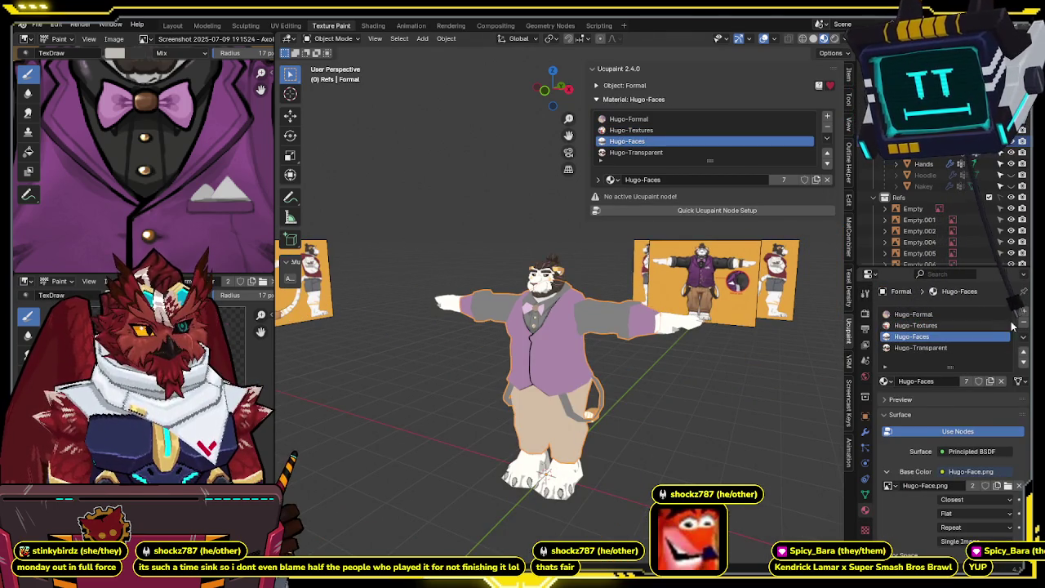
click(1023, 324)
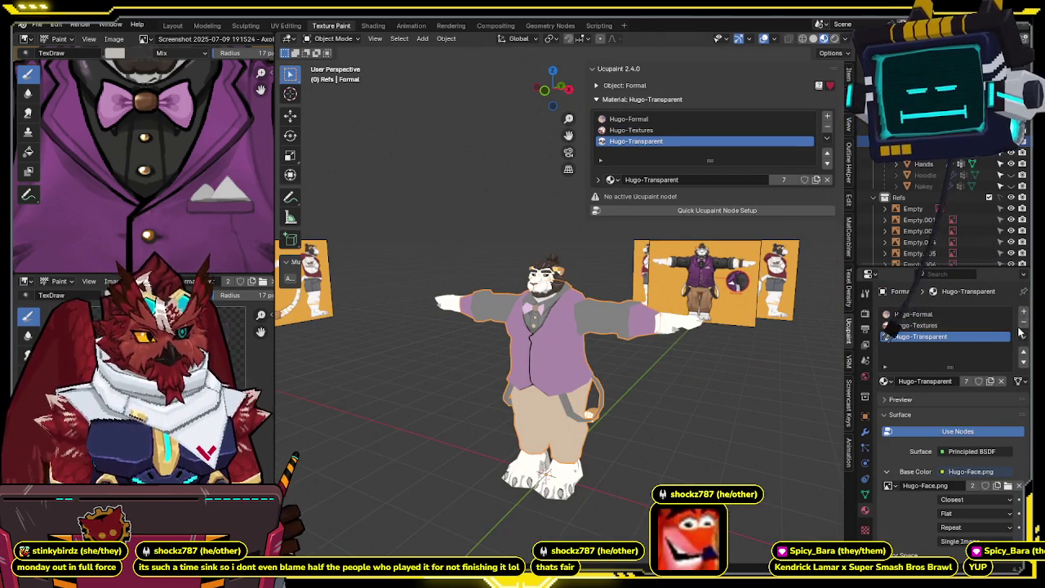
click(1023, 324)
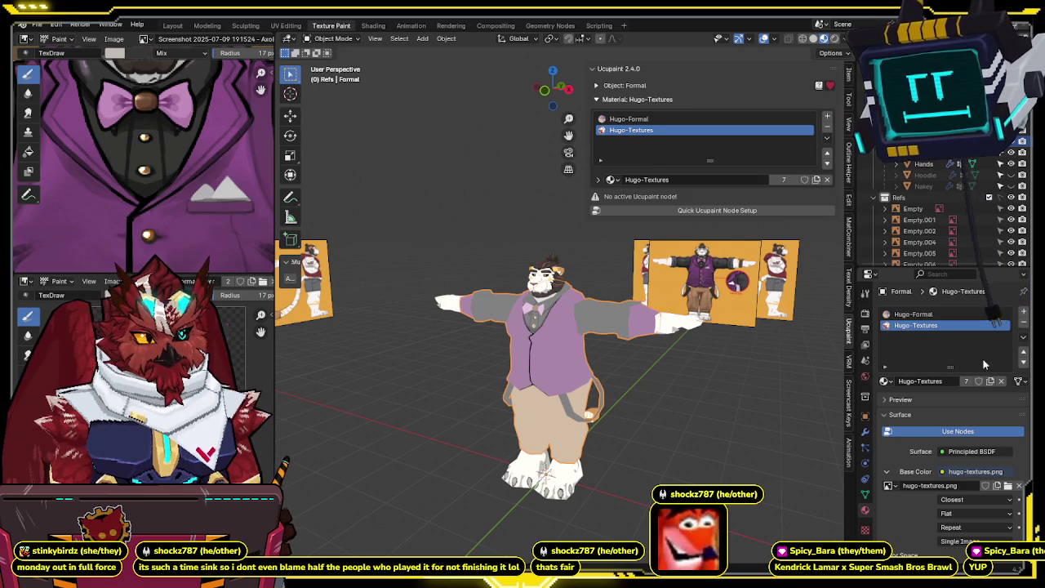
scroll(598, 351, up, 3)
click(654, 119)
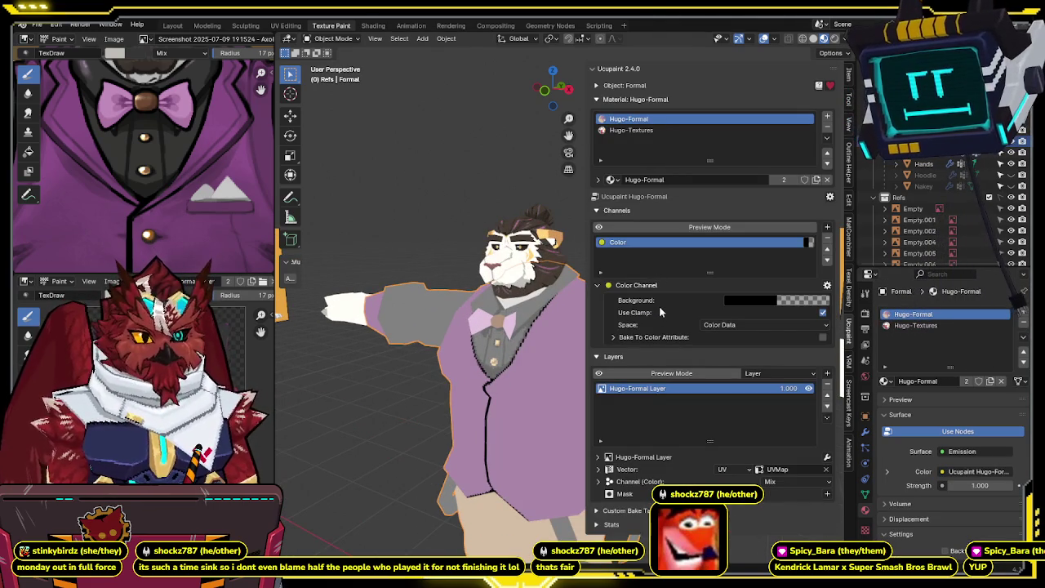
click(729, 325)
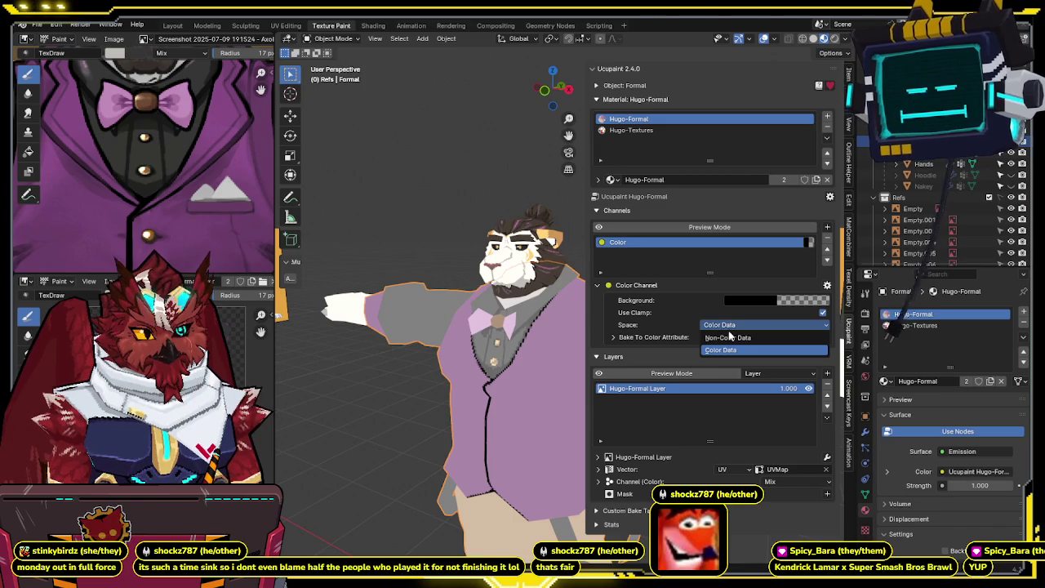
click(728, 337)
click(728, 324)
click(727, 350)
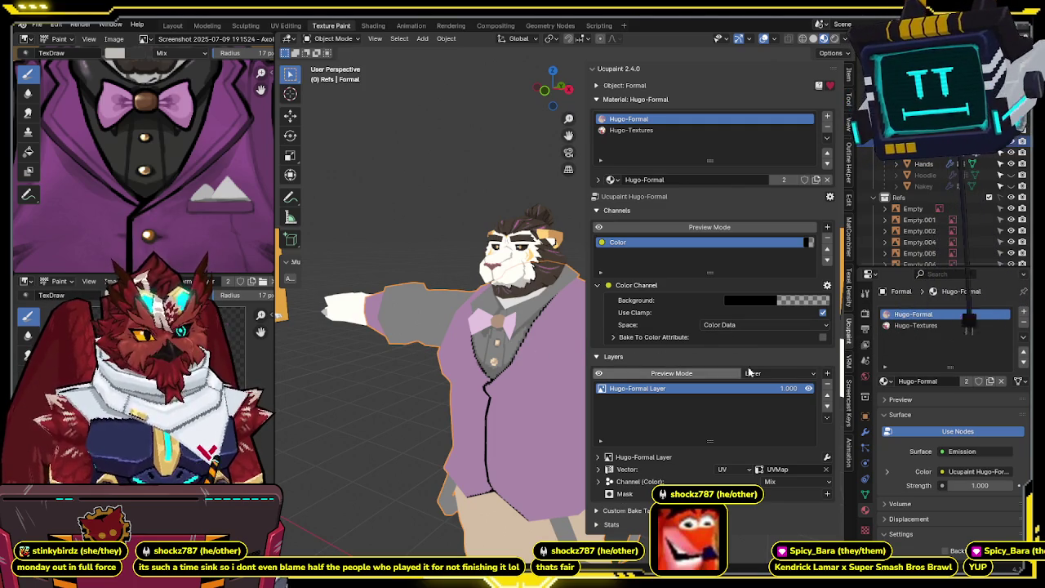
click(809, 389)
click(808, 388)
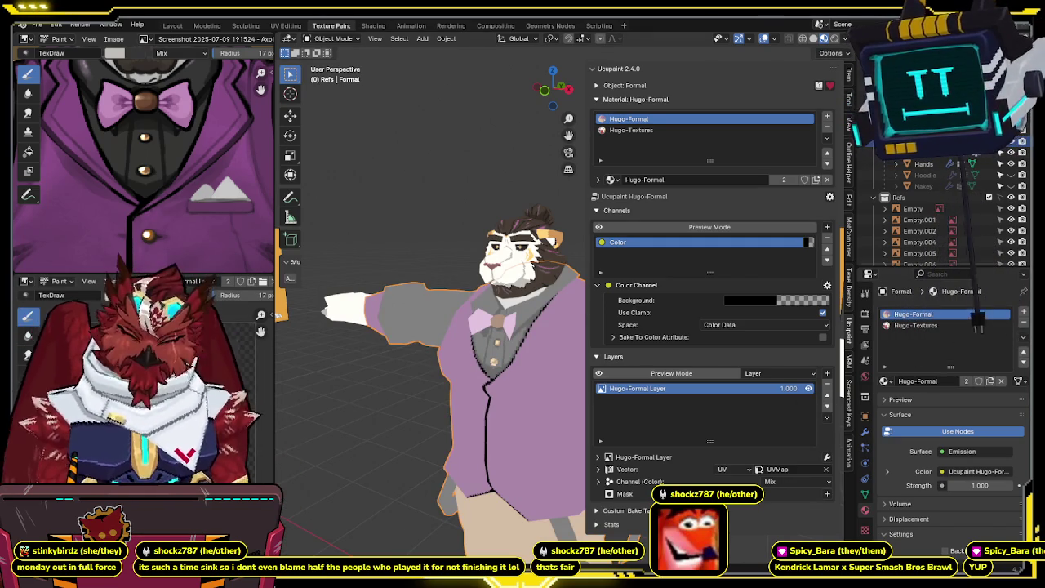
middle_drag(544, 352, 558, 349)
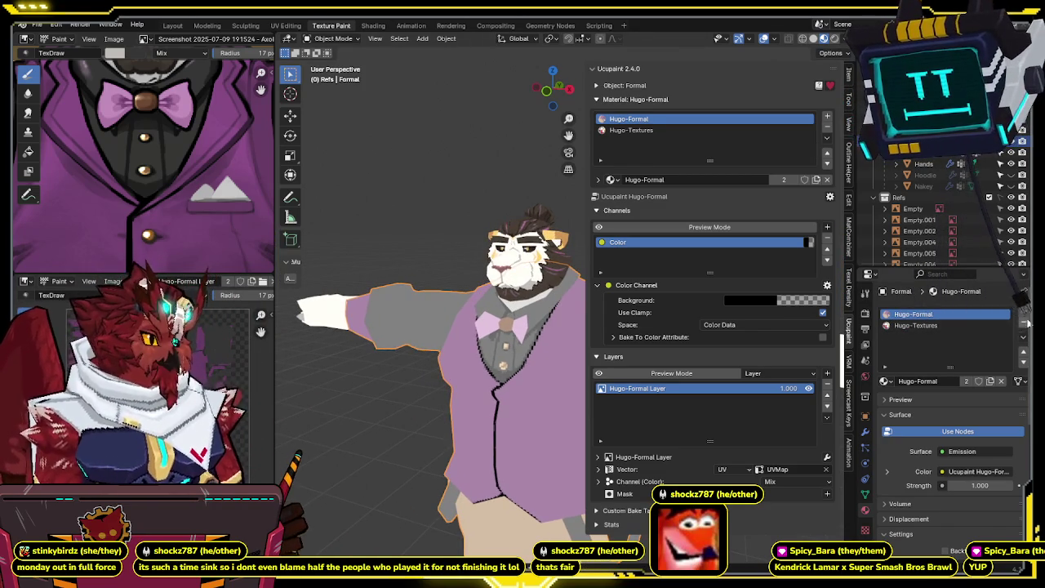
click(886, 382)
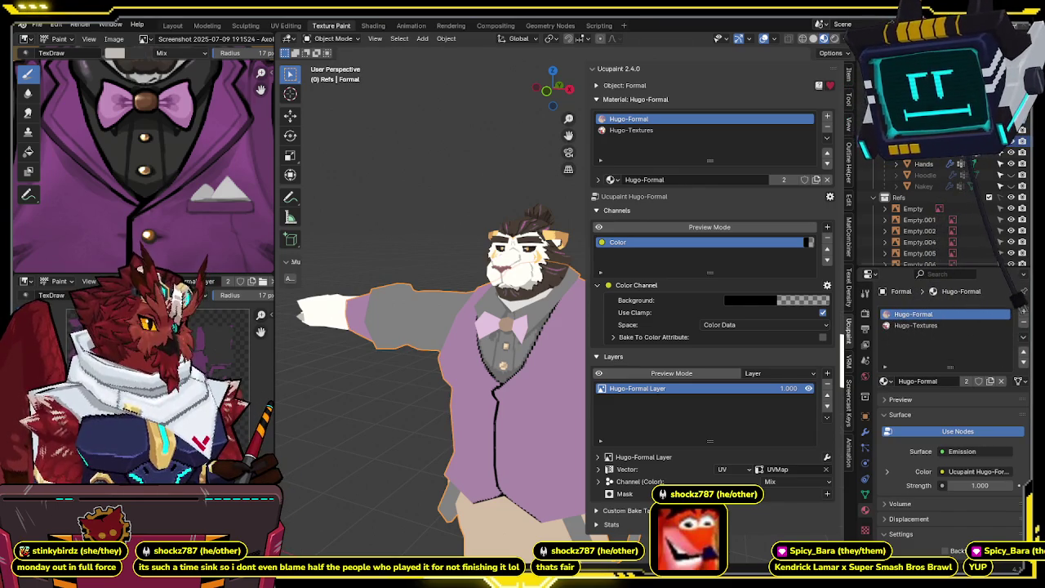
click(886, 140)
Step: Delete the old Hugo-Formal material from the Outliner's Blender File view
click(907, 208)
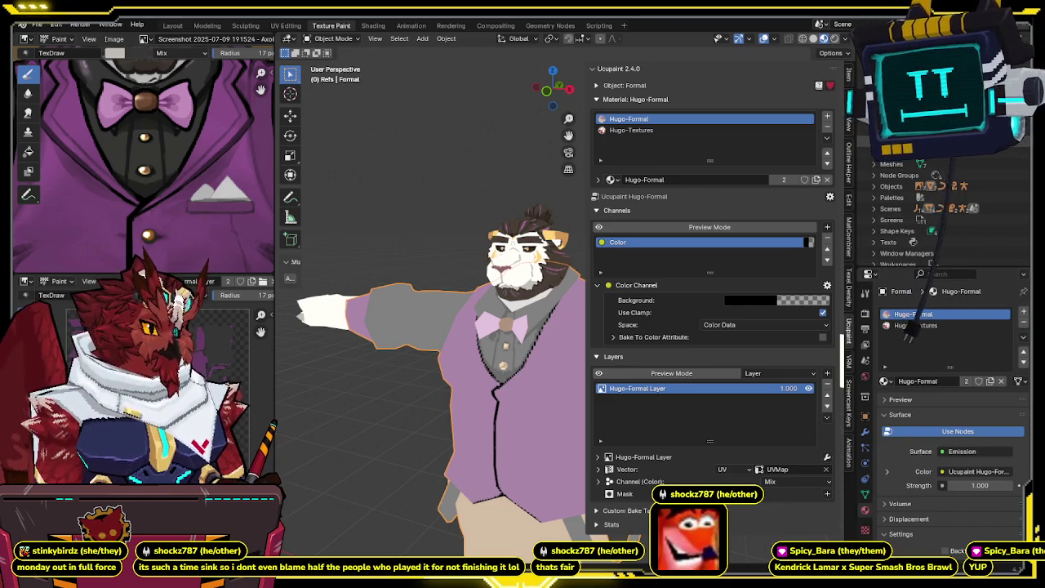
scroll(939, 213, down, 2)
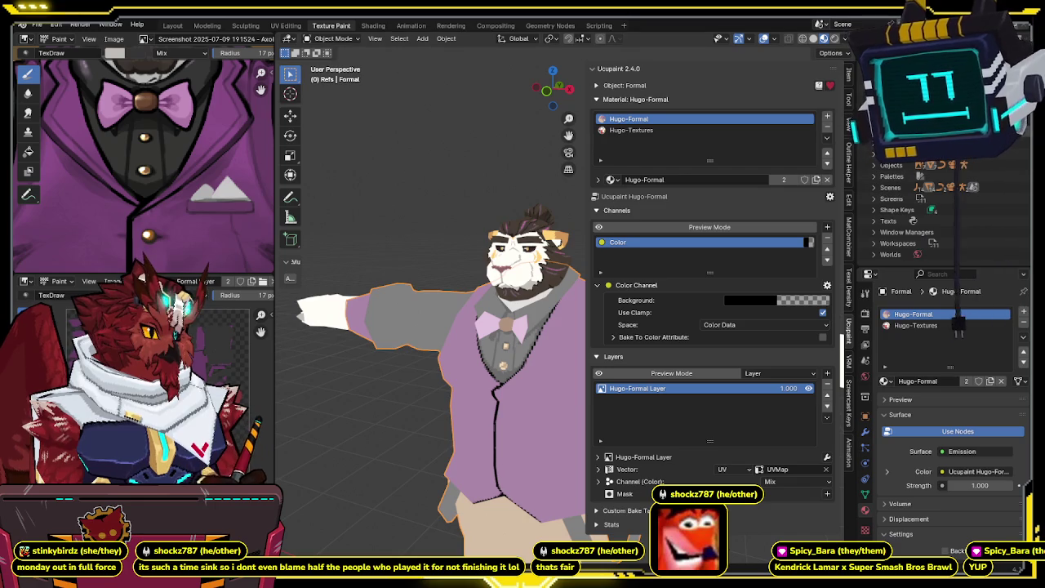
scroll(931, 184, up, 5)
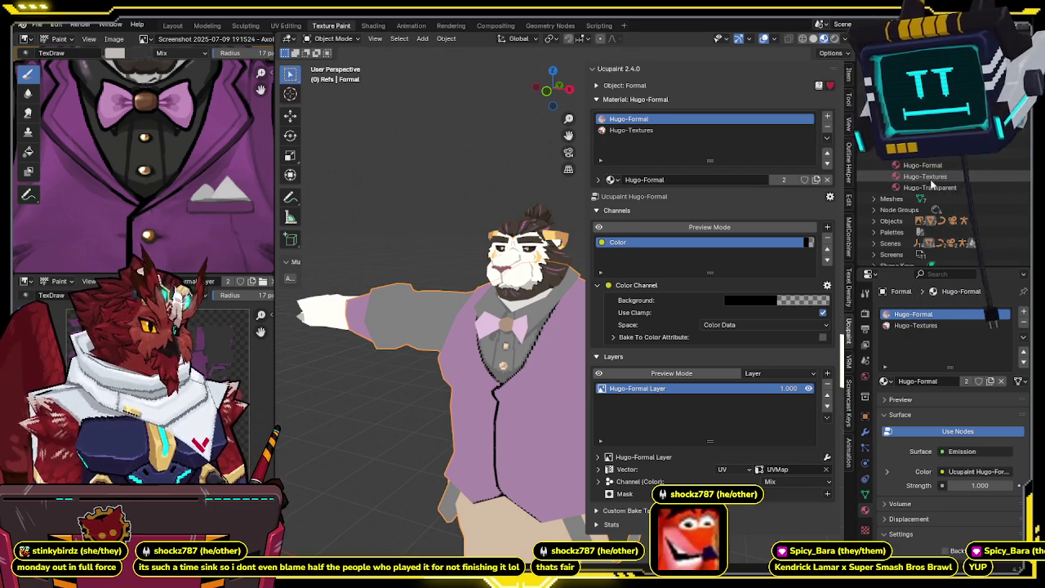
click(929, 166)
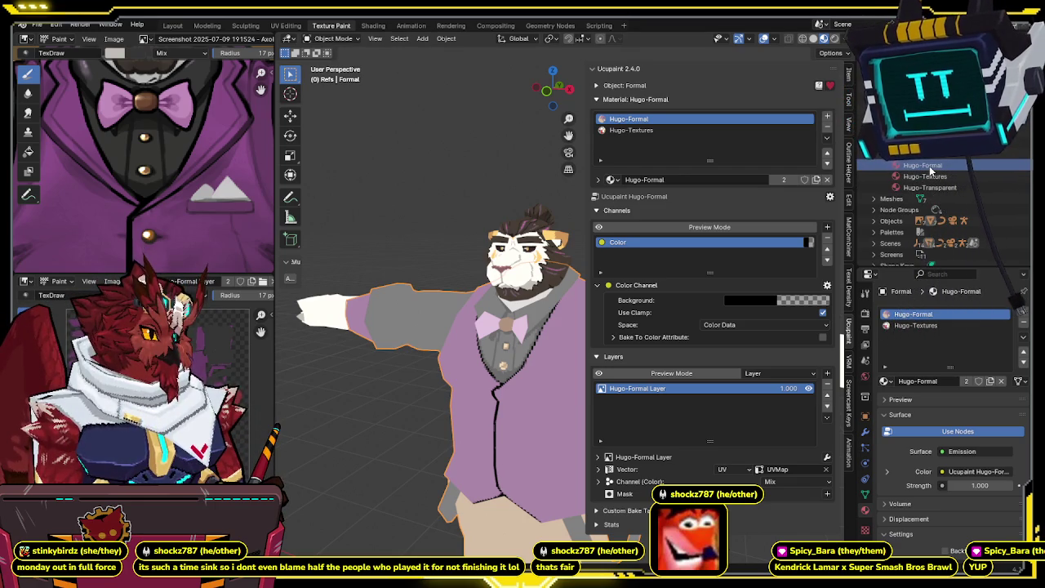
right_click(929, 166)
click(896, 192)
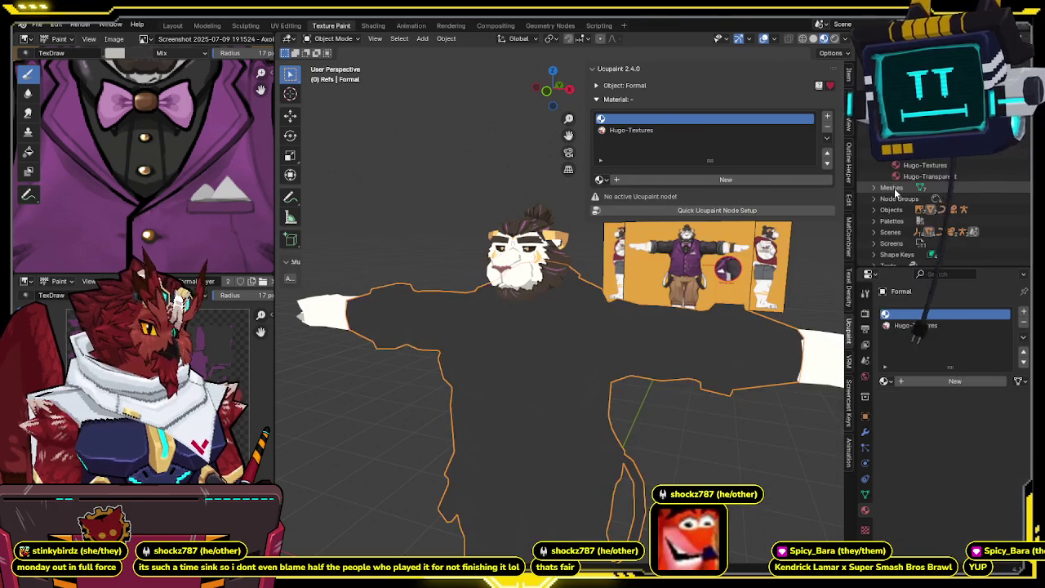
Step: Create a new material in the empty slot and name it Hugo-Formal
scroll(896, 192, down, 2)
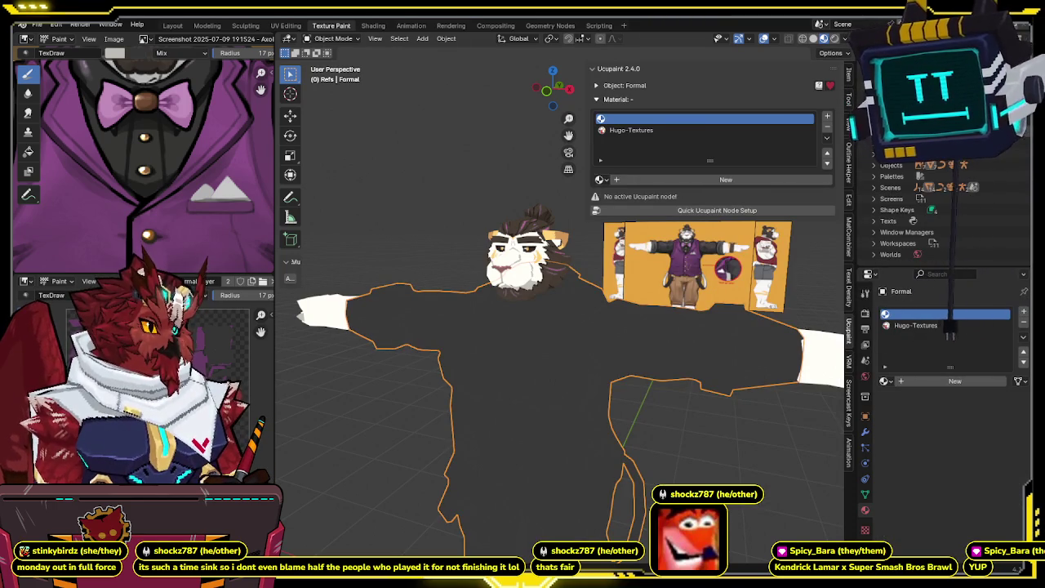
click(916, 380)
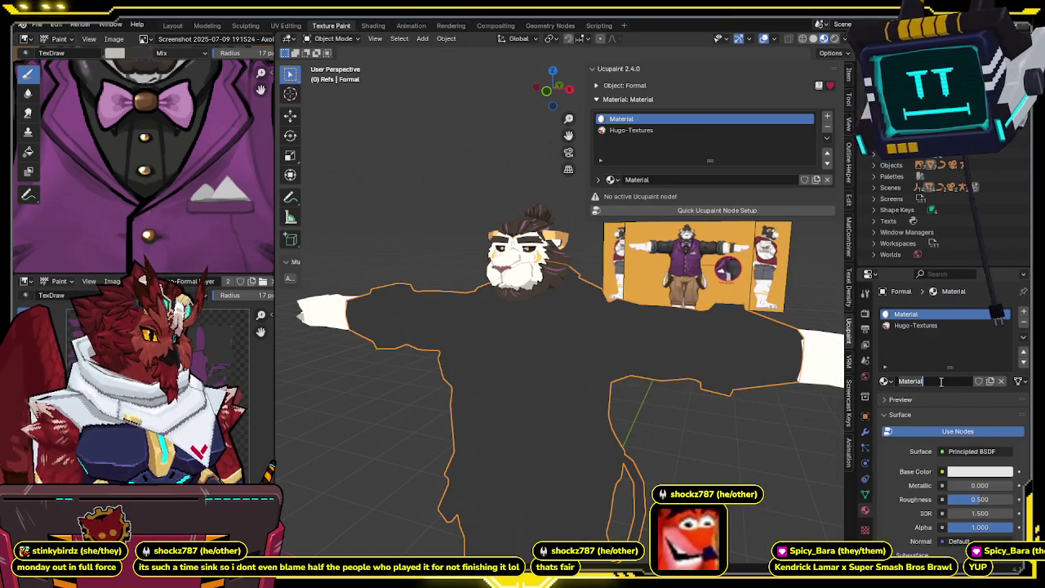
text(Hugh)
key(BackSpace)
text(o-Formal)
key(Return)
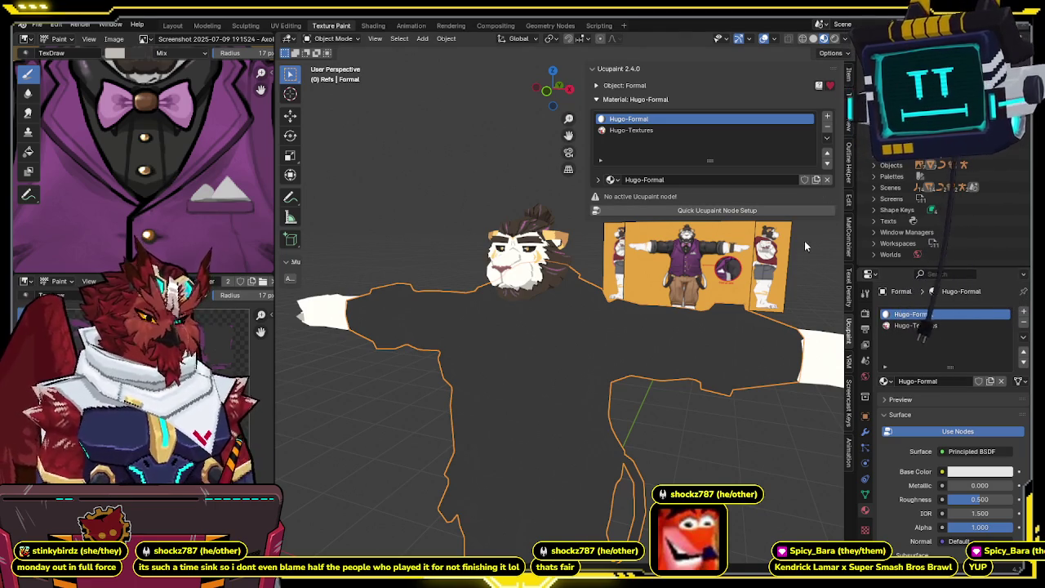
Step: Hide the Ucupaint sidebar and browse the available surface shaders
key(n)
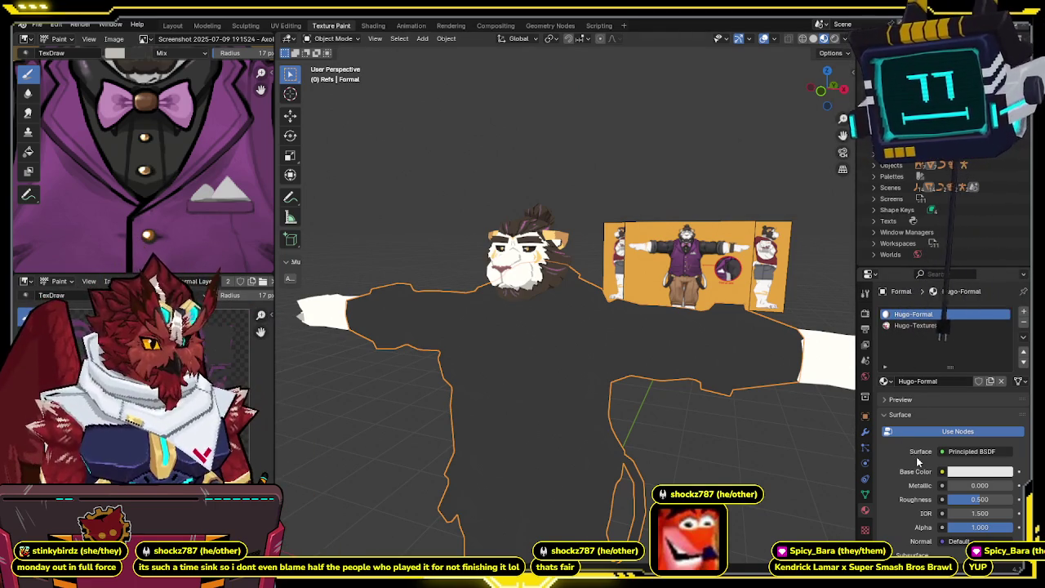
scroll(916, 457, down, 3)
scroll(916, 455, up, 3)
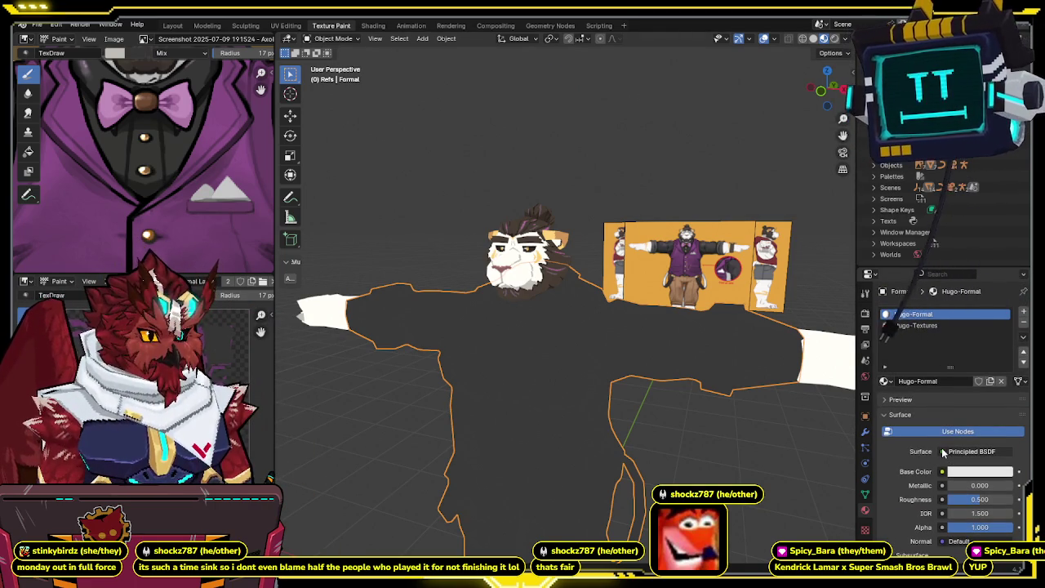
click(943, 452)
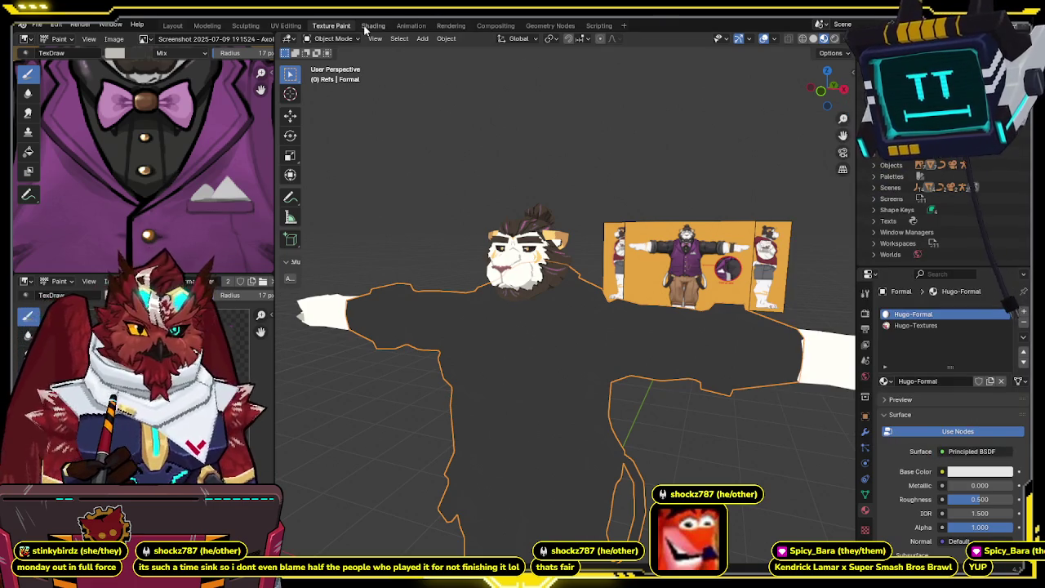
Step: In the Shading workspace, add an Image Texture node loading the Hugo-Formal Layer image
click(373, 26)
middle_drag(629, 281, 629, 287)
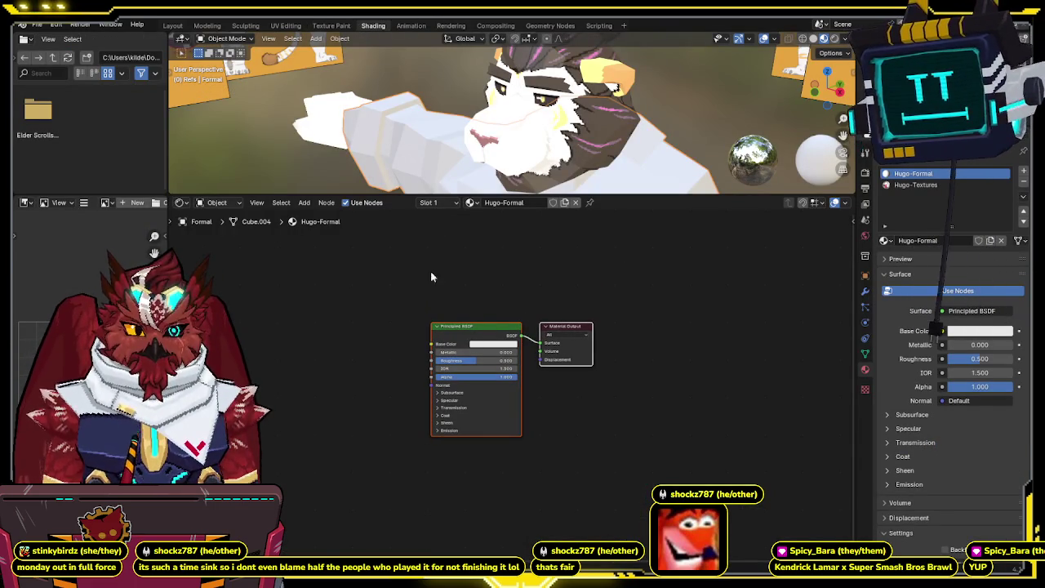
key(shift+a)
click(333, 336)
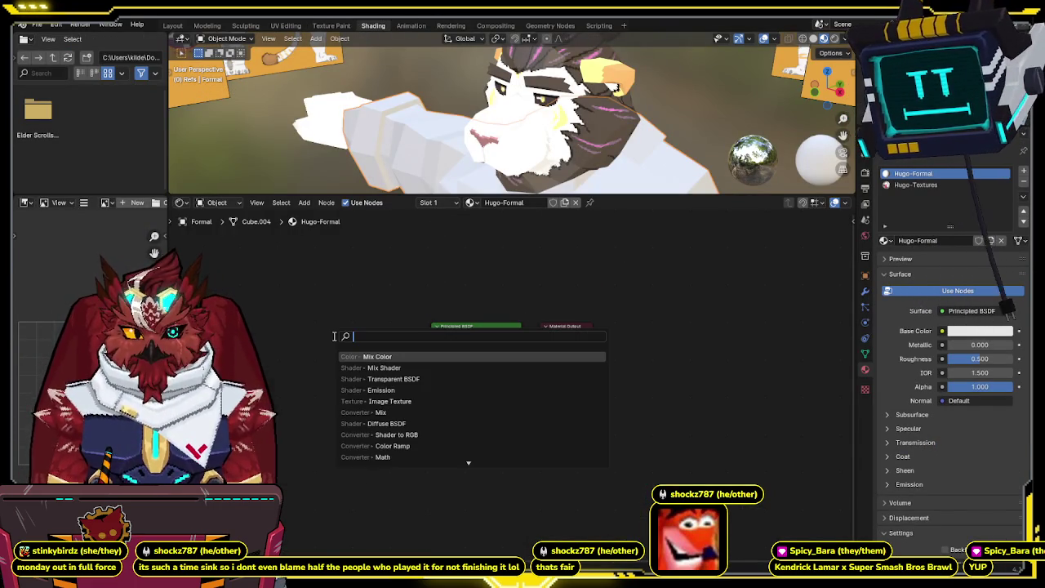
text(image)
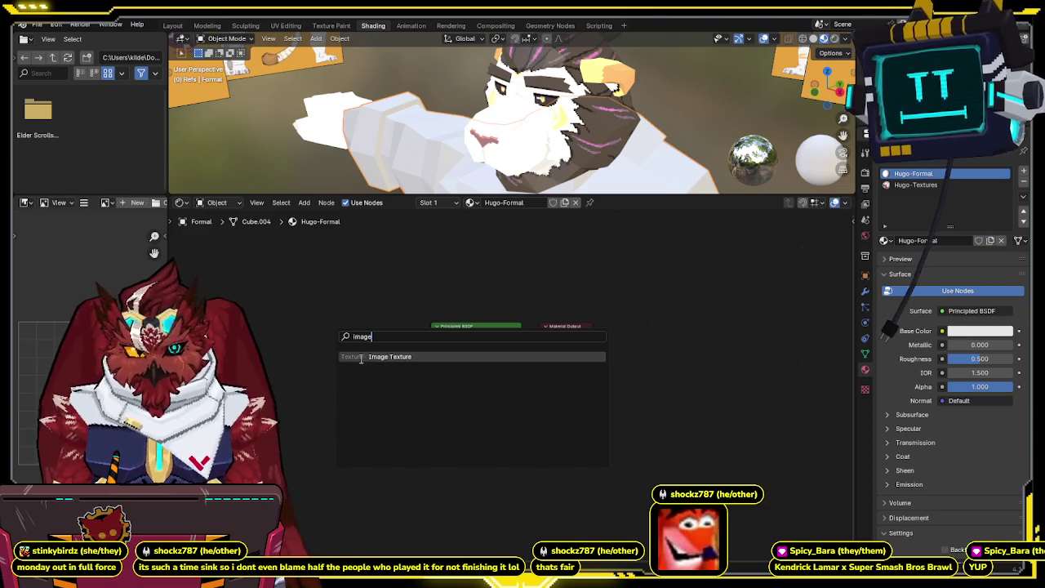
key(Return)
click(272, 324)
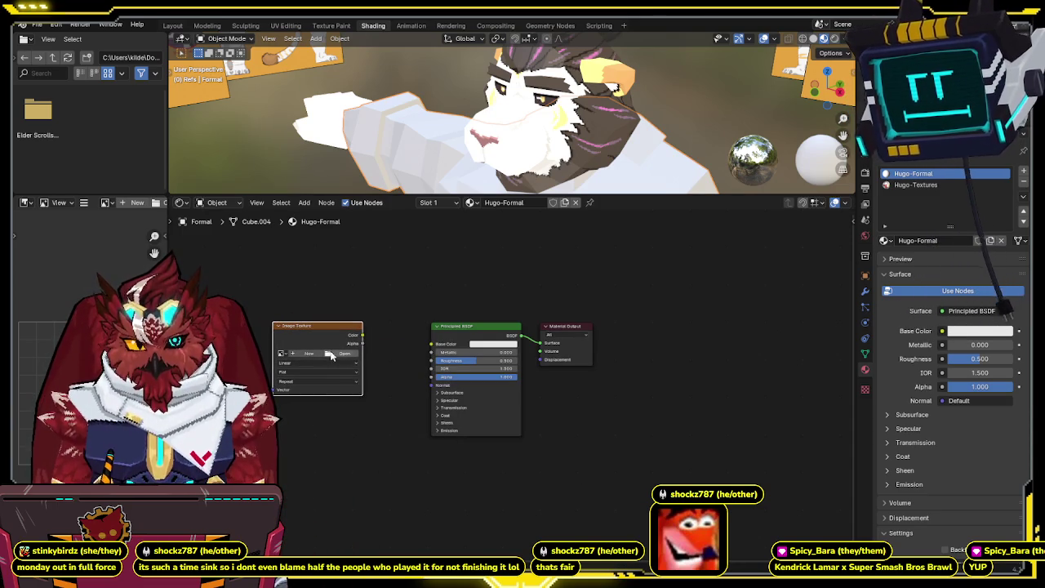
click(283, 355)
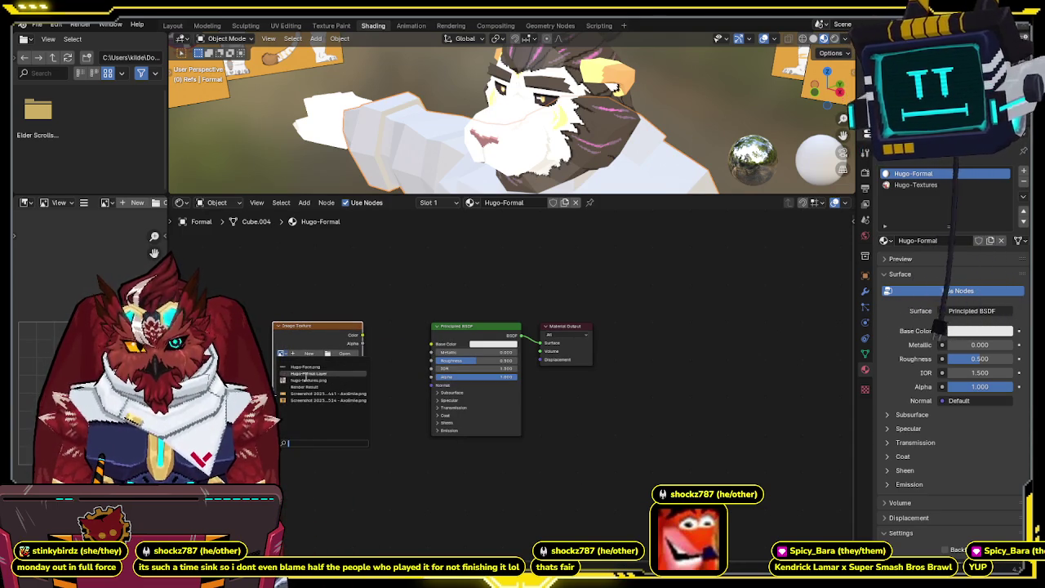
click(304, 374)
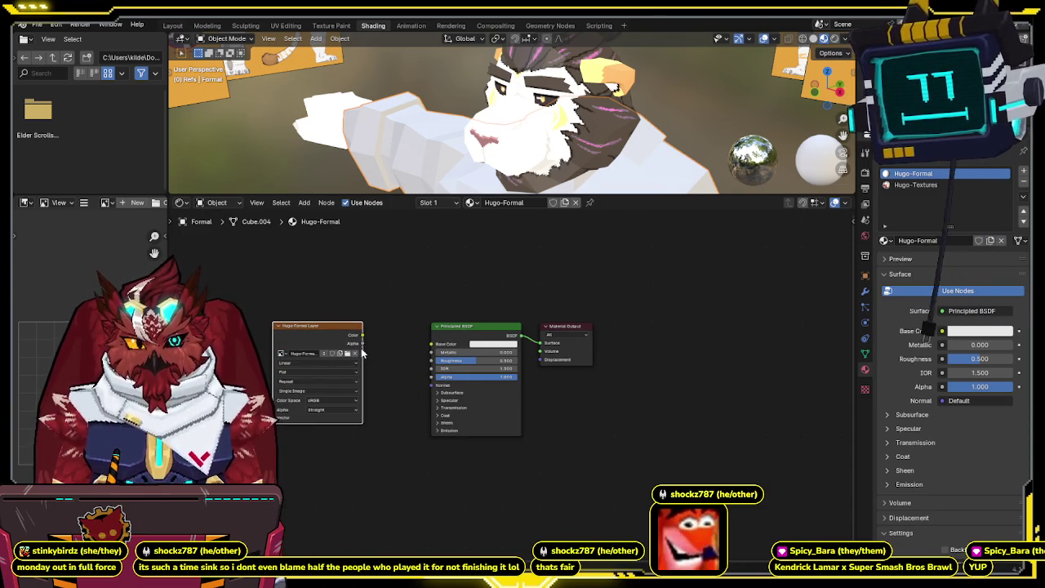
Step: Link the image Color to Base Color and Emission, previewing with scene world lighting
drag(362, 334, 432, 344)
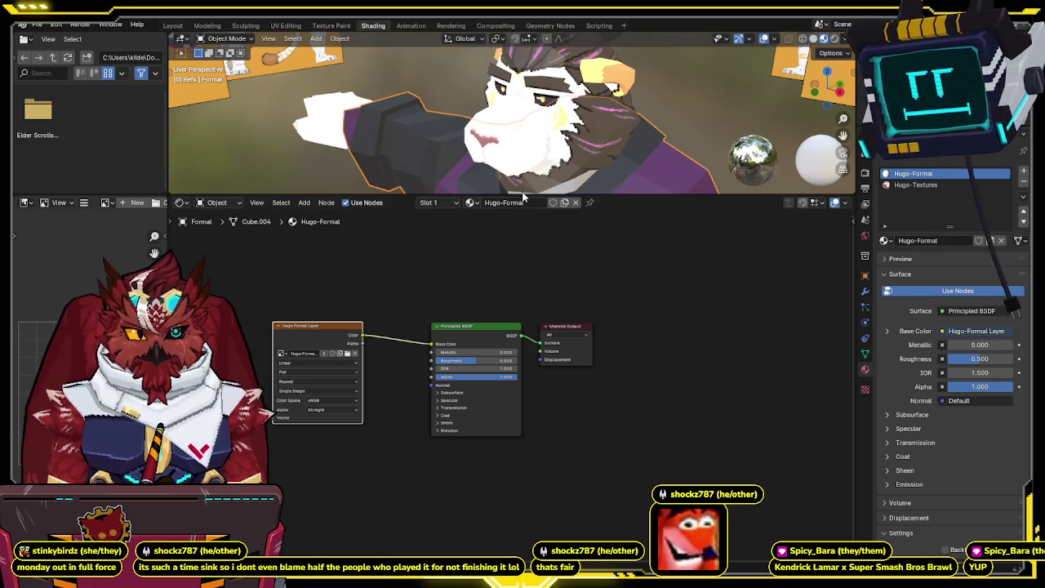
click(851, 38)
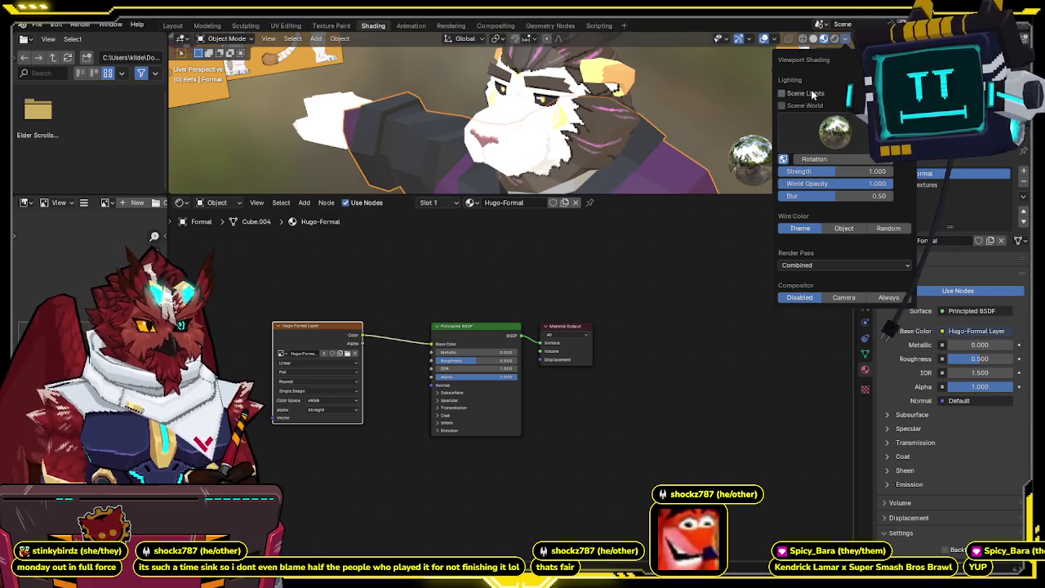
click(804, 106)
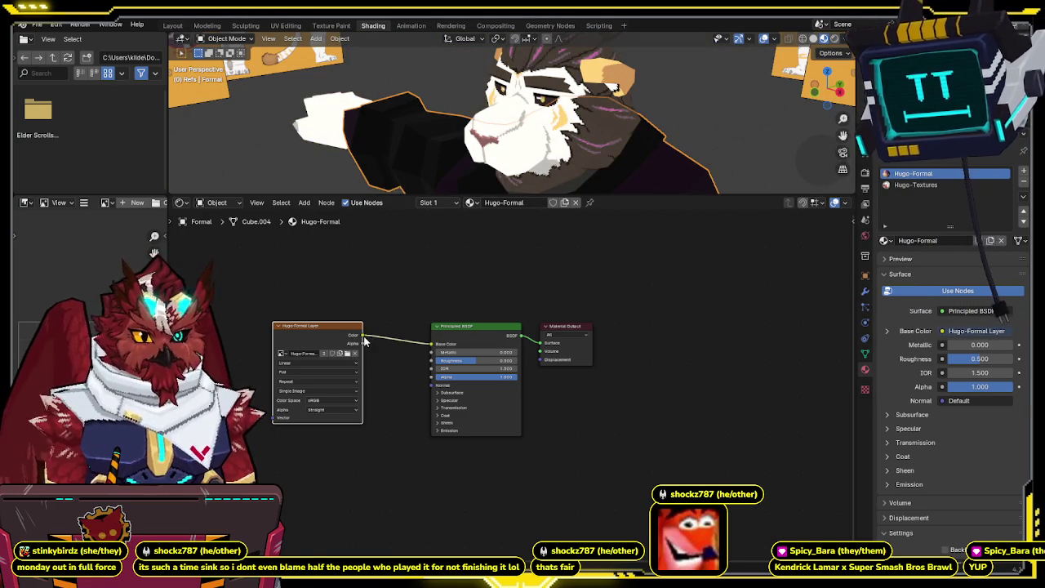
click(439, 430)
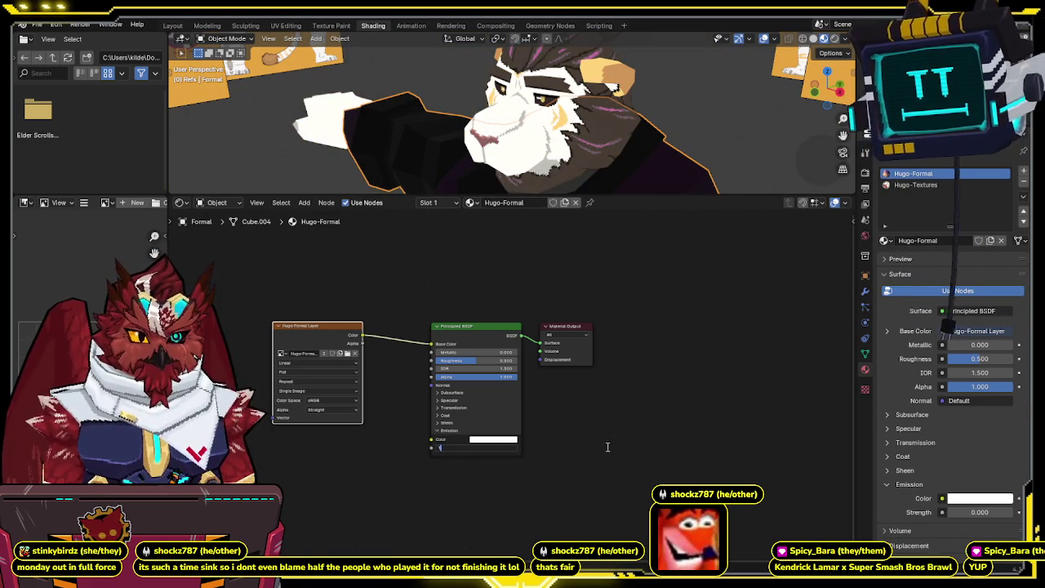
mouse_move(431, 440)
mouse_down()
mouse_move(354, 335)
mouse_move(433, 377)
mouse_up()
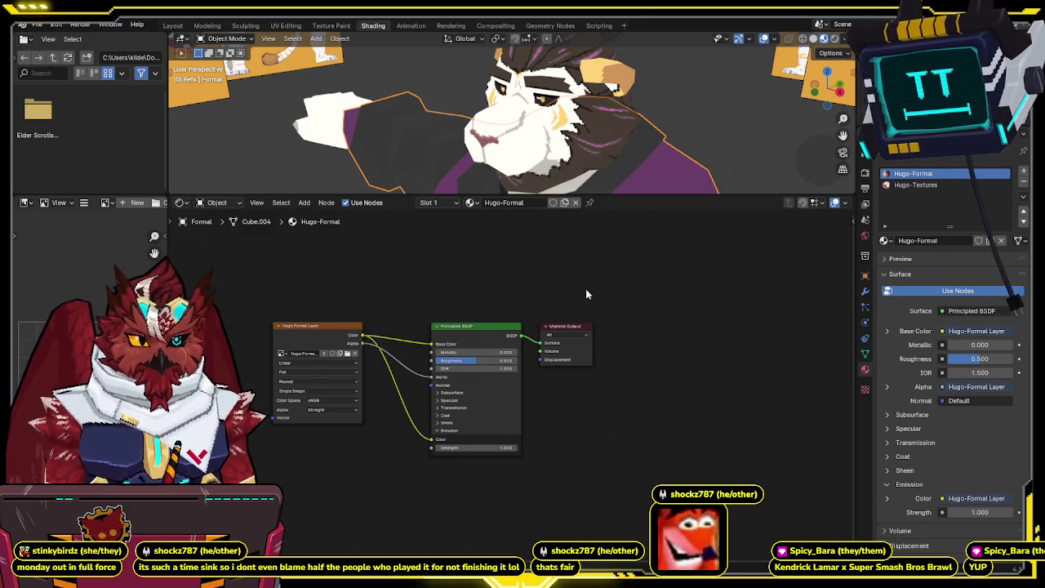
Step: Set the texture interpolation to Closest, Roughness to 1 and specular IOR Level to 0
click(306, 365)
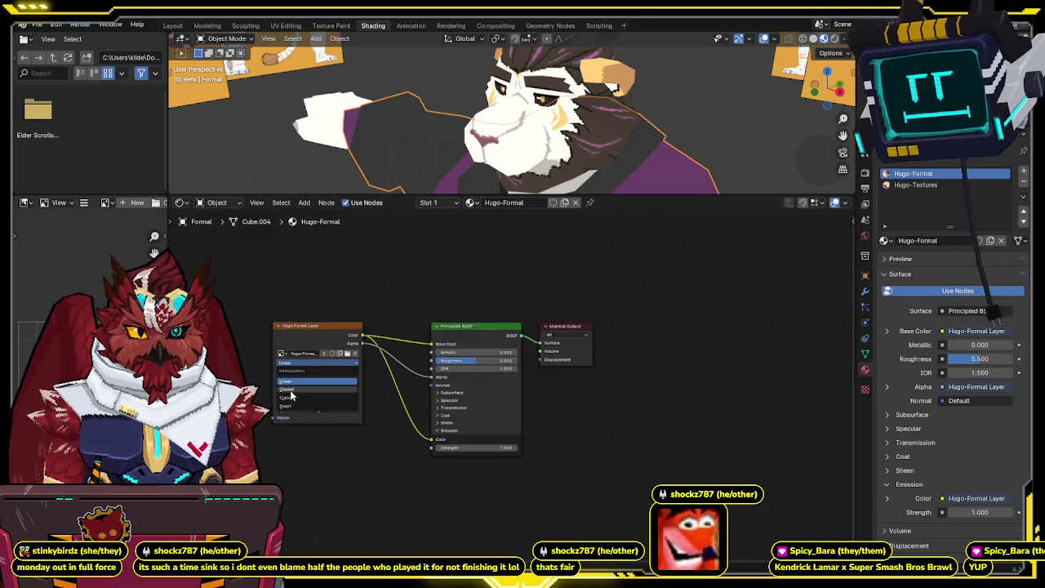
click(287, 388)
mouse_move(502, 360)
mouse_down()
mouse_move(490, 362)
mouse_move(518, 362)
mouse_up()
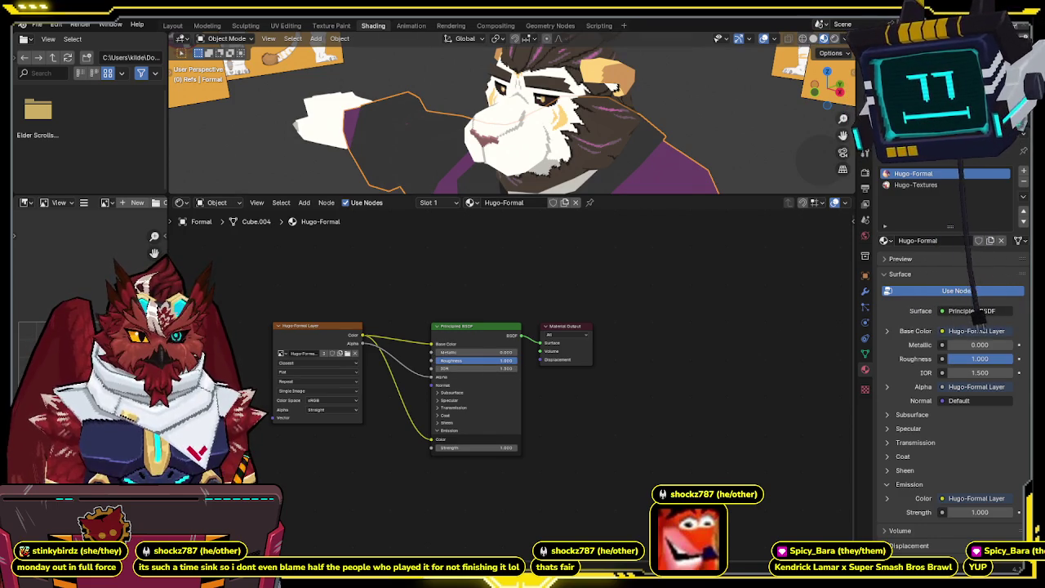
click(438, 400)
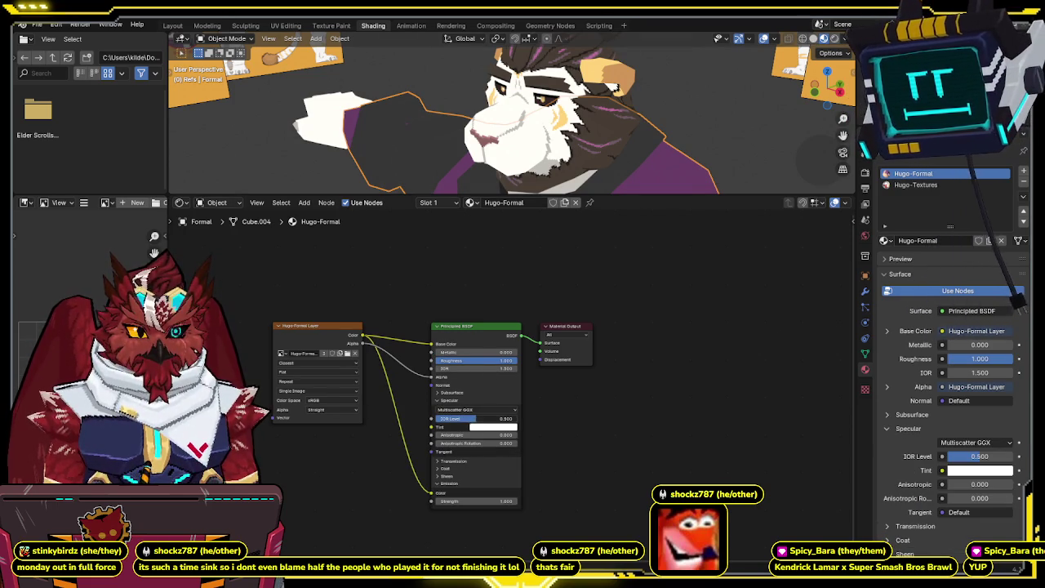
drag(476, 418, 389, 428)
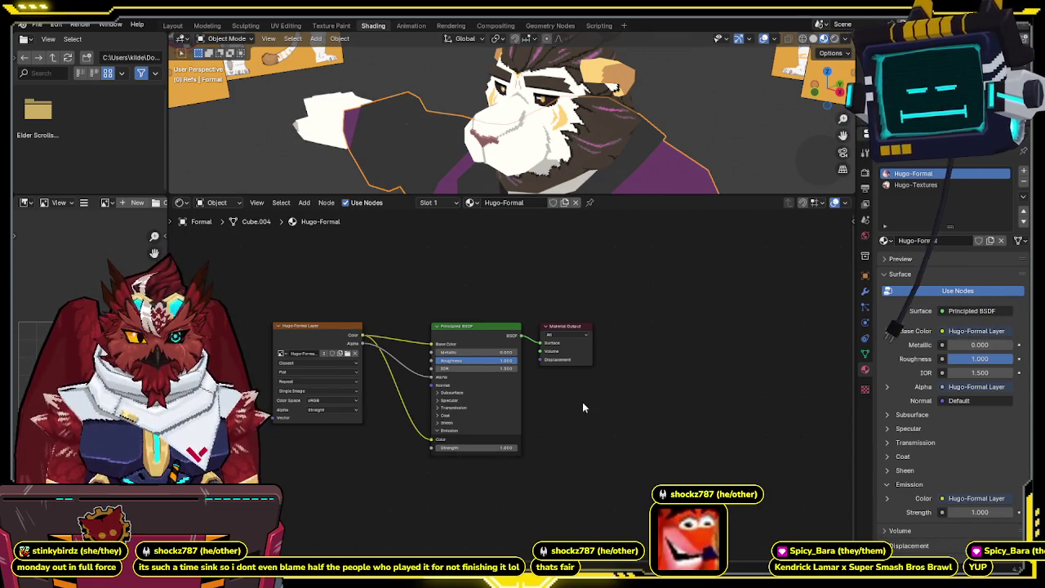
Step: Move to the Texture Paint workspace with the character selected in Object Mode
click(332, 27)
middle_drag(563, 359, 579, 378)
key(ctrl+Tab)
click(579, 378)
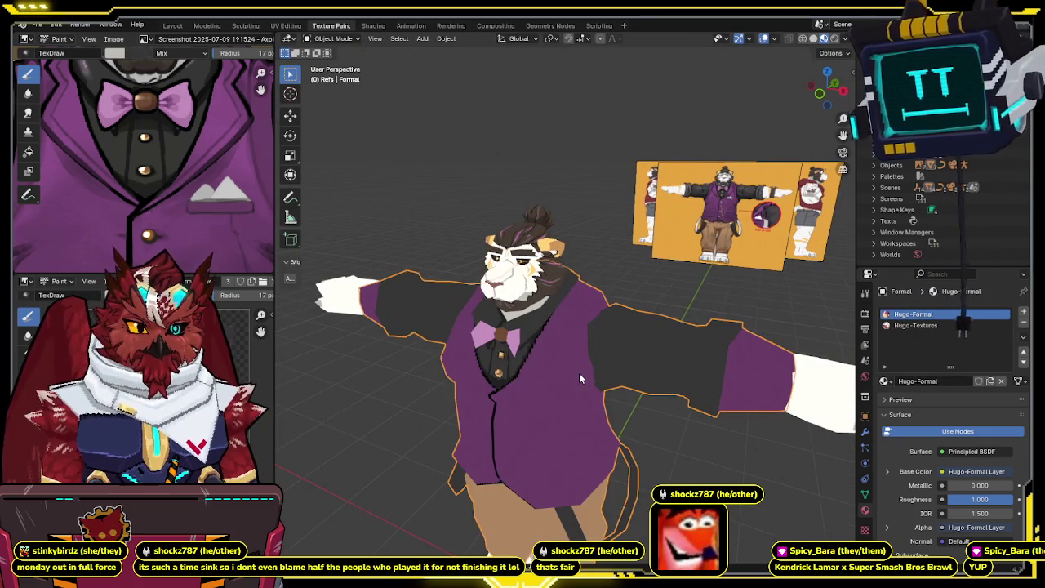
Step: Switch the character to Texture Paint mode through the mode pie menu and orbit around it
key(ctrl+Tab)
click(637, 334)
mouse_move(637, 334)
middle_down()
mouse_move(614, 271)
mouse_move(601, 338)
mouse_move(602, 308)
middle_up()
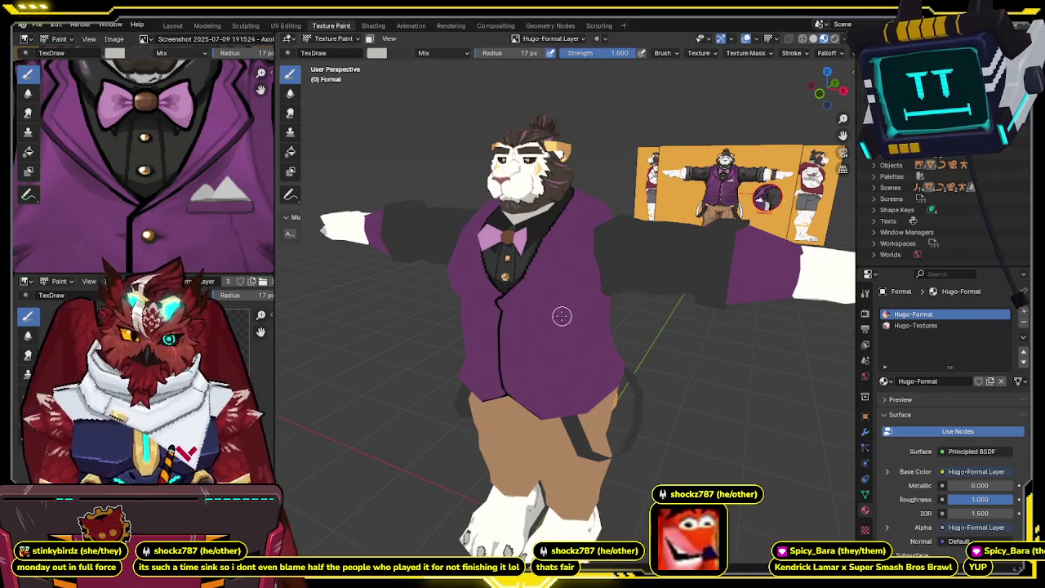
mouse_move(338, 280)
middle_down()
mouse_move(408, 252)
mouse_move(425, 262)
mouse_move(441, 307)
mouse_move(454, 278)
middle_up()
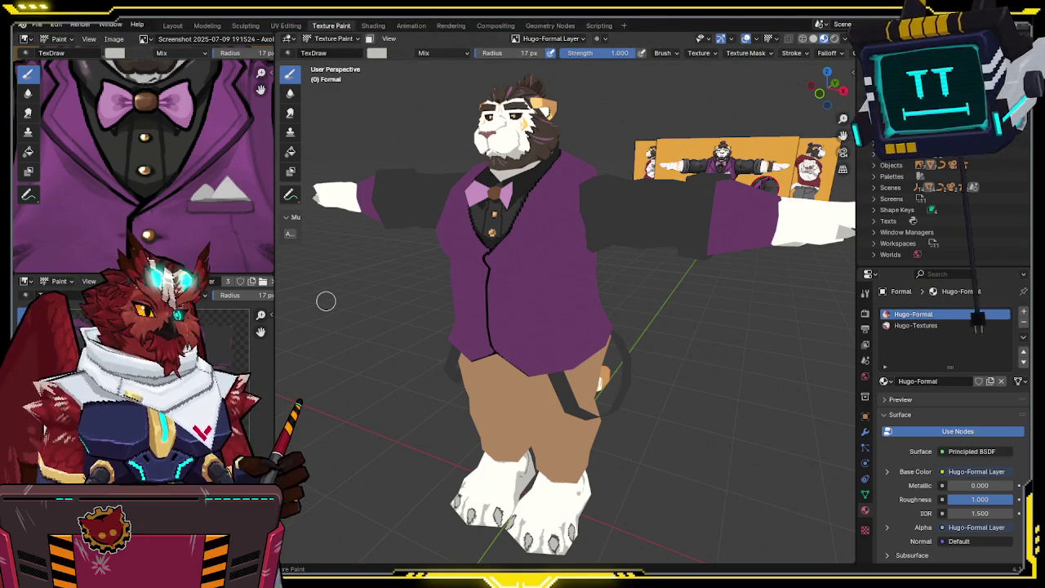
middle_drag(326, 301, 588, 241)
scroll(597, 262, up, 2)
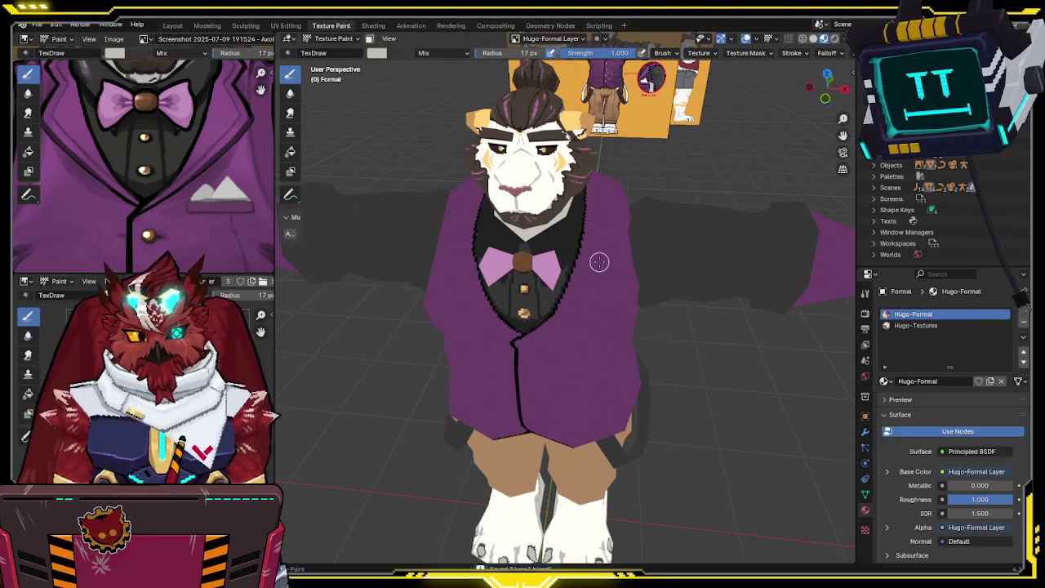
key(n)
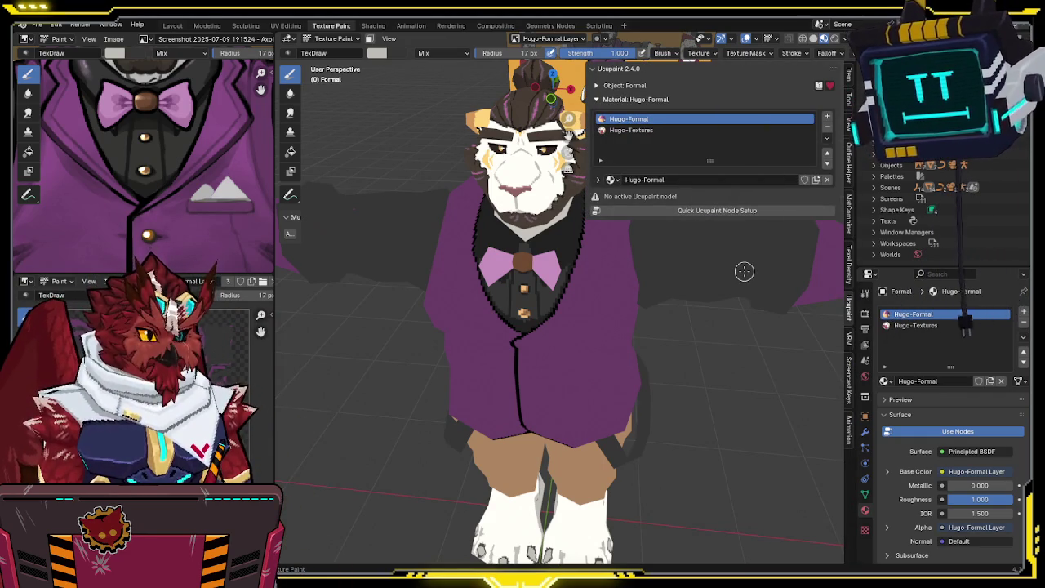
key(n)
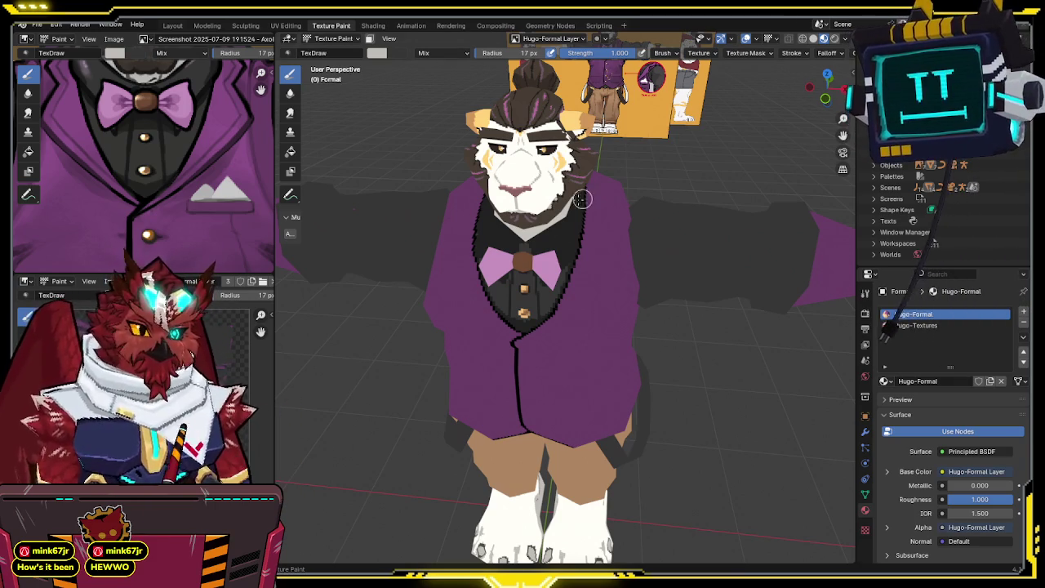
middle_drag(502, 331, 540, 281)
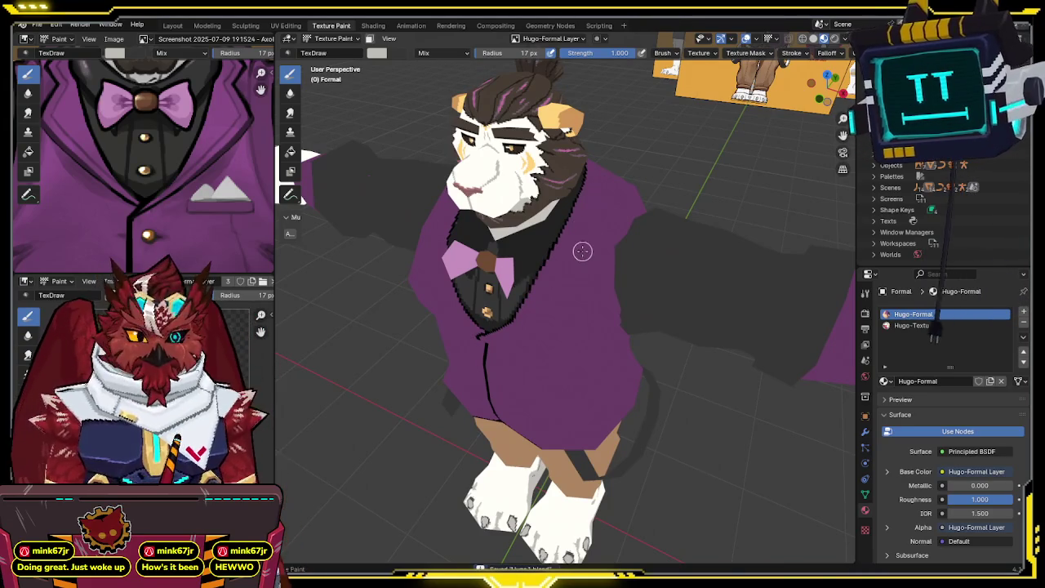
Step: Zoom to a front view of the vest and sample the tan colour to repaint both buttons
key(KP_1)
scroll(617, 197, up, 2)
middle_drag(617, 197, 609, 208)
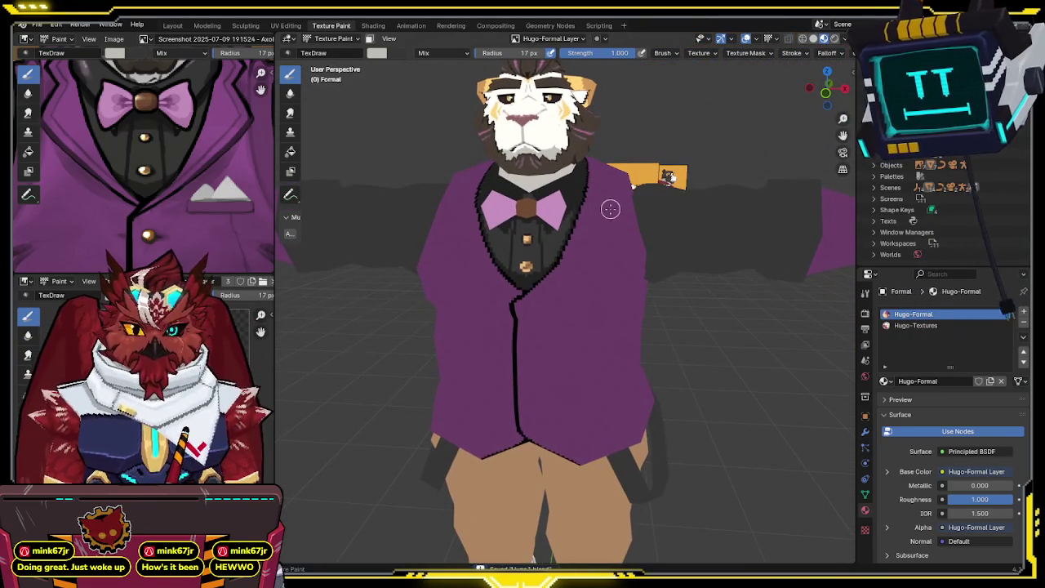
key(KP_1)
scroll(540, 257, up, 6)
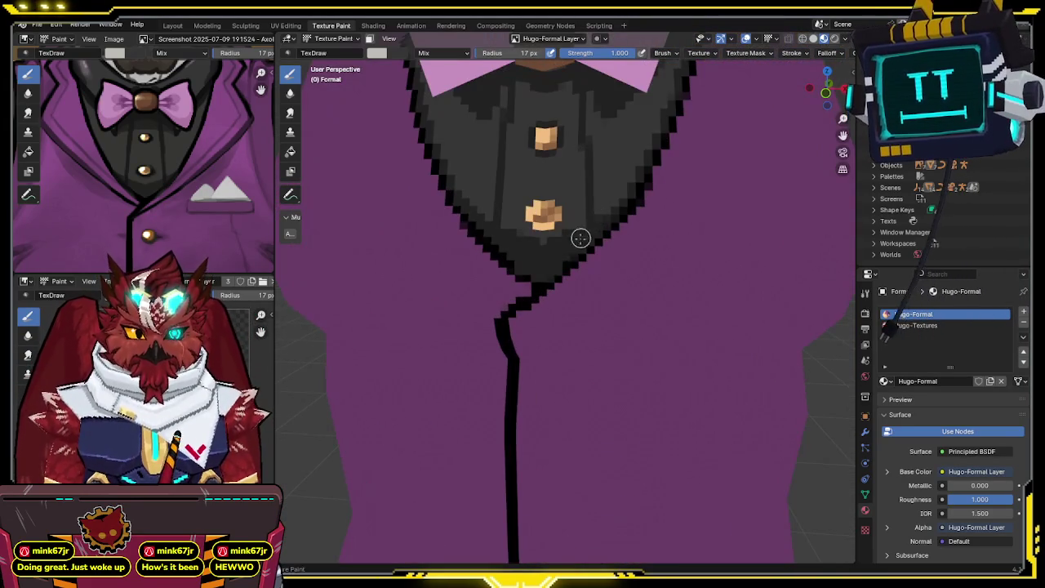
scroll(551, 282, down, 2)
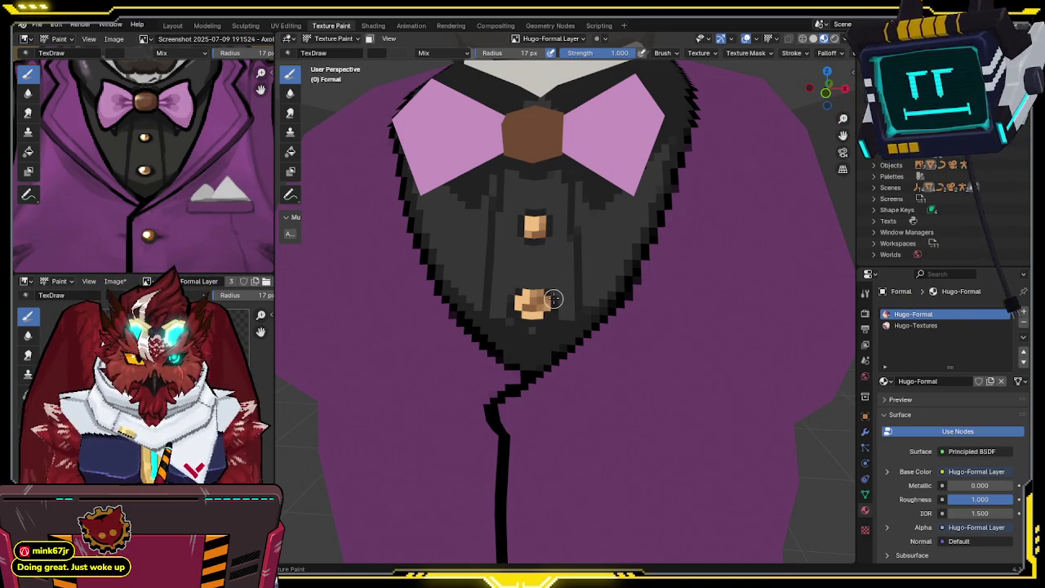
scroll(559, 261, down, 5)
mouse_move(558, 261)
middle_down()
mouse_move(564, 248)
mouse_move(546, 273)
middle_up()
scroll(565, 249, up, 5)
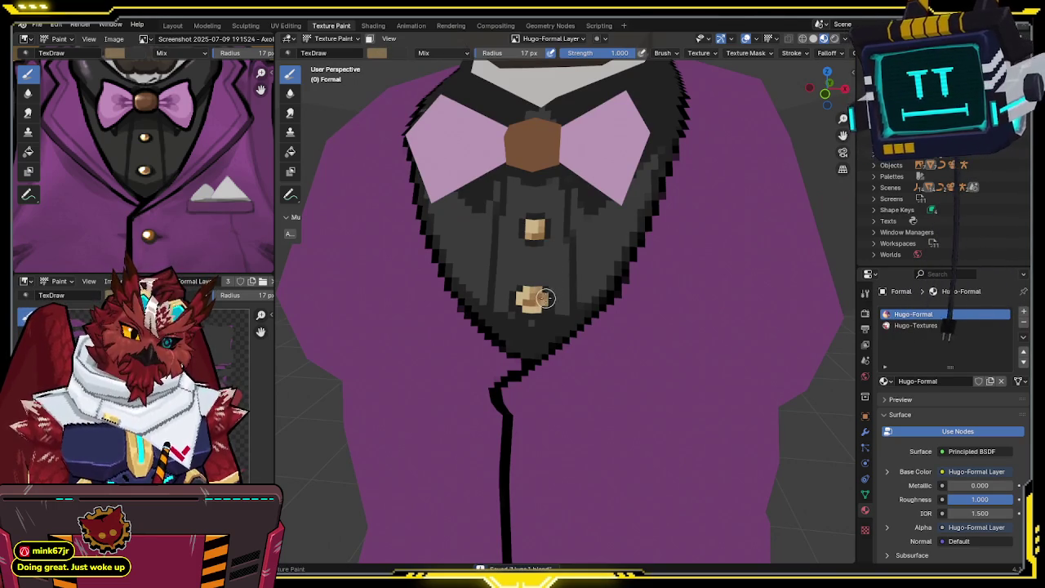
key(s)
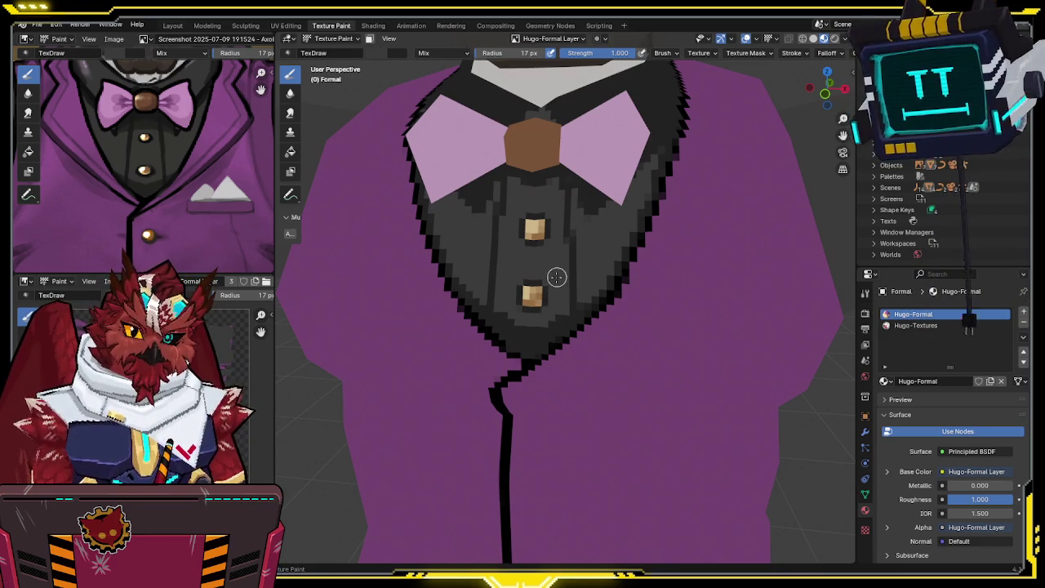
scroll(554, 284, down, 2)
scroll(563, 261, down, 2)
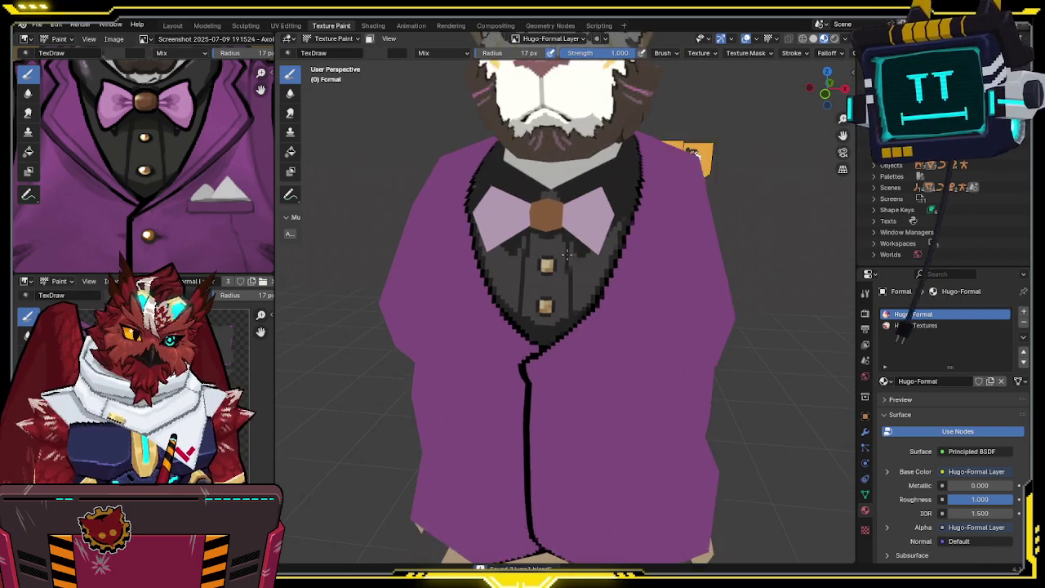
Step: Reveal the hidden collar faces and select all in Edit Mode, then return to Texture Paint
key(Tab)
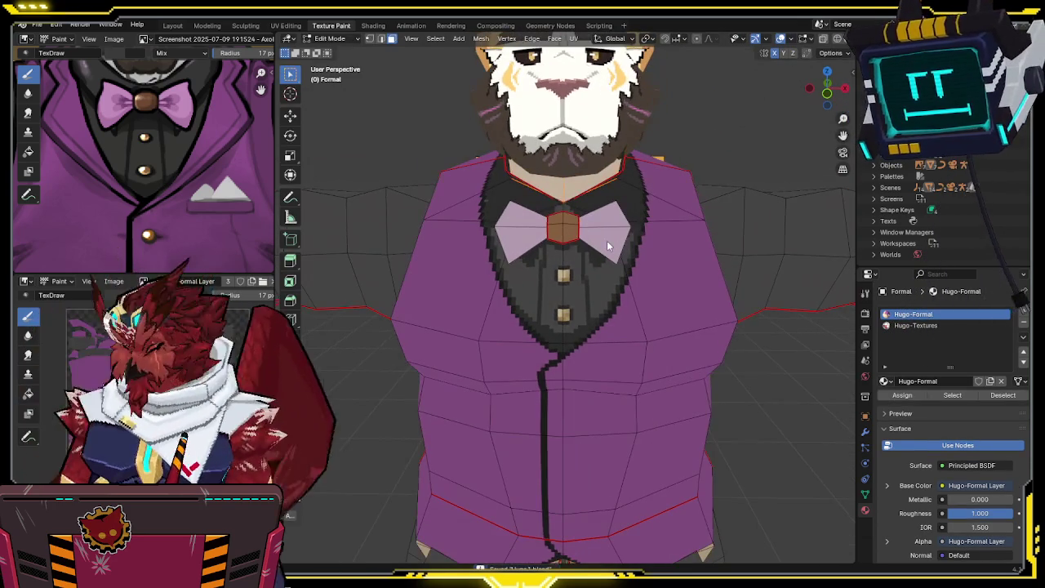
middle_drag(607, 240, 549, 219)
key(alt+h)
key(ctrl+Tab)
click(563, 175)
mouse_move(563, 176)
middle_down()
mouse_move(665, 173)
mouse_move(560, 210)
middle_up()
key(Tab)
key(alt+a)
key(Tab)
key(ctrl+Tab)
click(664, 174)
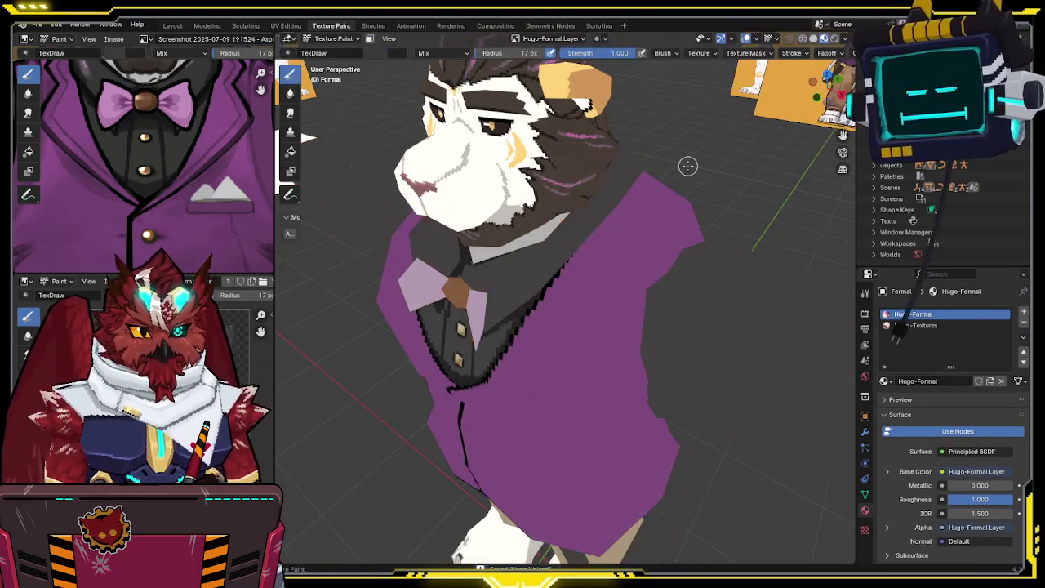
Step: Save the file and compare the character's face and body against the reference art
mouse_move(689, 164)
middle_down()
mouse_move(743, 151)
mouse_move(520, 244)
middle_up()
key(ctrl+s)
middle_drag(178, 102, 161, 210)
middle_drag(173, 189, 198, 148)
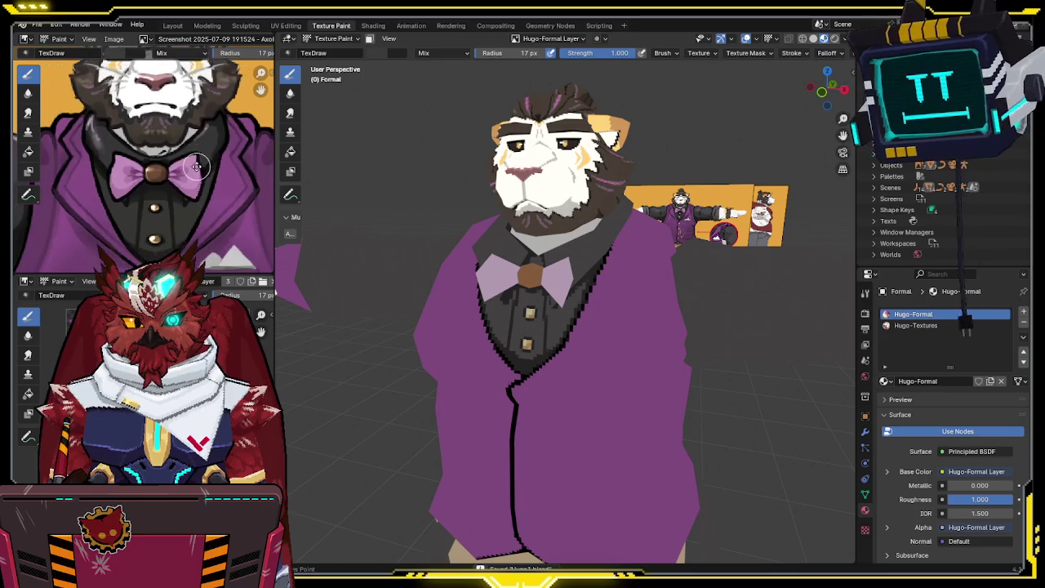
mouse_move(609, 245)
middle_down()
mouse_move(585, 255)
mouse_move(603, 263)
middle_up()
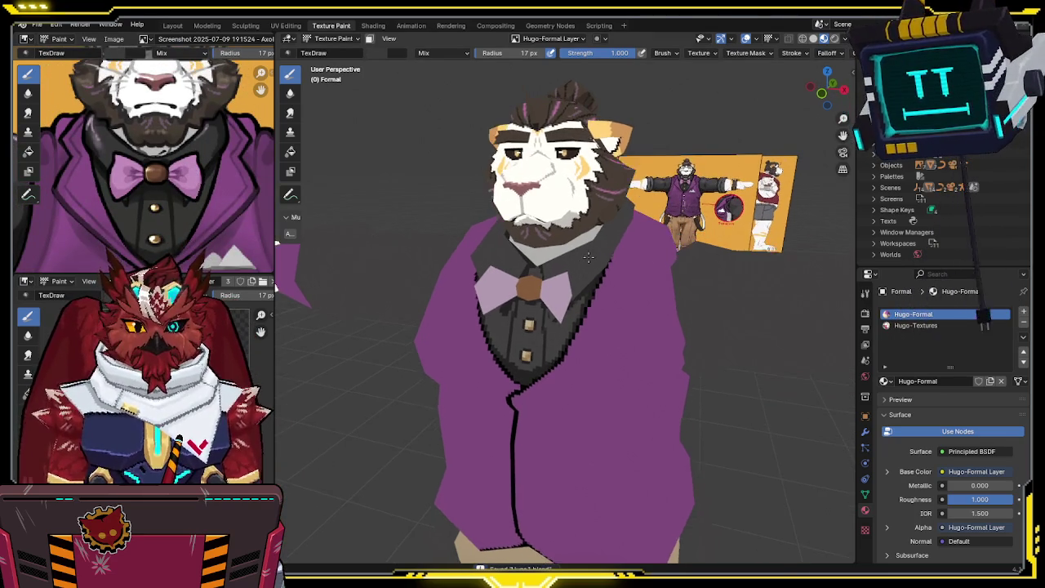
mouse_move(603, 227)
middle_down()
mouse_move(589, 243)
mouse_move(544, 257)
mouse_move(606, 277)
middle_up()
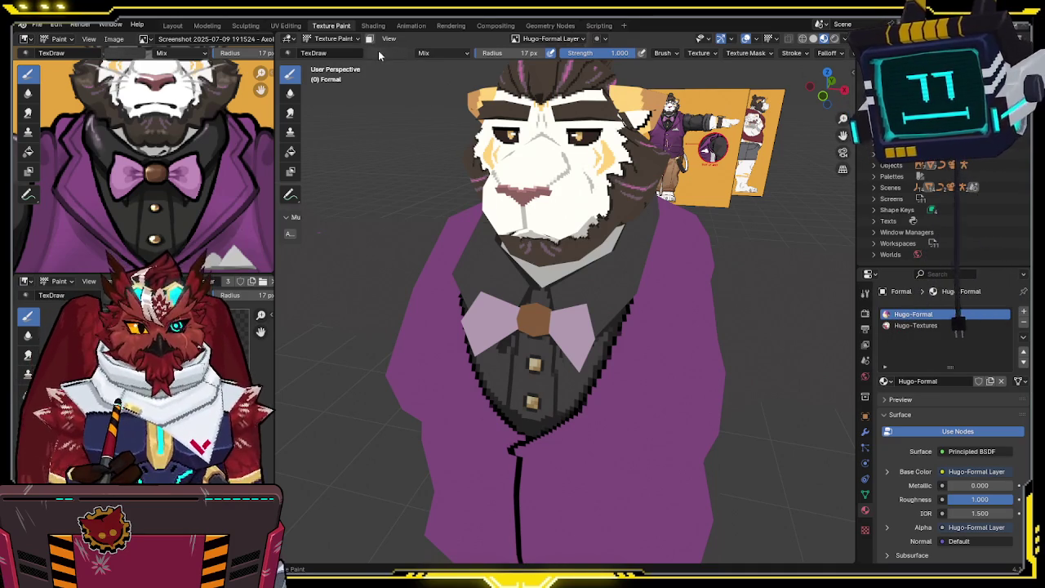
Step: Raise the paint colour's Value and isolate the suit body in Local View
right_click(379, 57)
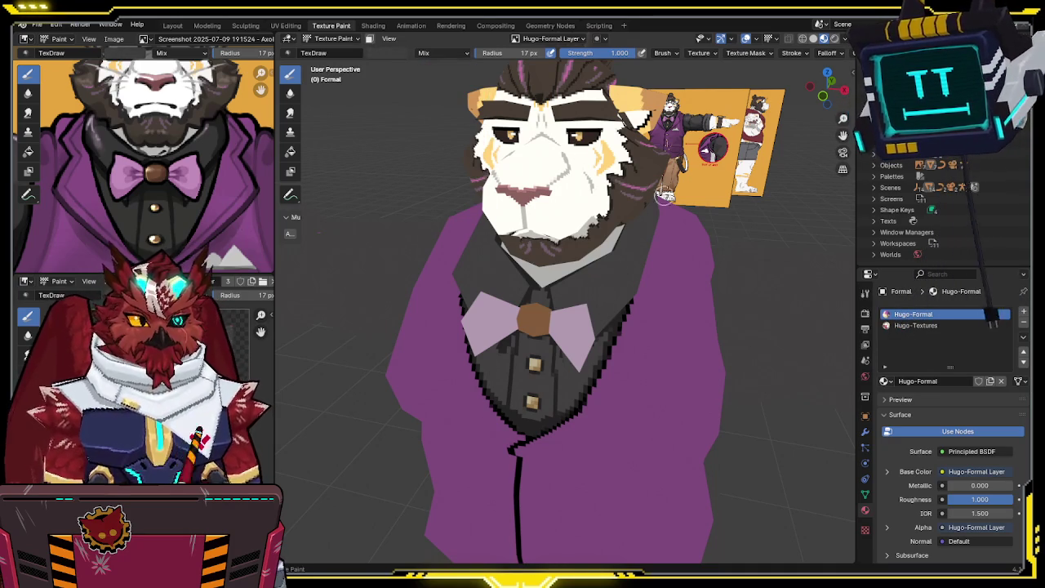
click(845, 40)
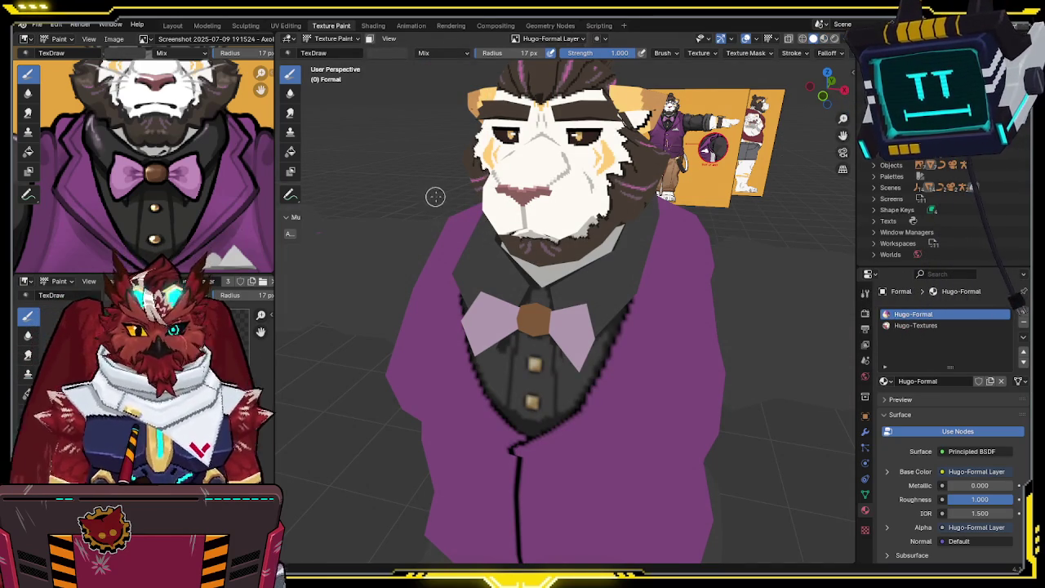
click(374, 54)
drag(480, 143, 480, 98)
mouse_move(653, 264)
middle_down()
mouse_move(557, 227)
mouse_move(585, 245)
middle_up()
scroll(585, 245, up, 3)
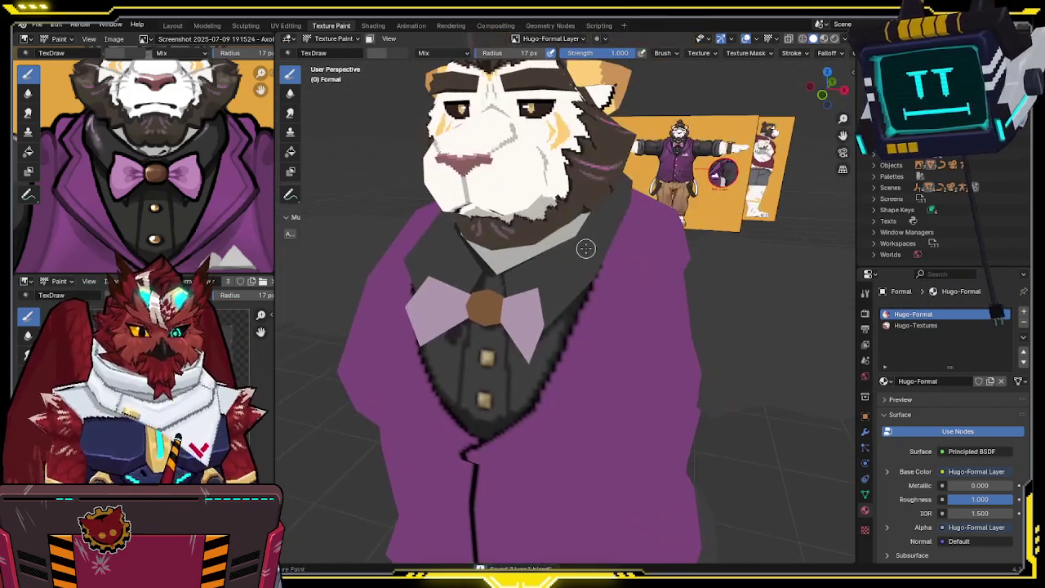
key(KP_Divide)
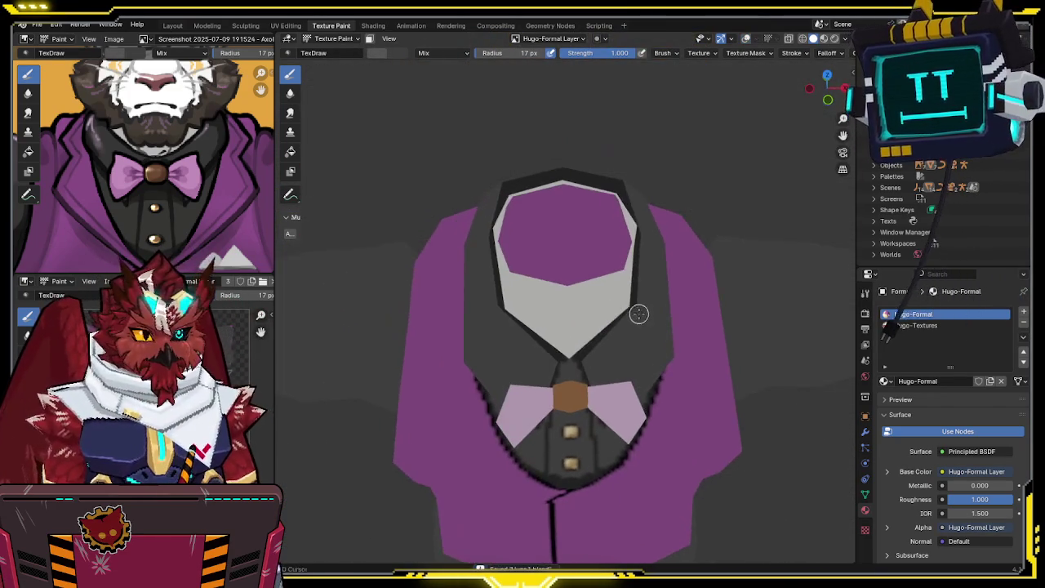
Step: Save the file and turn on the wireframe viewport overlay
middle_drag(592, 243, 623, 289)
key(ctrl+s)
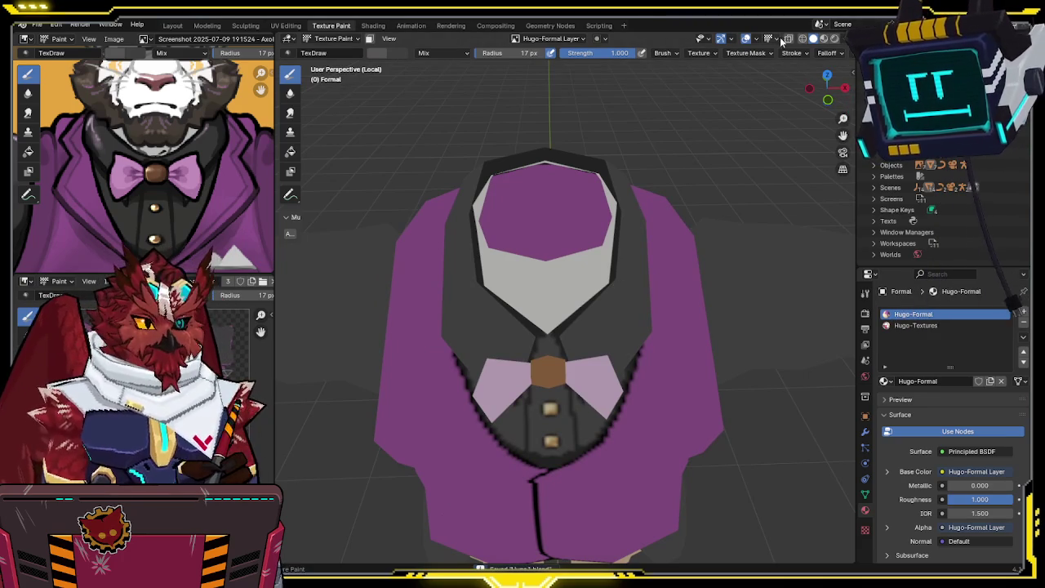
click(755, 41)
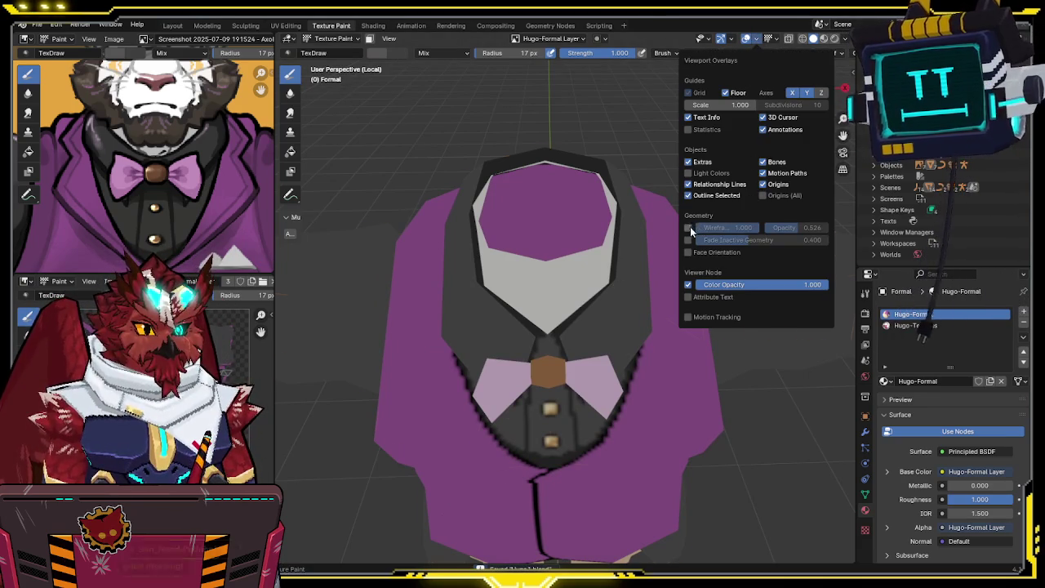
click(688, 228)
Step: Set the Hugo-Formal Layer canvas interpolation to Closest for pixel-sharp display
mouse_move(623, 275)
middle_down()
mouse_move(626, 326)
mouse_move(665, 302)
mouse_move(594, 284)
middle_up()
scroll(532, 272, up, 2)
scroll(532, 296, up, 2)
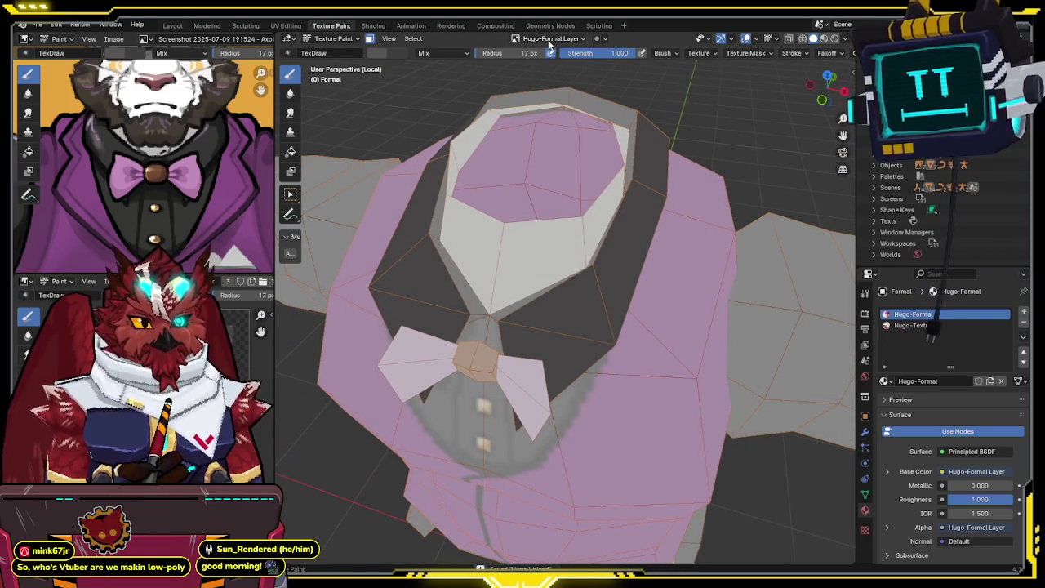
click(583, 40)
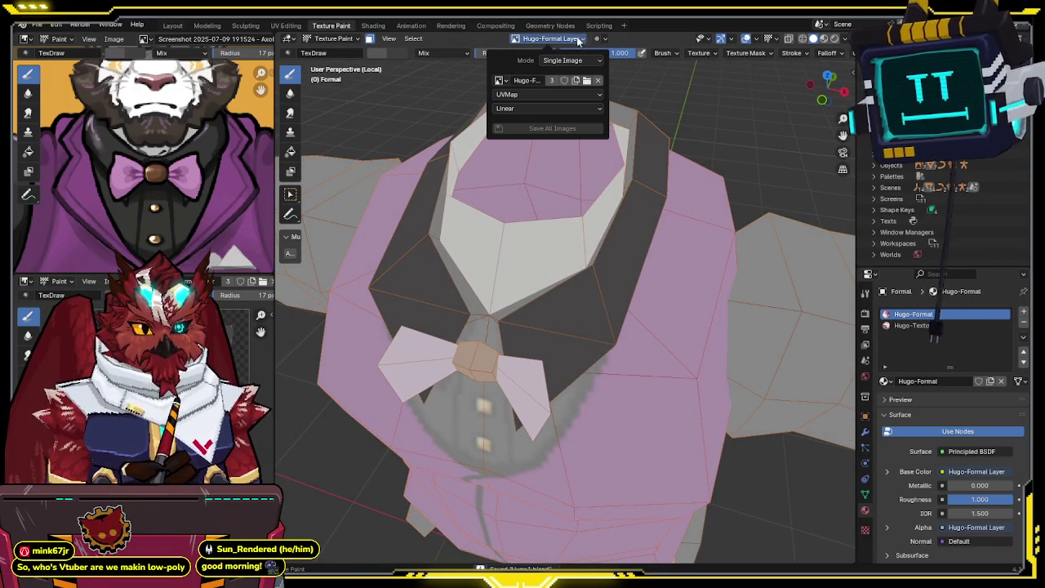
click(544, 109)
click(513, 147)
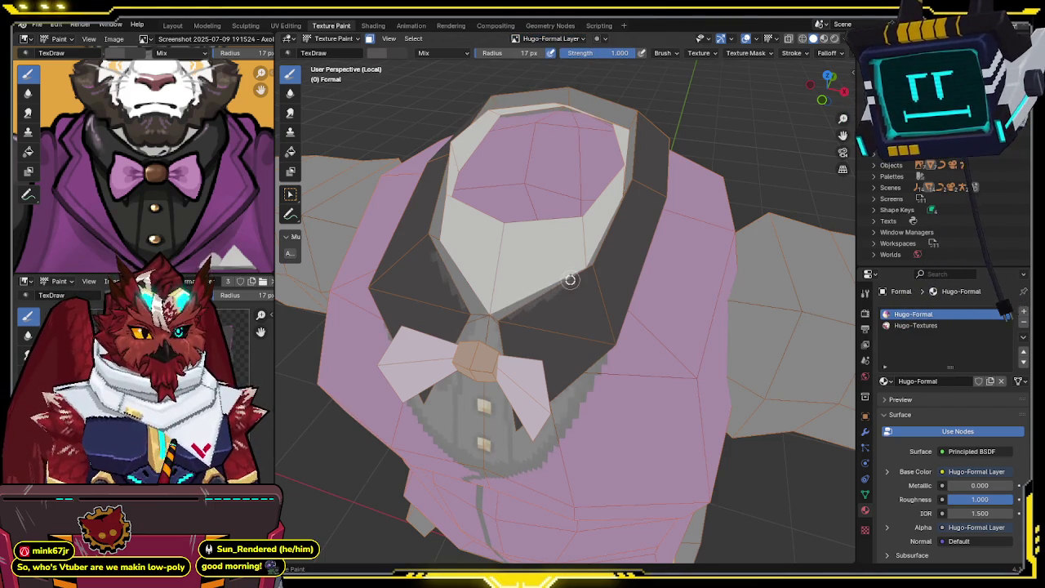
Step: Save again and pan the reference art to the vest for comparison
middle_drag(583, 269, 548, 229)
key(ctrl+s)
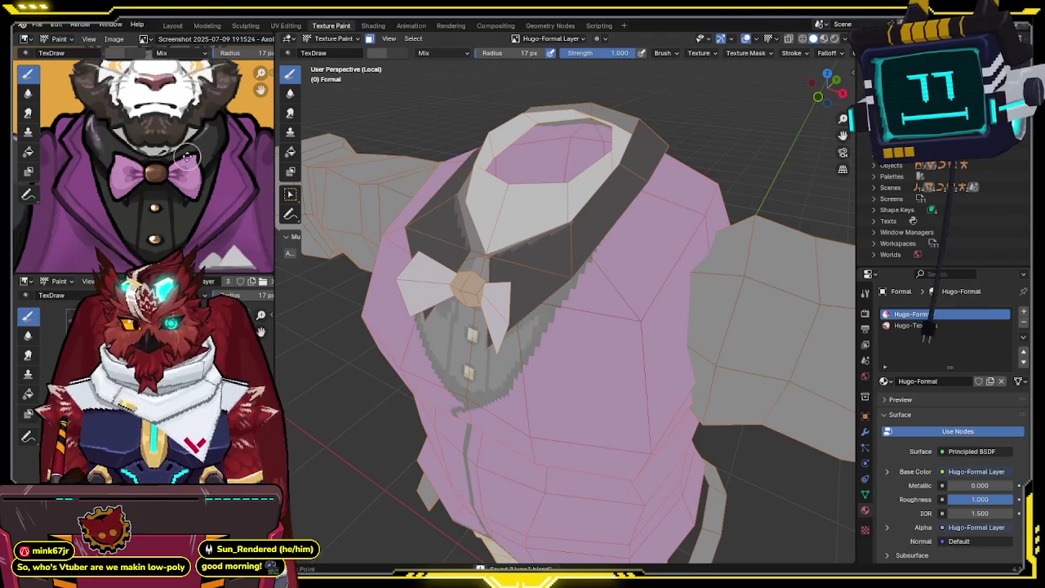
scroll(192, 182, down, 3)
scroll(192, 182, down, 2)
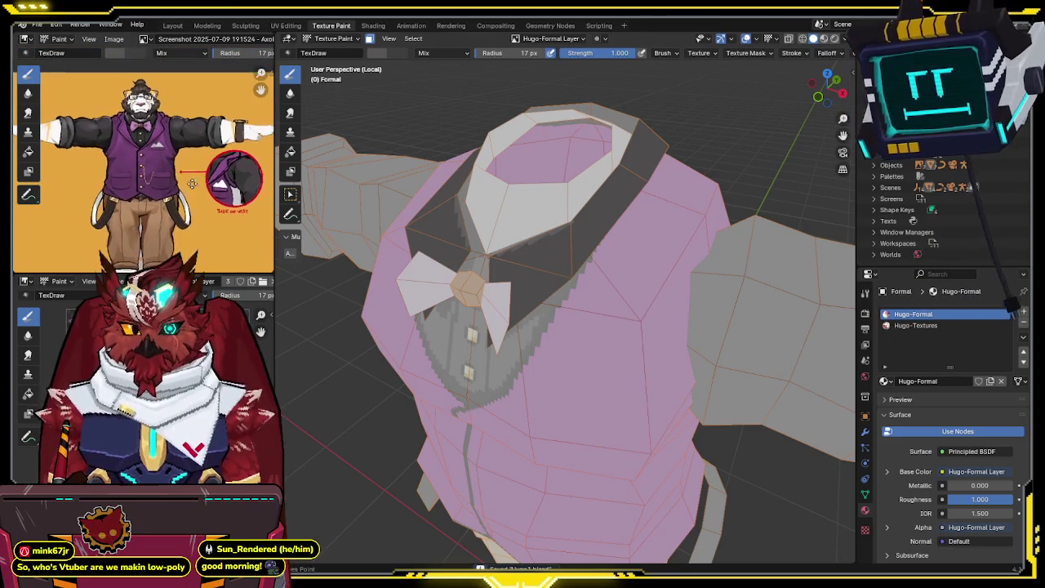
middle_drag(192, 182, 206, 149)
scroll(206, 149, up, 2)
scroll(200, 155, up, 2)
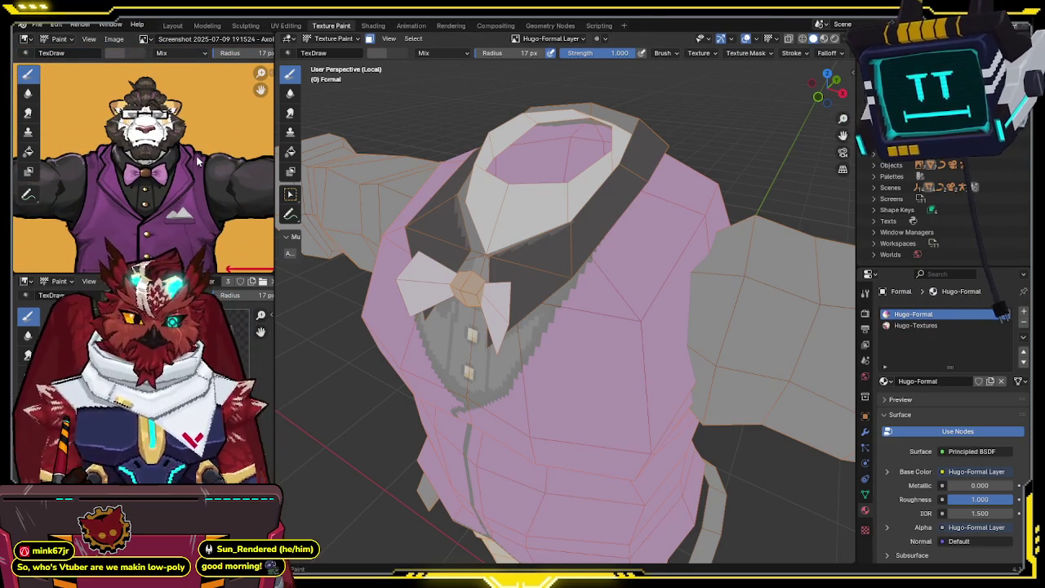
scroll(520, 254, down, 8)
scroll(628, 246, up, 1)
Step: Hide viewport overlays and inspect the collar and vest colours from several angles
middle_drag(641, 231, 588, 275)
scroll(587, 275, up, 2)
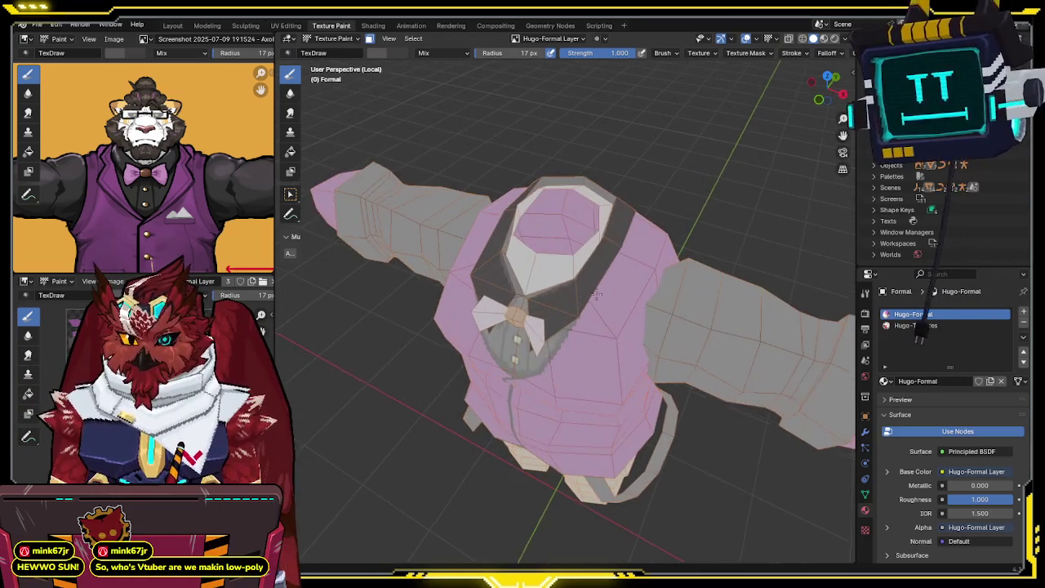
scroll(594, 269, up, 1)
scroll(604, 263, up, 1)
scroll(614, 255, up, 1)
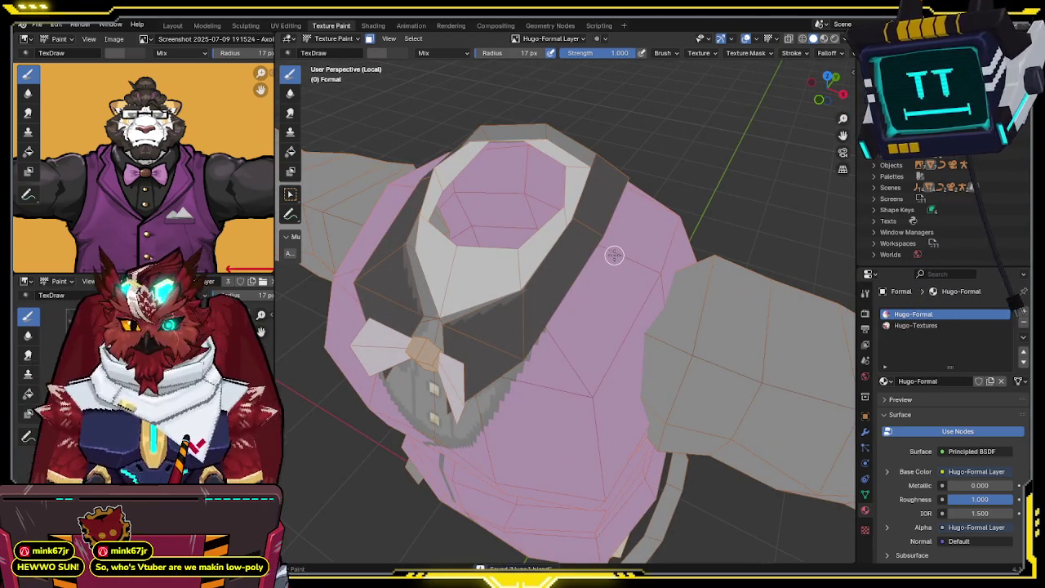
mouse_move(614, 256)
middle_down()
mouse_move(525, 261)
mouse_move(576, 258)
middle_up()
scroll(524, 256, up, 1)
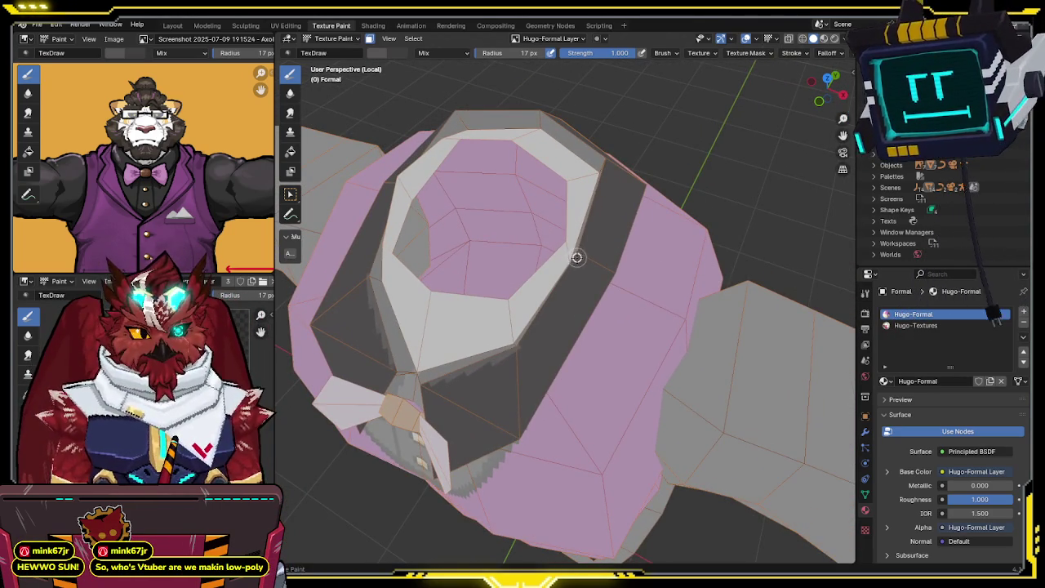
key(shift+alt+z)
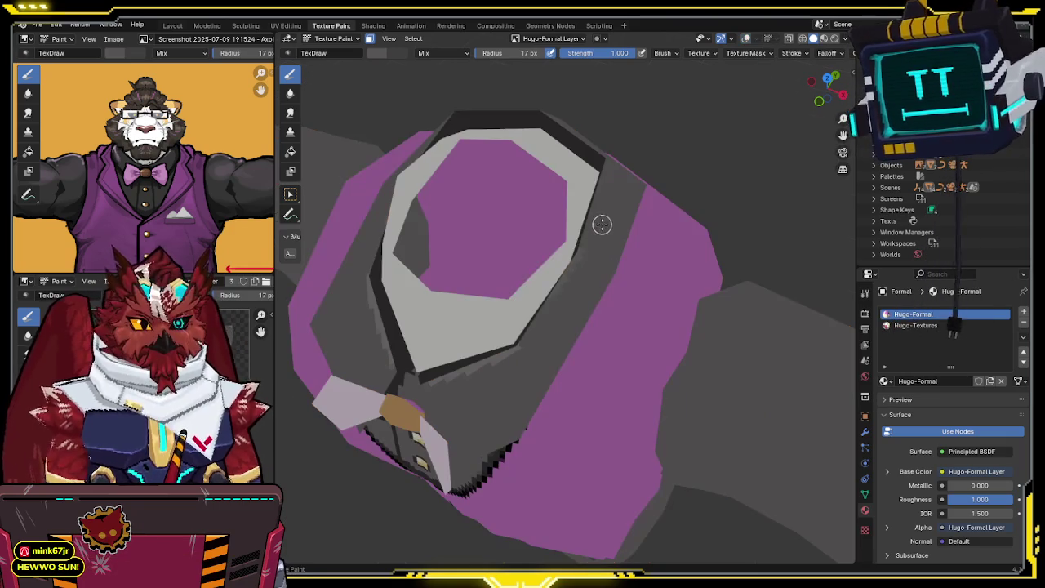
middle_drag(571, 260, 563, 268)
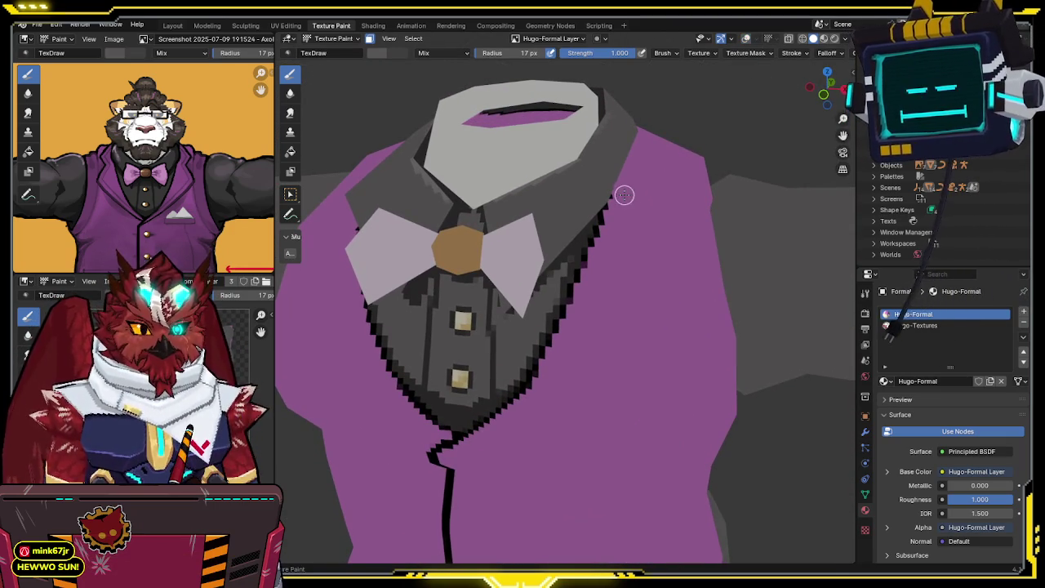
scroll(624, 195, down, 3)
scroll(633, 167, down, 4)
scroll(621, 180, up, 1)
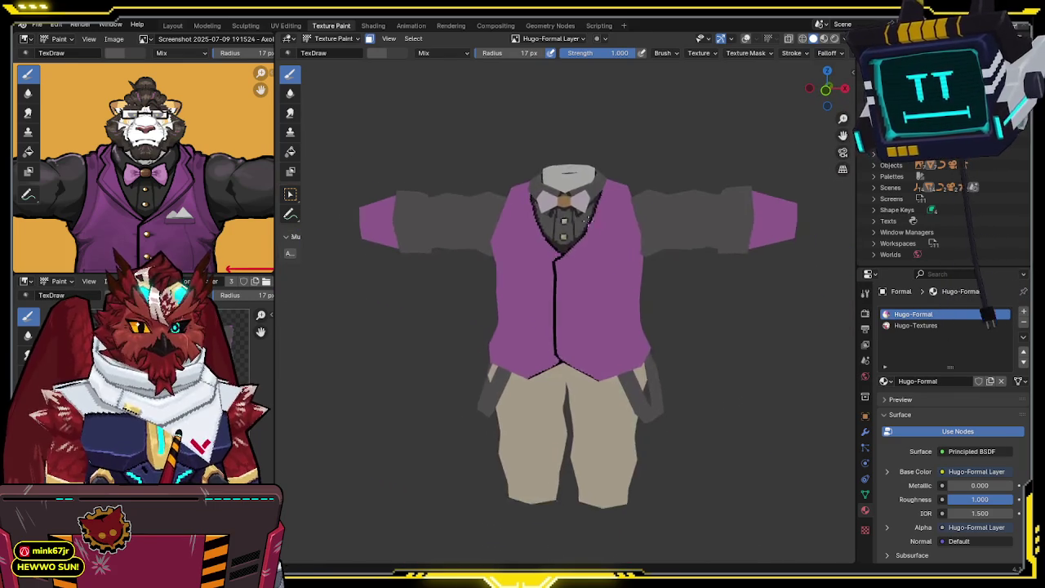
Step: Orbit and zoom around the vest, snapping to front view and checking viewport shading
scroll(608, 195, up, 2)
middle_drag(608, 196, 588, 217)
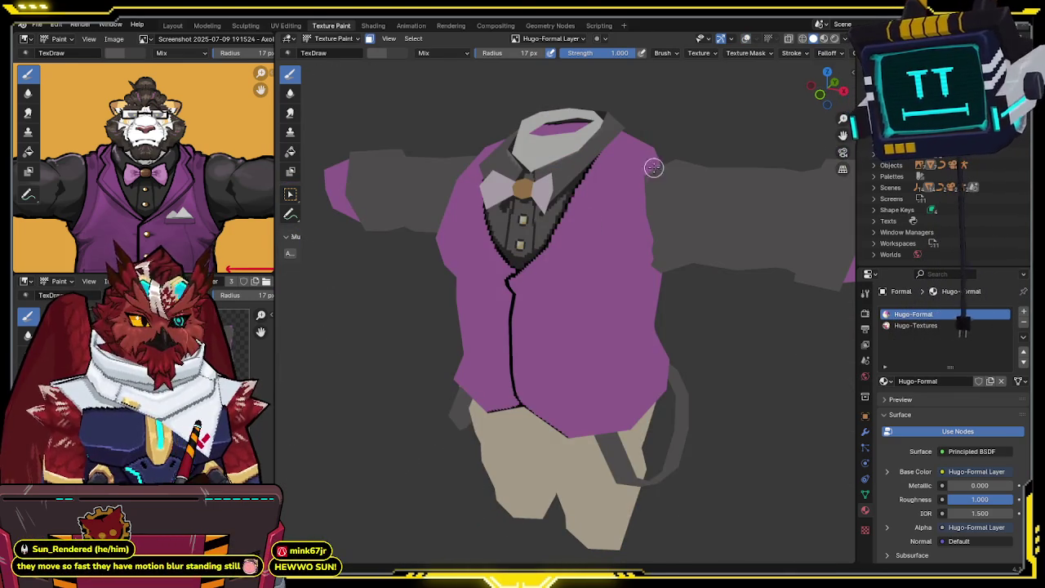
key(KP_1)
scroll(195, 124, up, 2)
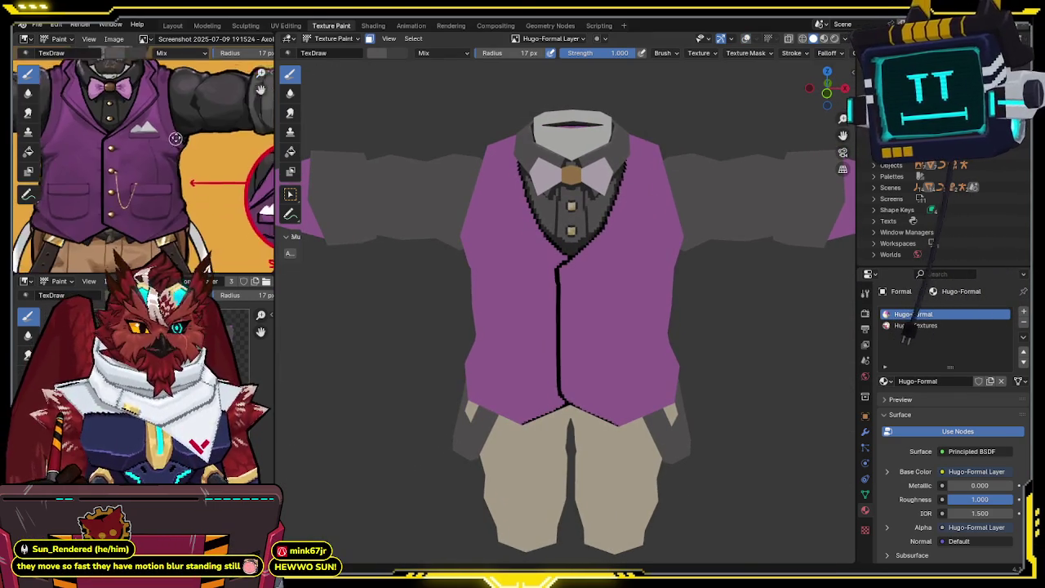
scroll(195, 124, up, 1)
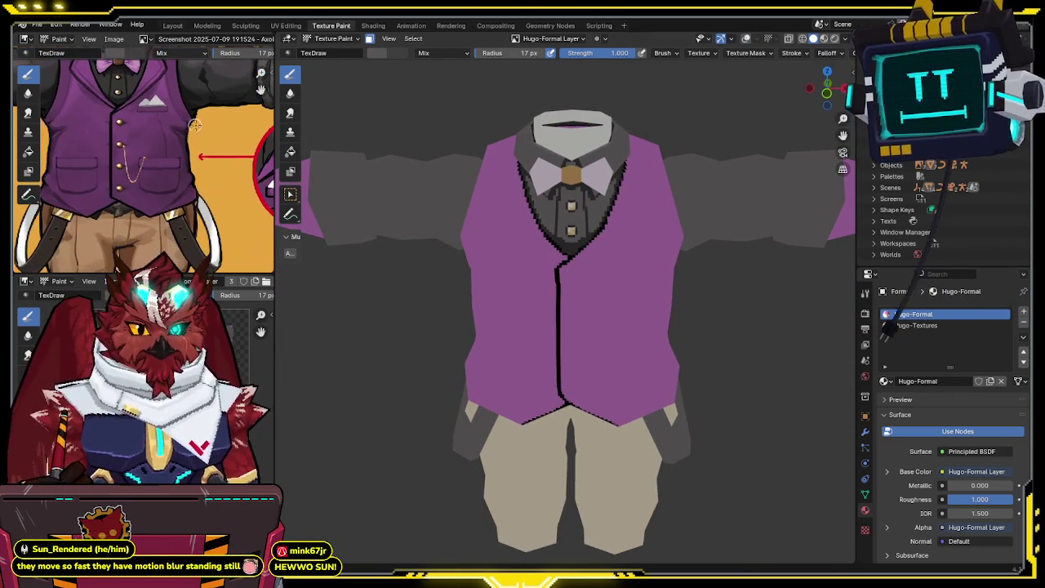
click(840, 39)
mouse_move(719, 116)
middle_down()
mouse_move(579, 182)
mouse_move(387, 332)
middle_up()
middle_drag(432, 270, 498, 256)
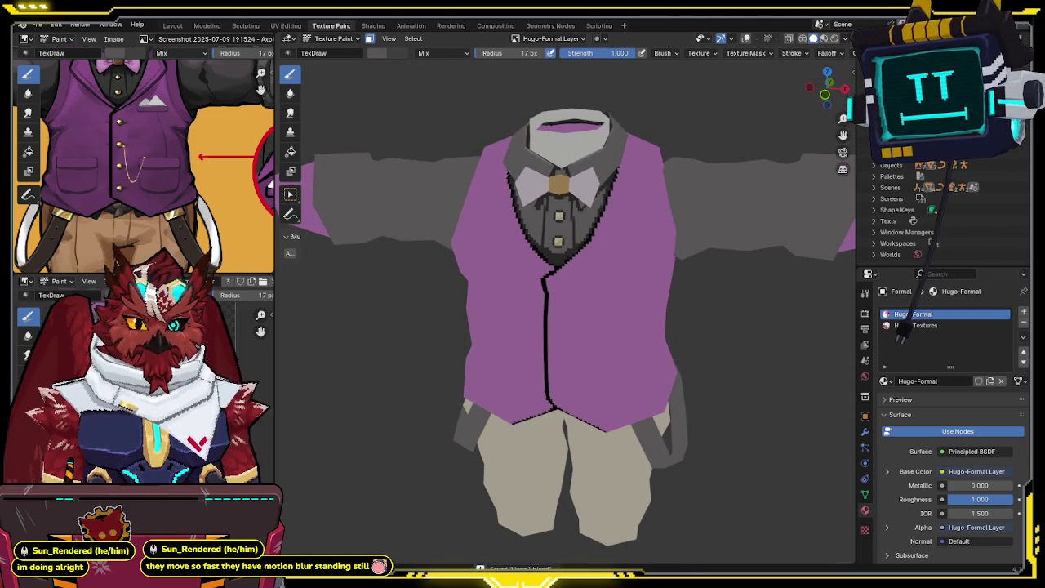
Step: Save the Hugo-Formal Layer image, then unhide the head and feet in Object Mode with overlays on
key(alt+s)
key(ctrl+Tab)
click(444, 390)
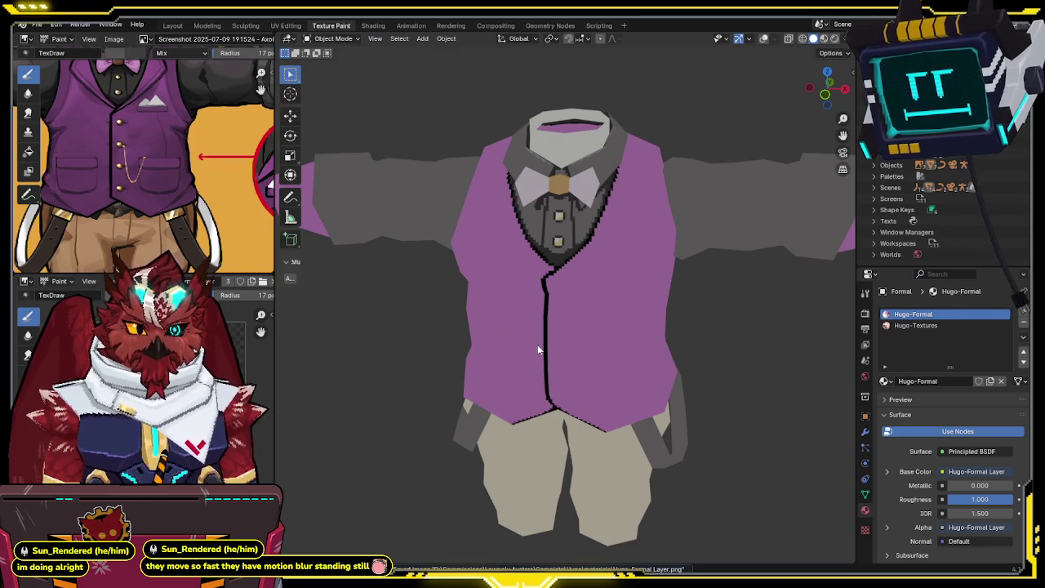
key(m)
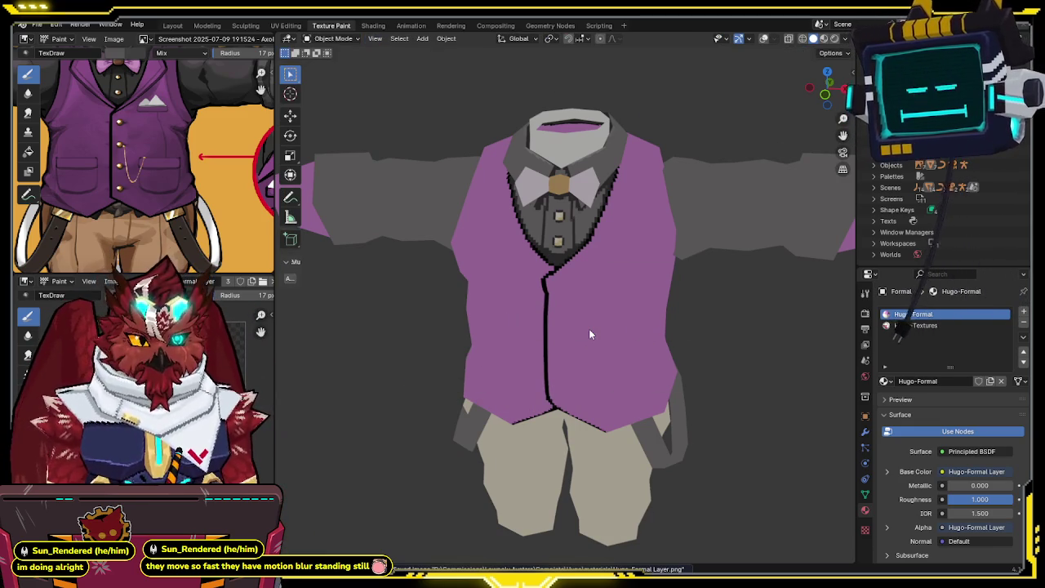
scroll(604, 323, down, 1)
key(alt+h)
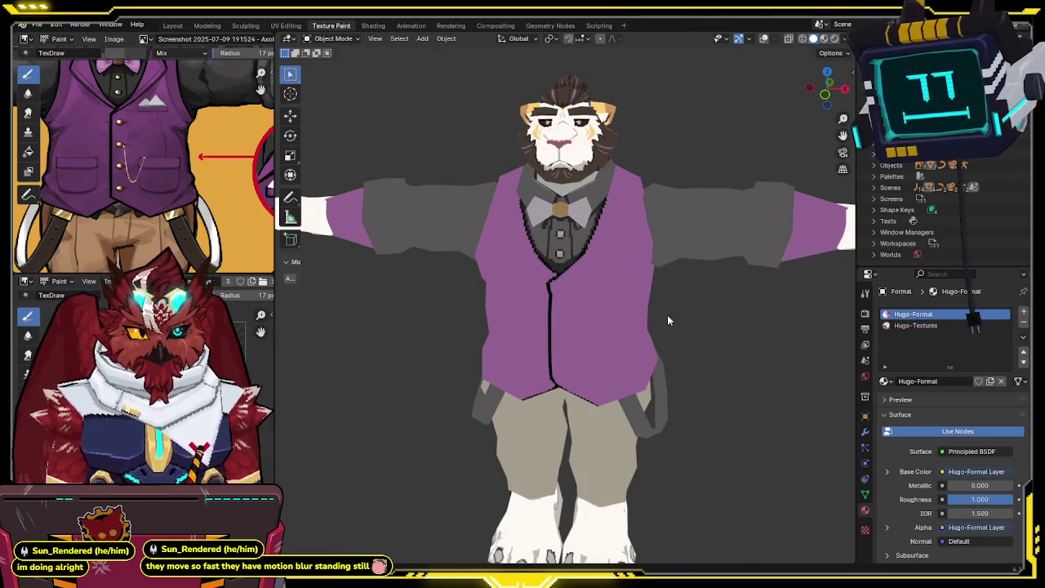
key(shift+alt+z)
middle_drag(650, 318, 666, 276)
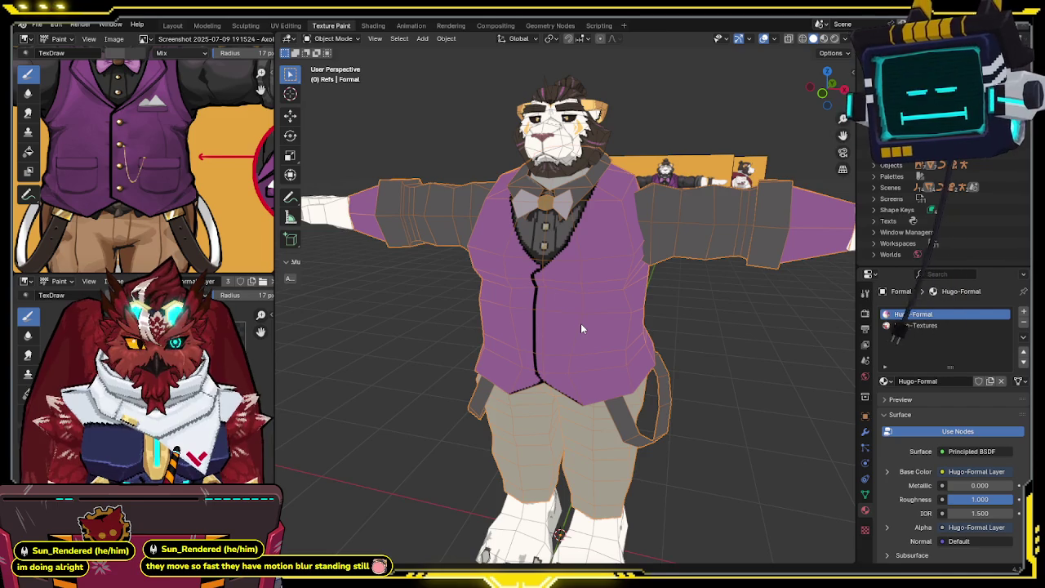
Step: Toggle texture painting and back, then view the model front-on in orthographic
key(ctrl+Tab)
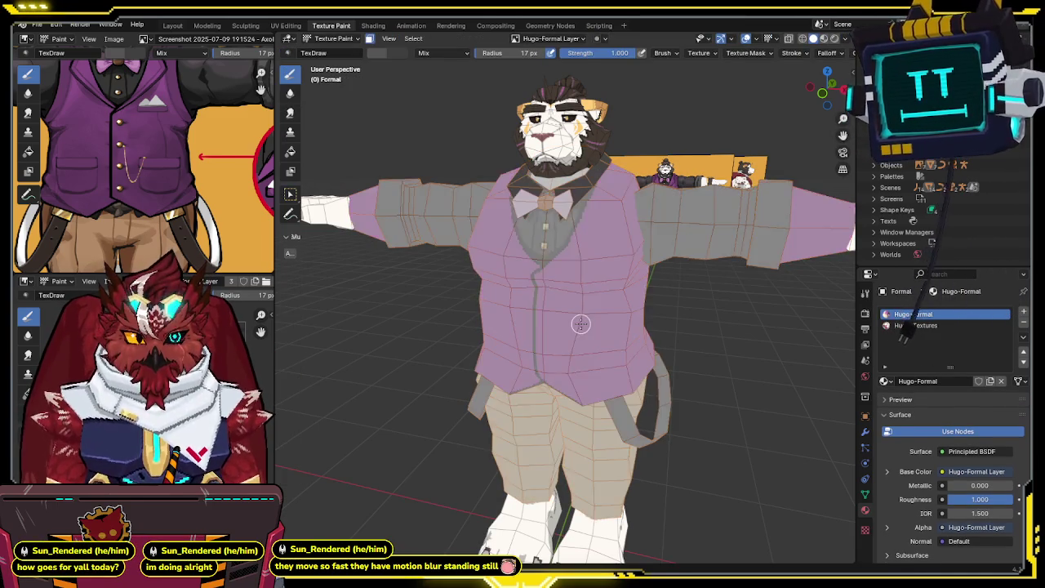
key(ctrl+Tab)
scroll(539, 321, down, 5)
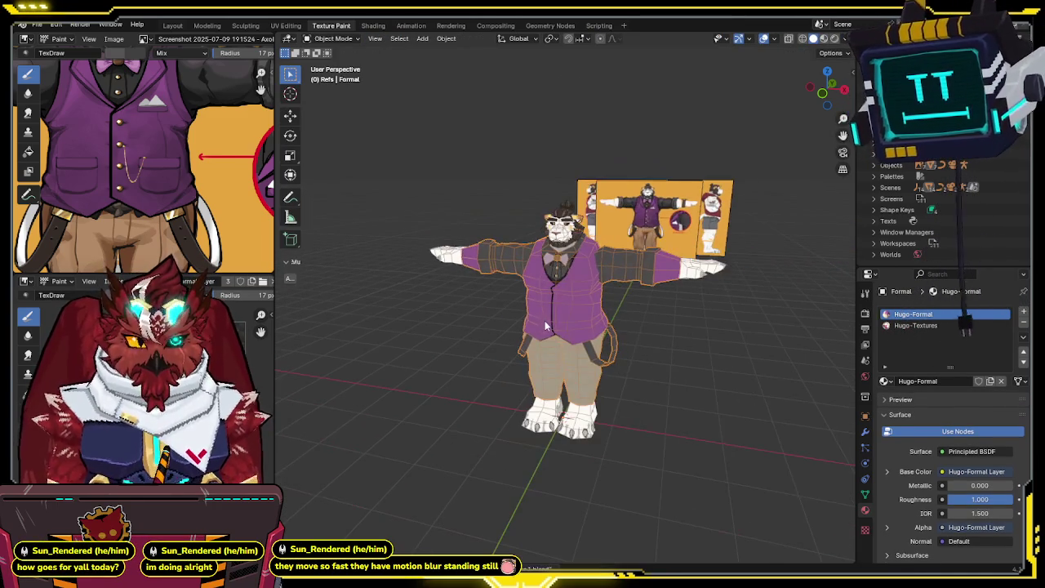
key(KP_1)
key(KP_5)
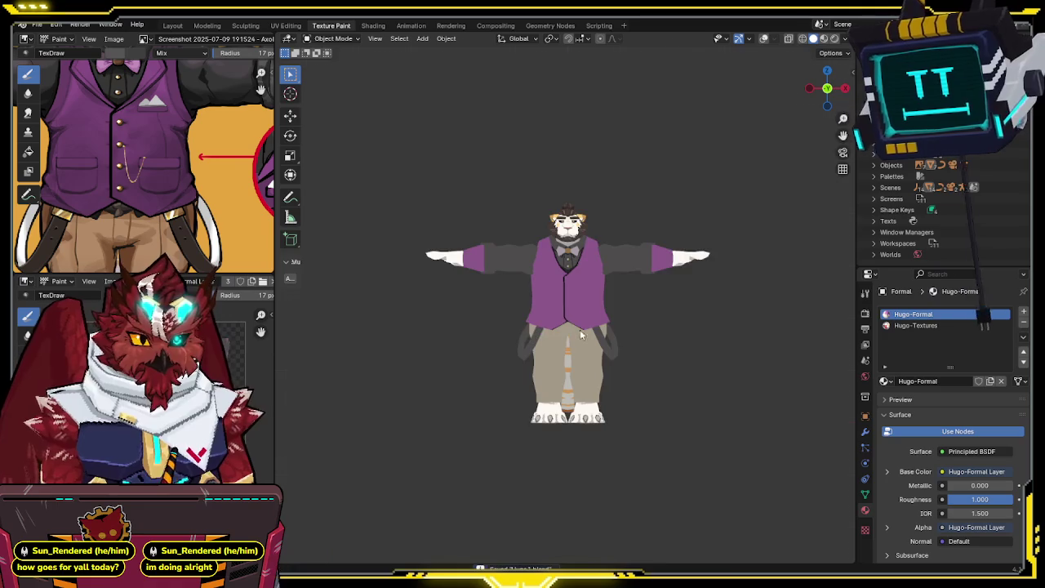
key(KP_5)
scroll(573, 329, up, 3)
Step: Flood-fill the suit purple with the Fill tool in Texture Paint, then undo it
key(ctrl+Tab)
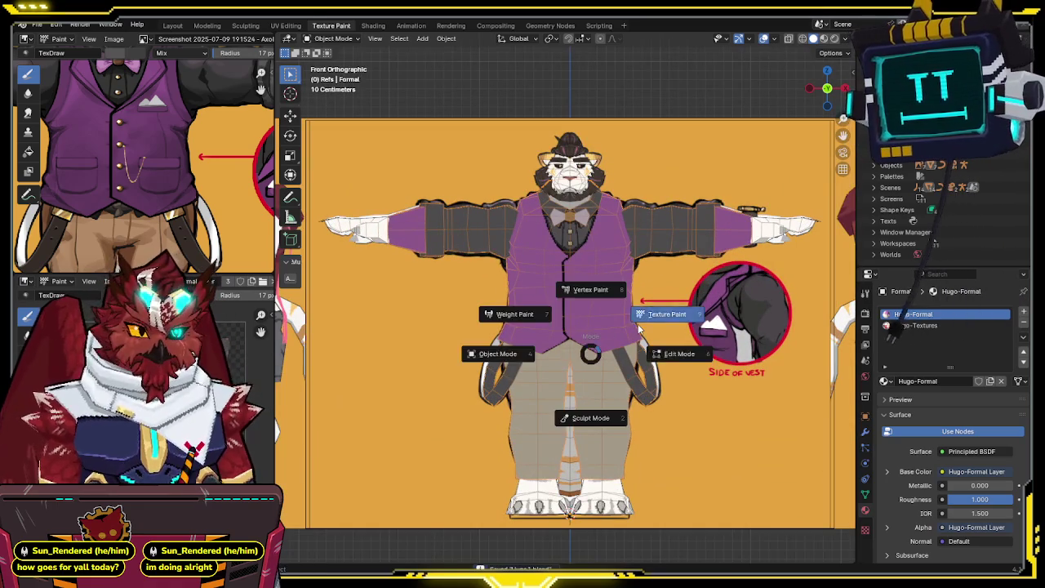
click(635, 324)
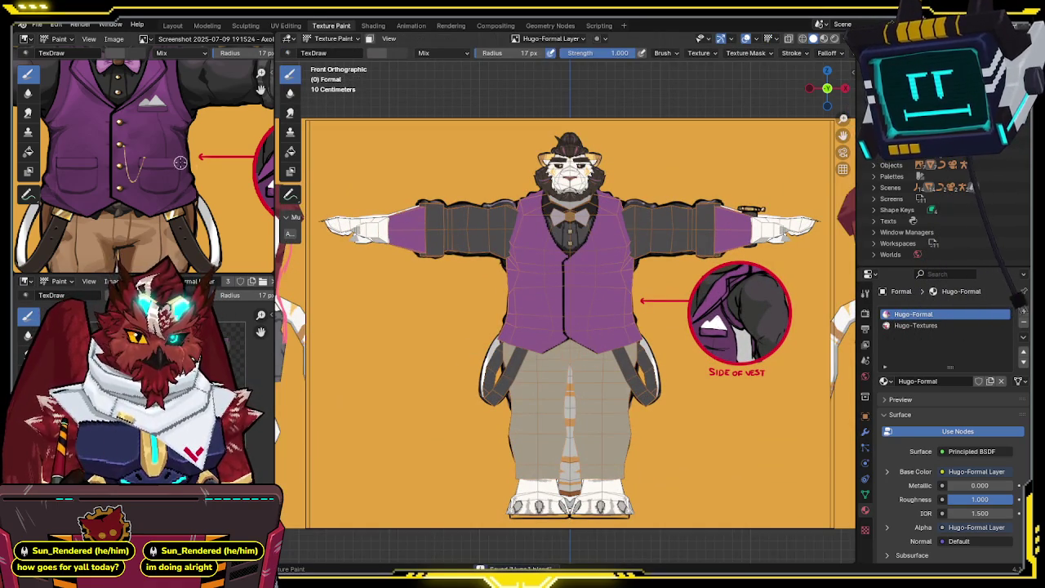
click(289, 154)
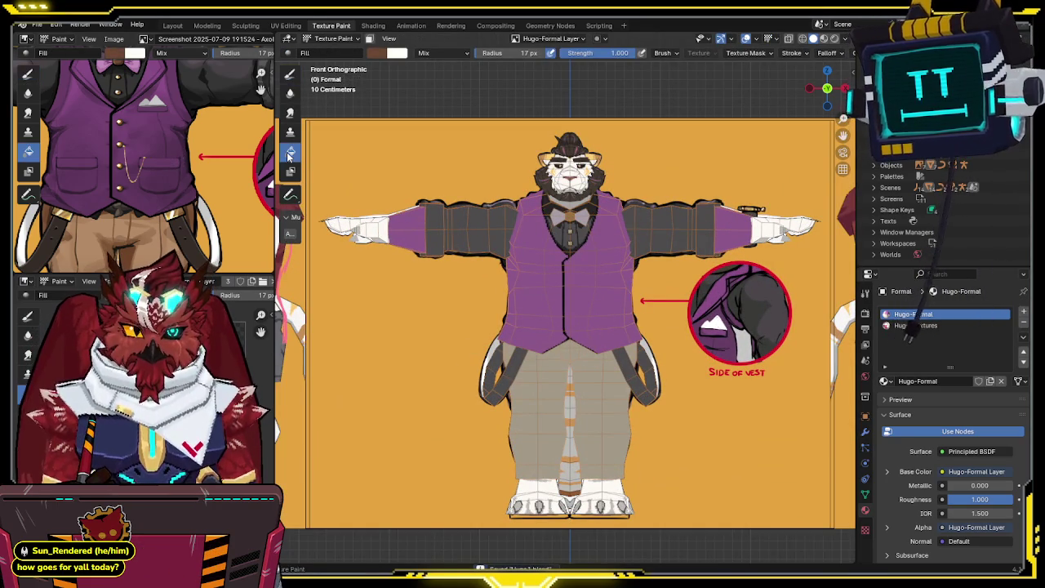
click(574, 277)
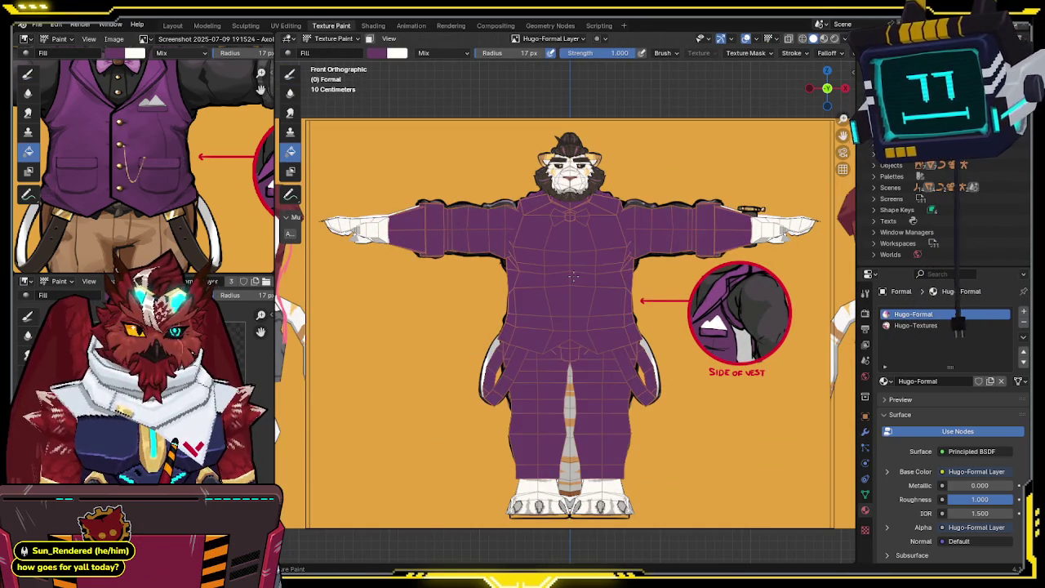
key(ctrl+z)
scroll(574, 278, up, 2)
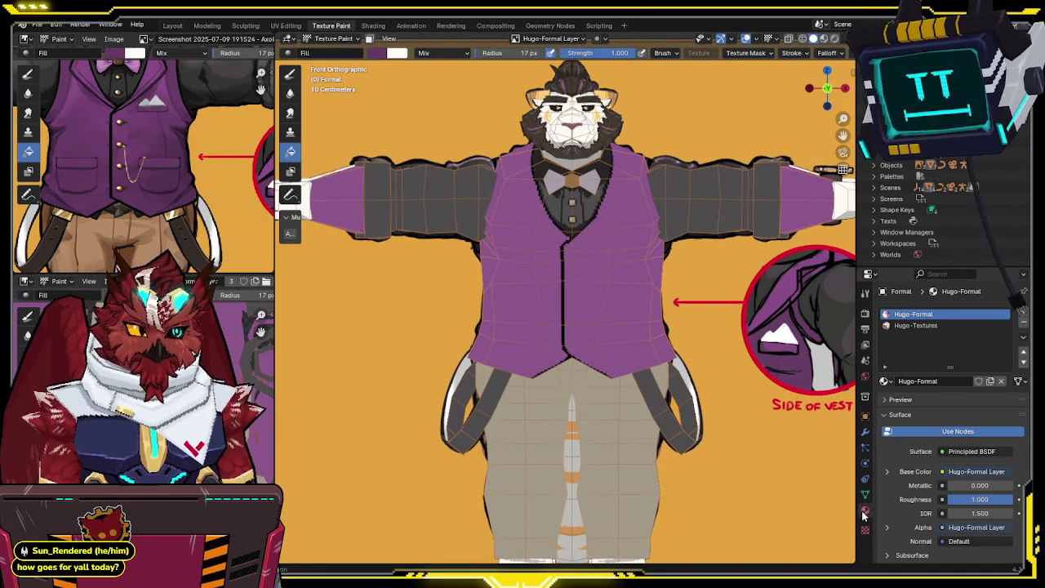
middle_drag(490, 326, 637, 331)
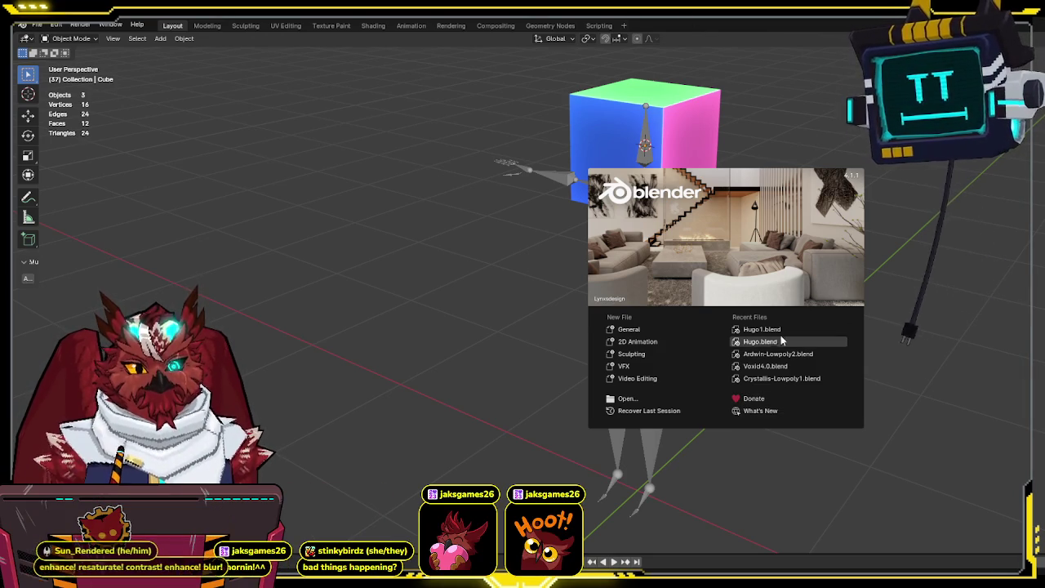
Step: Reopen Hugo1.blend from Recent Files, browse the material properties, and call up the mode menu
click(769, 327)
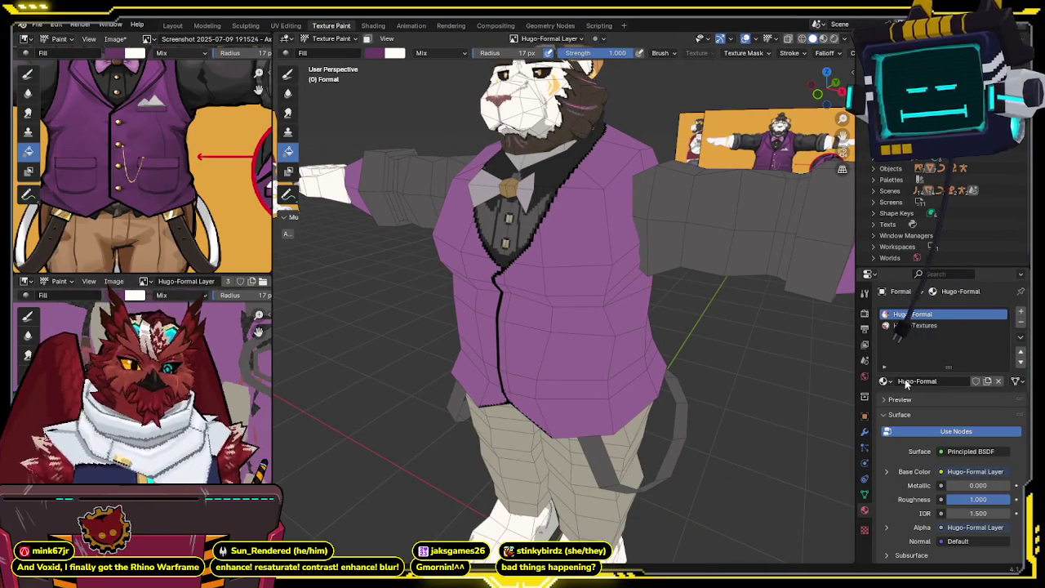
scroll(907, 441, down, 2)
scroll(902, 437, down, 2)
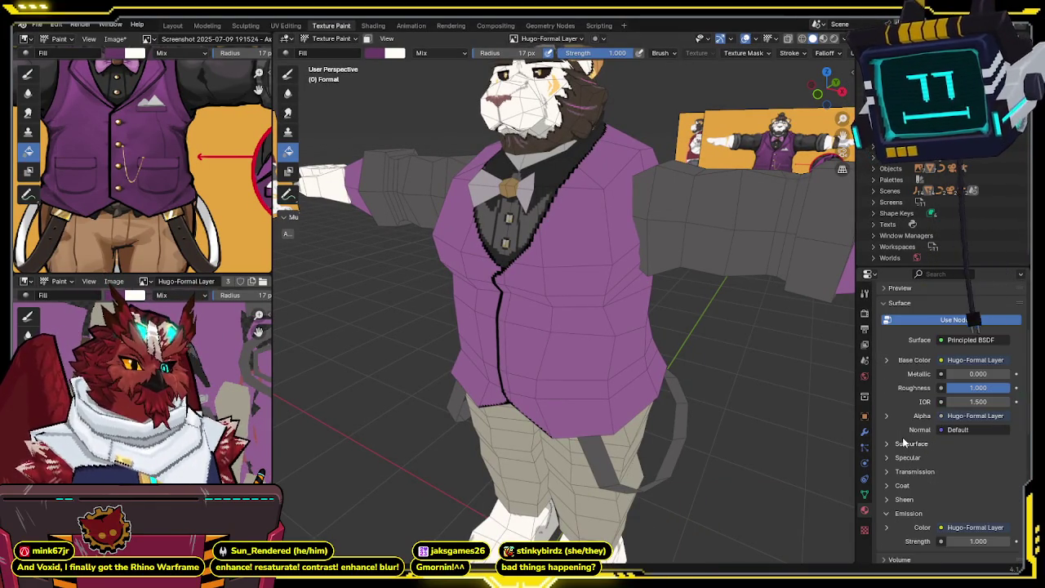
scroll(902, 437, down, 3)
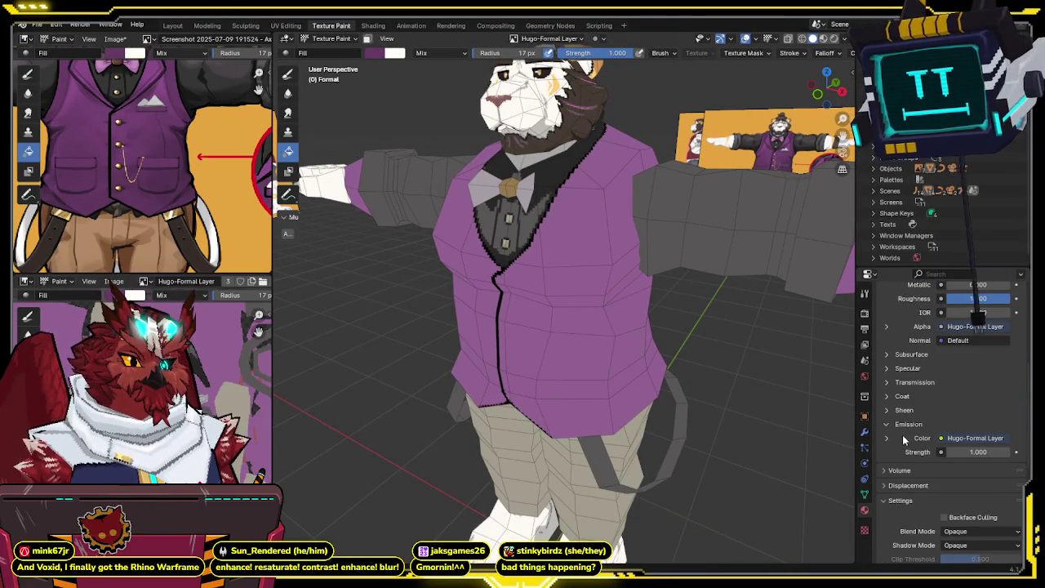
scroll(902, 436, down, 2)
scroll(903, 440, down, 2)
scroll(902, 434, down, 2)
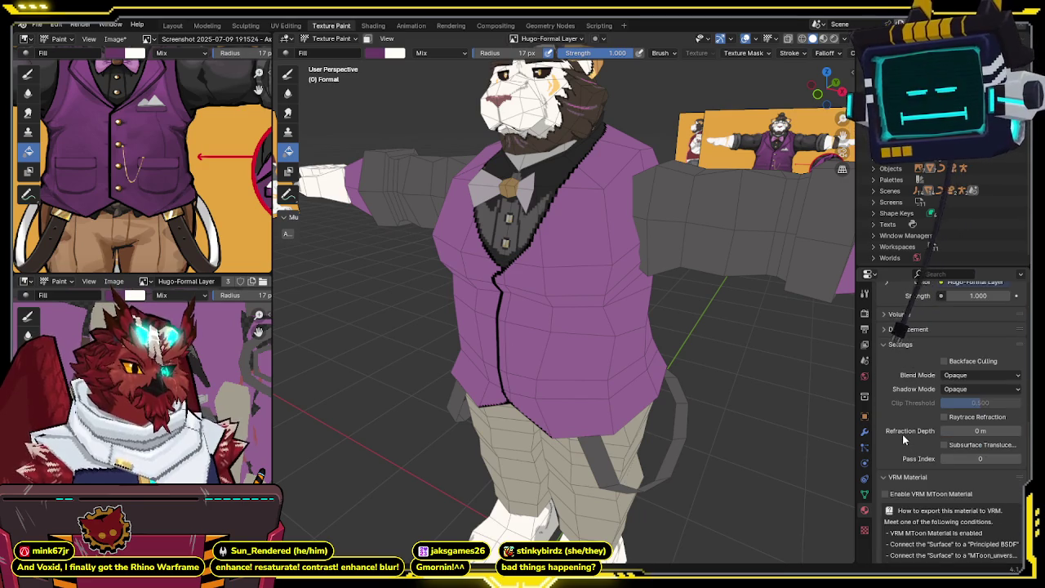
scroll(903, 435, up, 4)
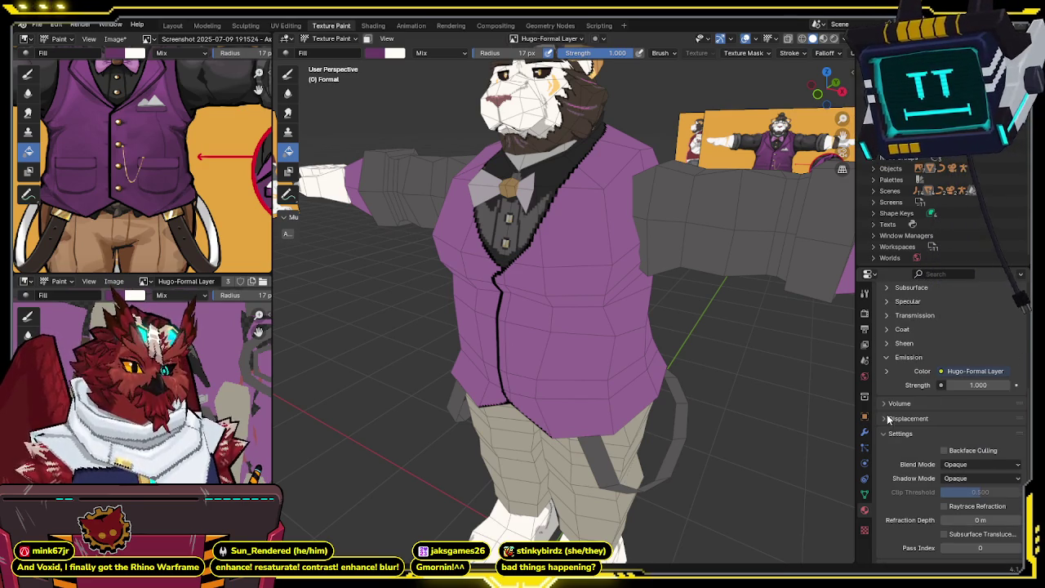
scroll(888, 406, up, 3)
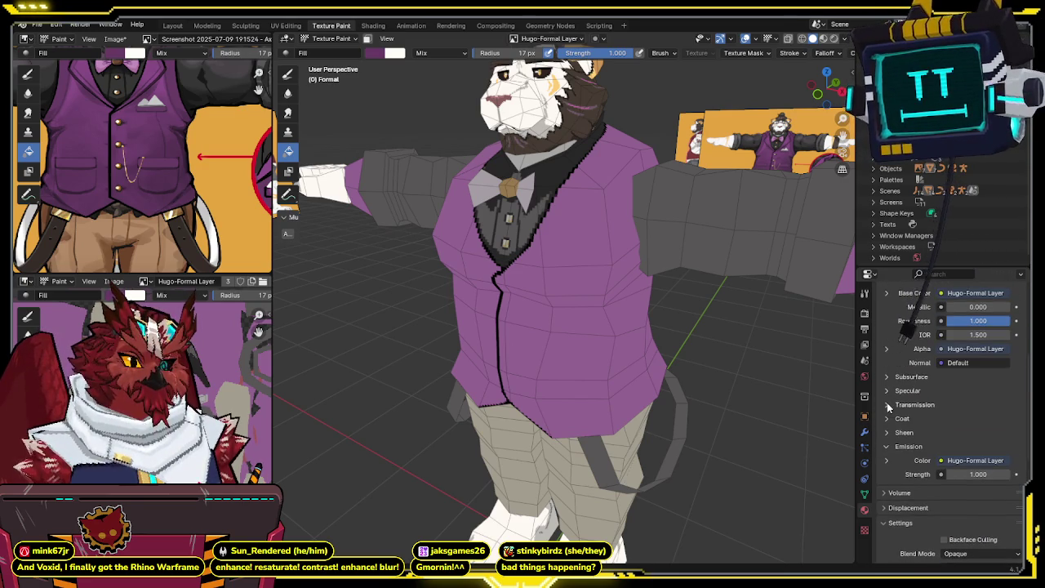
scroll(889, 408, up, 4)
scroll(887, 404, up, 3)
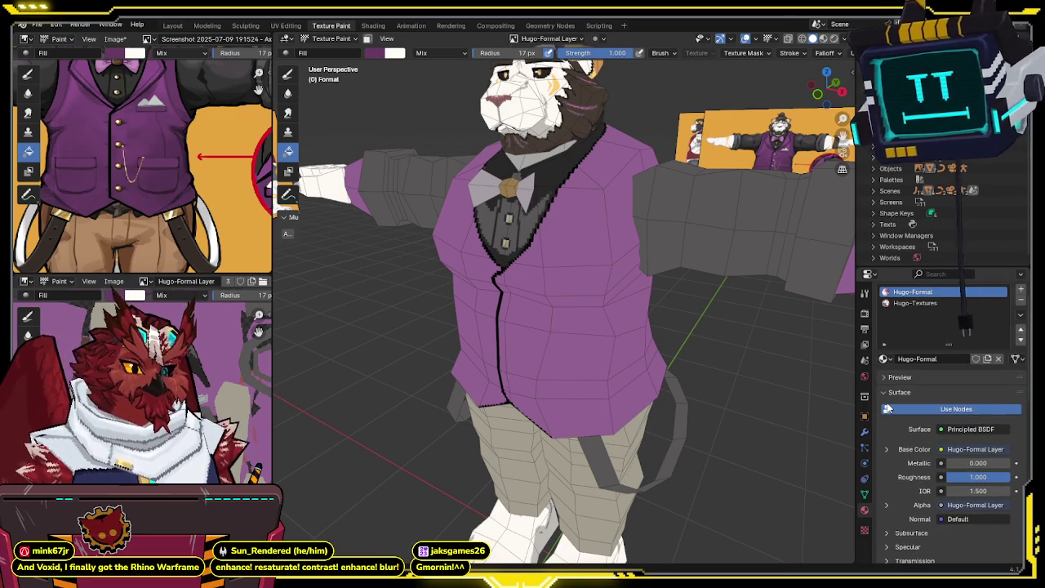
scroll(887, 408, up, 2)
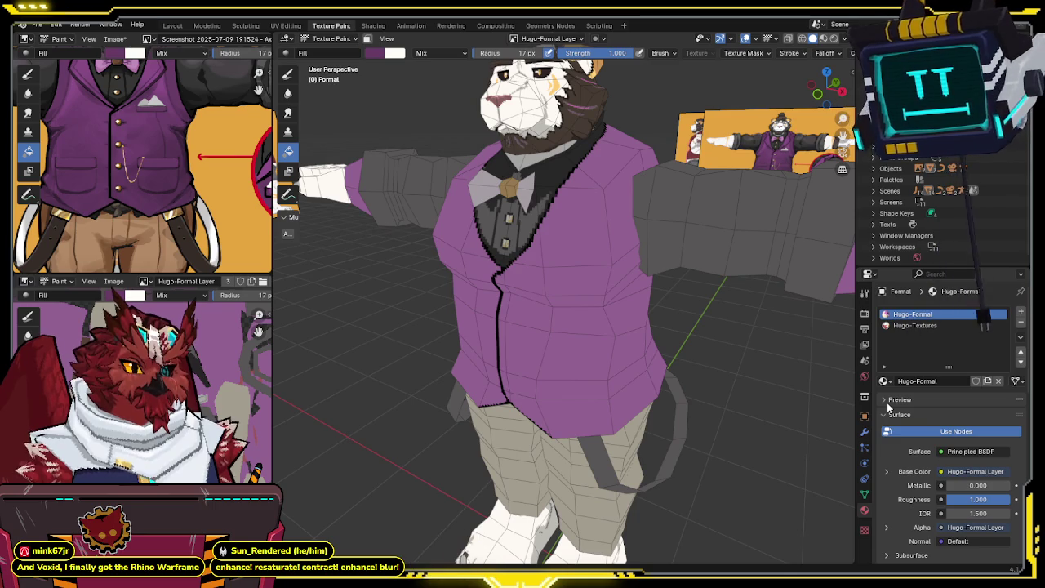
key(ctrl+Tab)
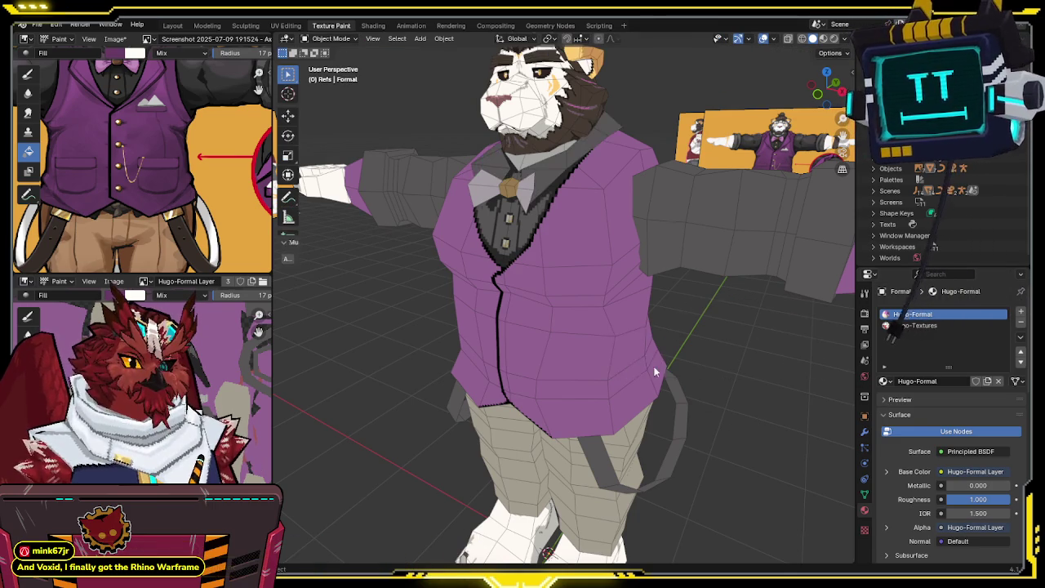
Step: Orbit the lion, briefly show and hide the Ucupaint sidebar, then open the Shading workspace
mouse_move(591, 351)
middle_down()
mouse_move(610, 344)
mouse_move(645, 387)
mouse_move(606, 359)
middle_up()
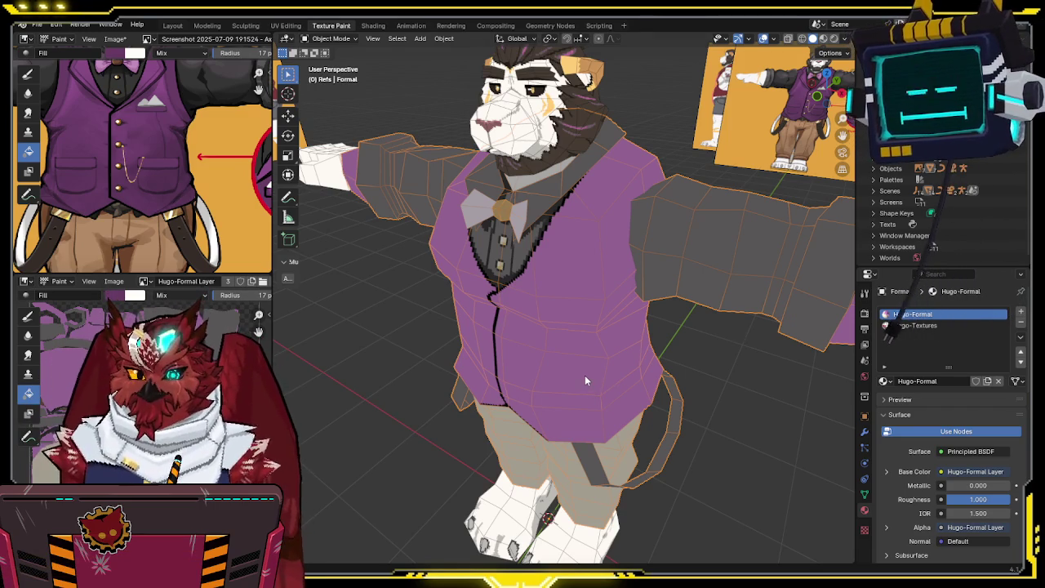
mouse_move(585, 330)
middle_down()
mouse_move(645, 303)
mouse_move(605, 316)
middle_up()
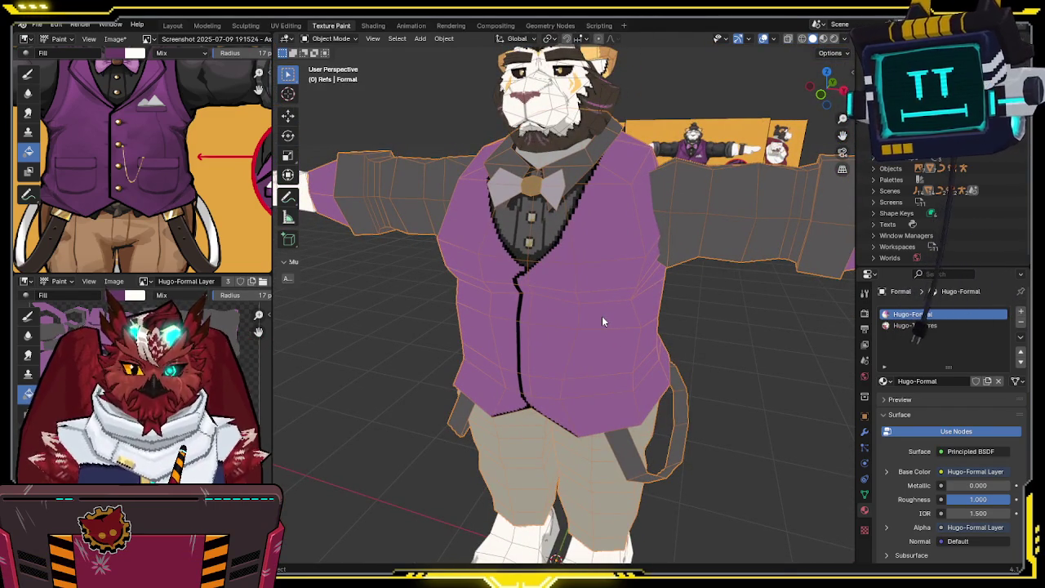
mouse_move(603, 321)
middle_down()
mouse_move(598, 335)
mouse_move(585, 330)
middle_up()
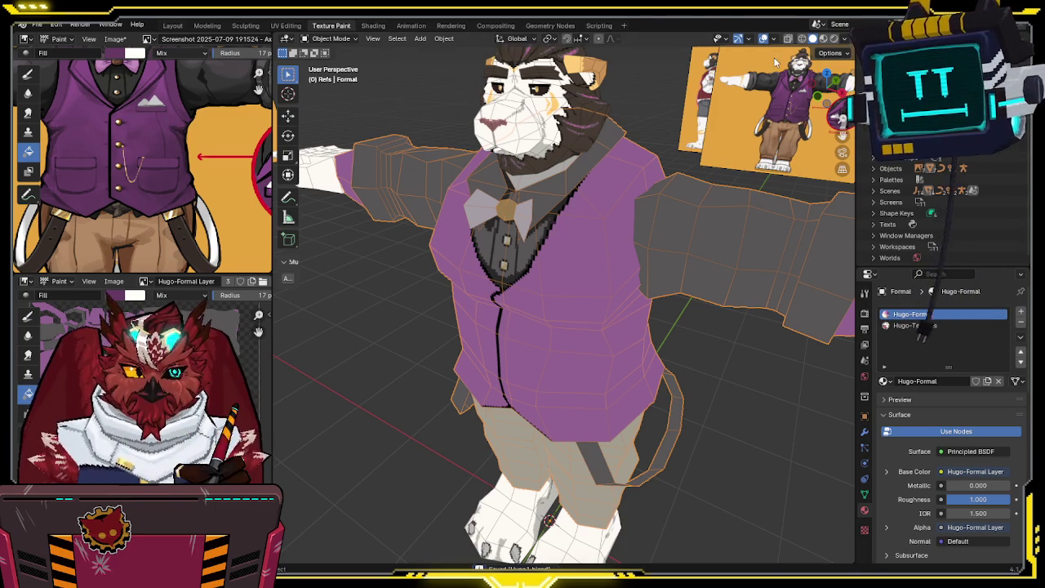
click(846, 54)
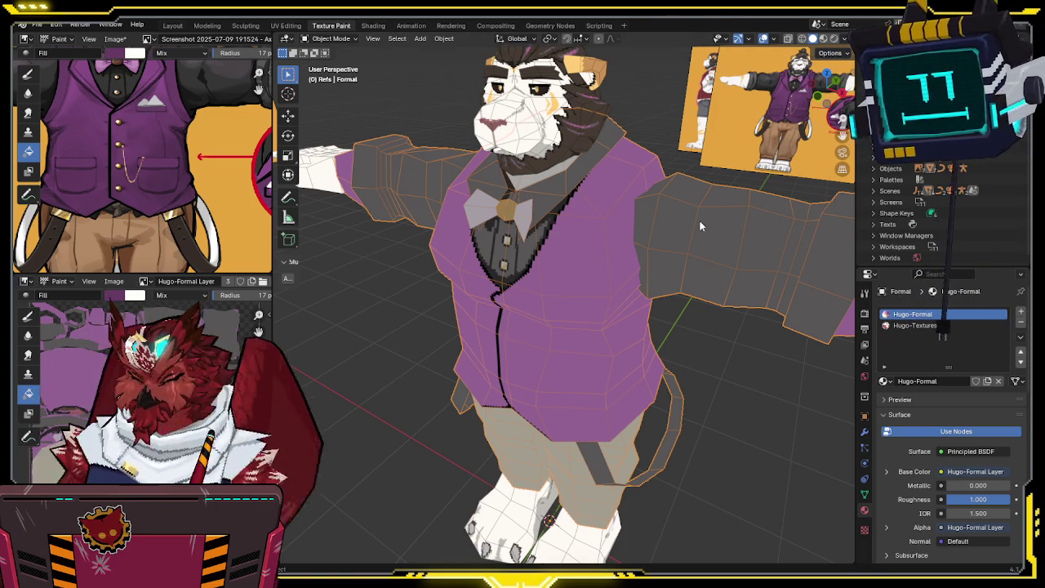
key(n)
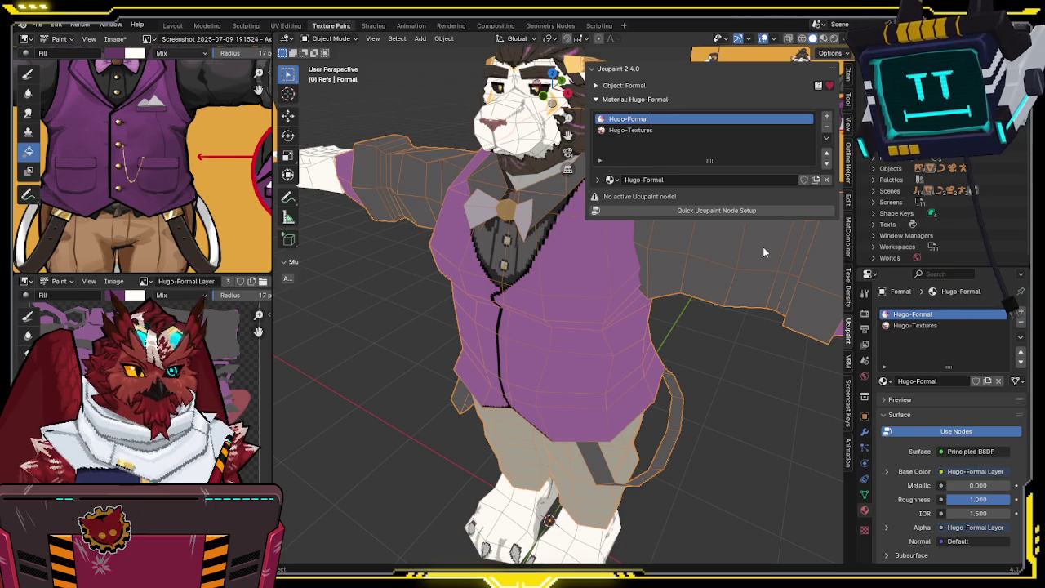
key(n)
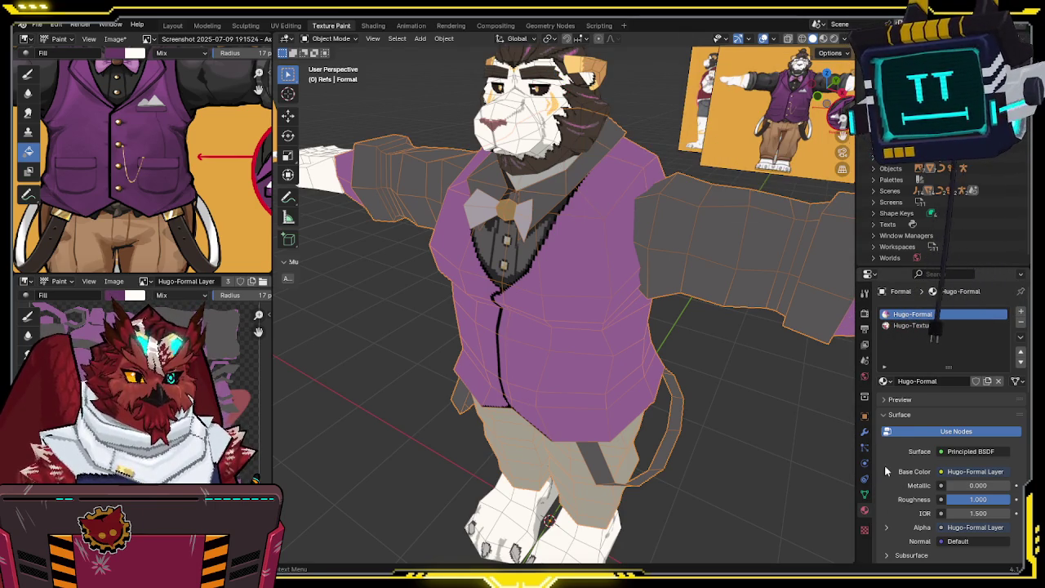
scroll(882, 477, down, 3)
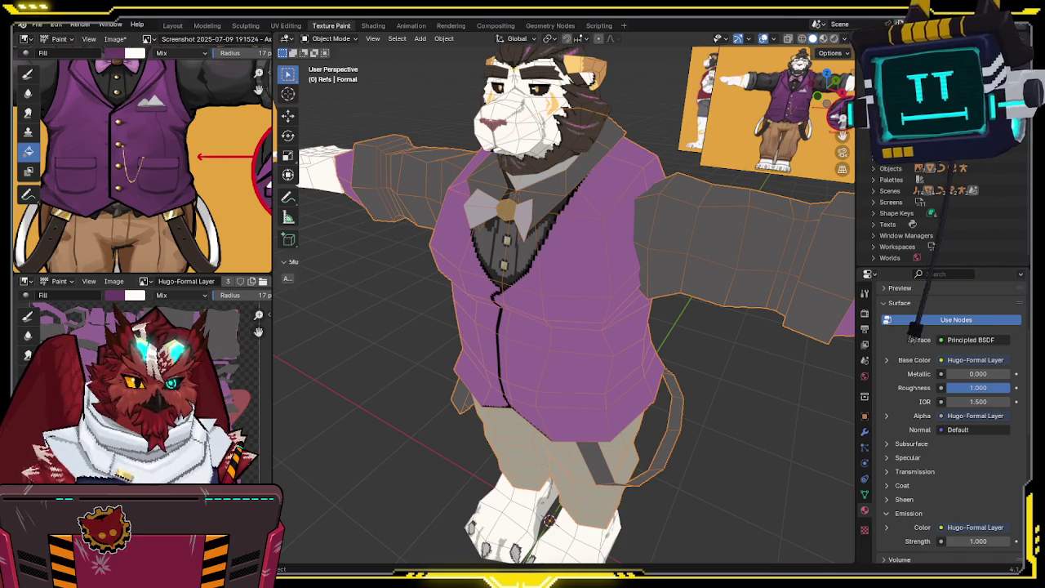
click(373, 25)
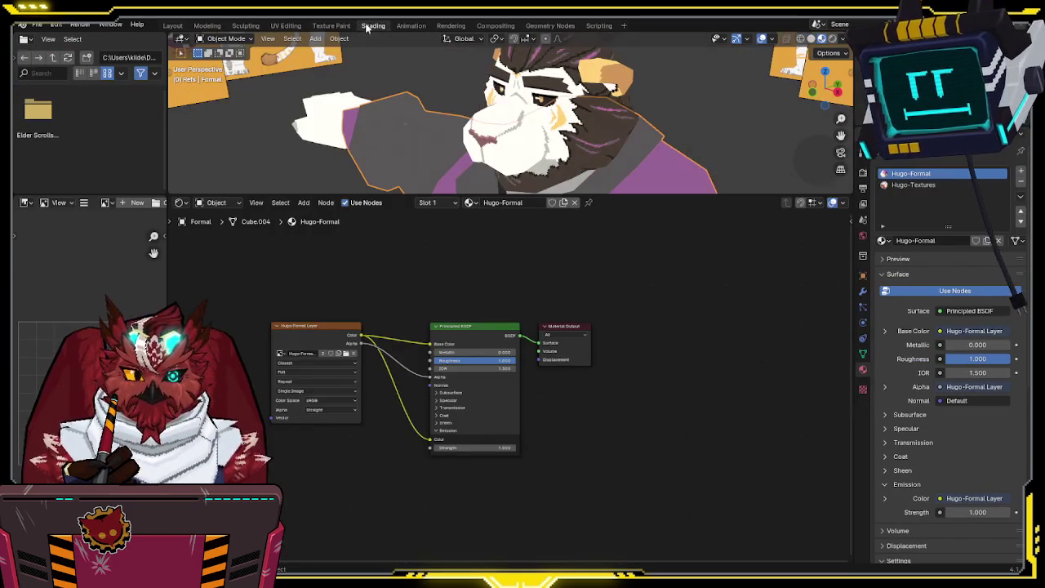
Step: Enlarge the material nodes and zoom the 3D view onto the vest and chest
scroll(379, 288, up, 2)
middle_drag(375, 284, 452, 295)
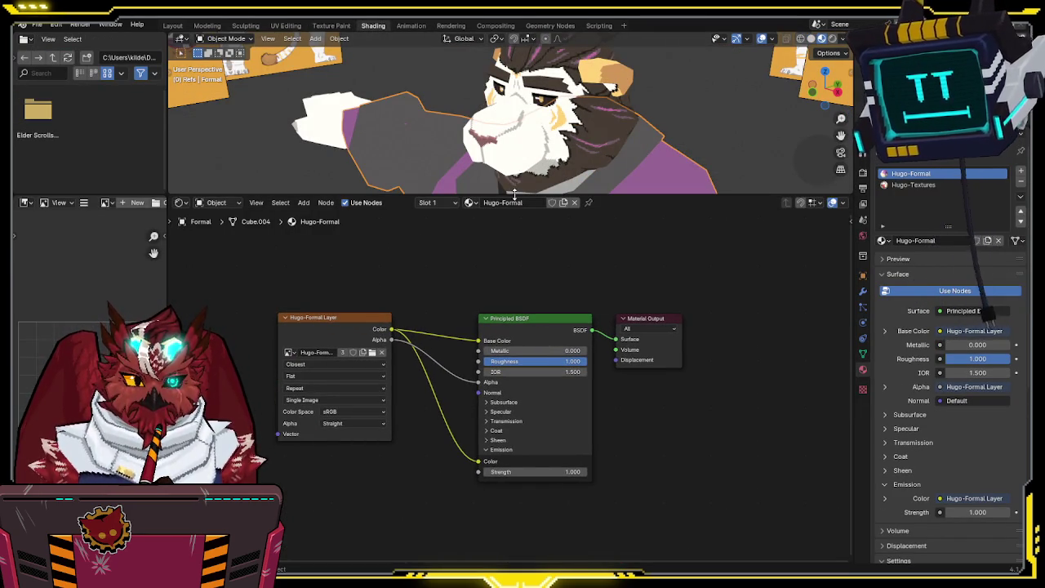
drag(514, 194, 514, 326)
mouse_move(555, 204)
middle_down()
mouse_move(605, 216)
mouse_move(598, 130)
middle_up()
scroll(599, 130, up, 2)
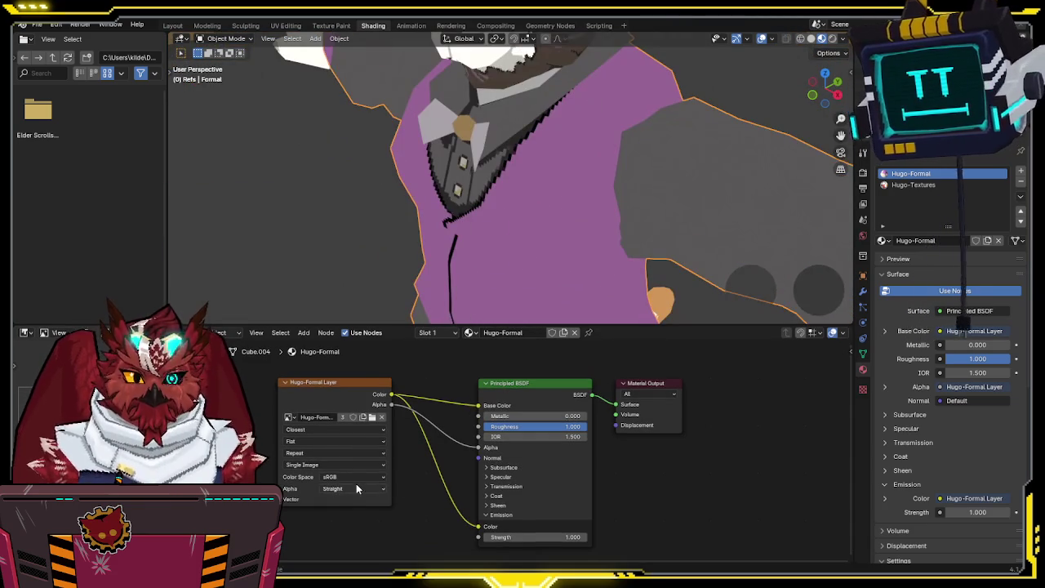
Step: Try Non-Color and Filmic sRGB on the suit texture, keep sRGB, and return to Texture Paint
click(356, 478)
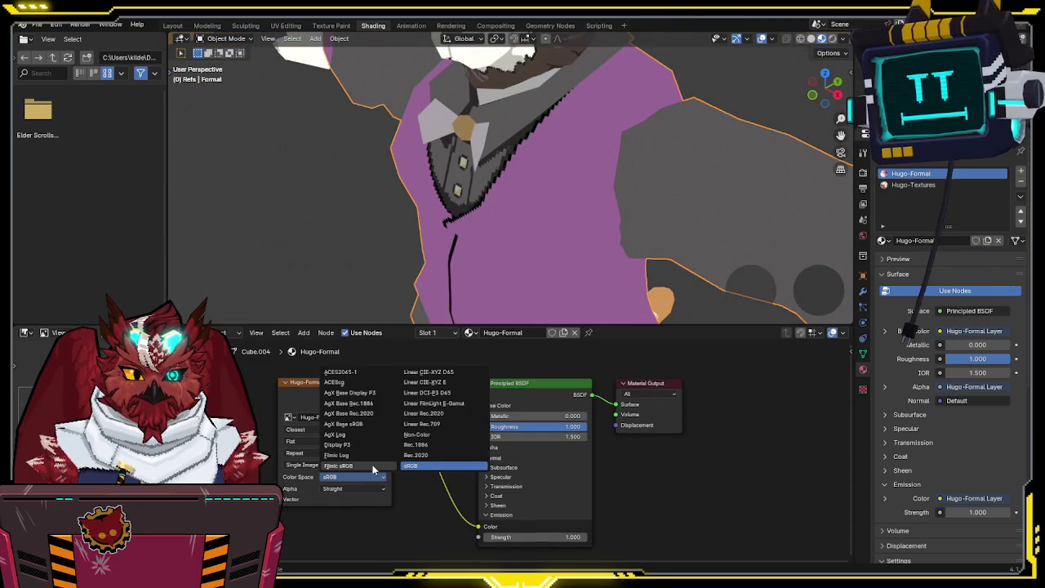
click(443, 436)
click(356, 477)
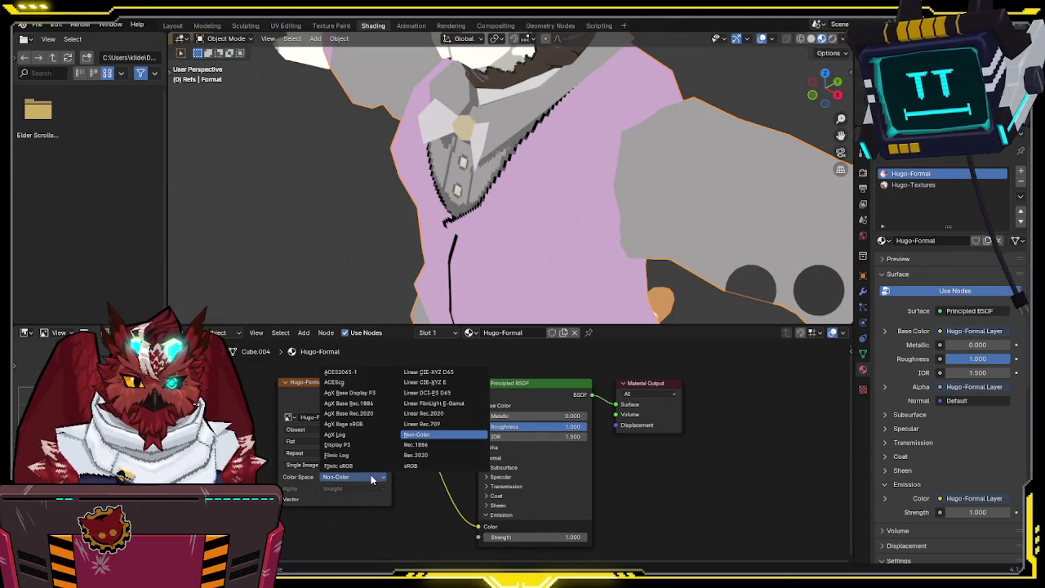
click(419, 464)
click(365, 477)
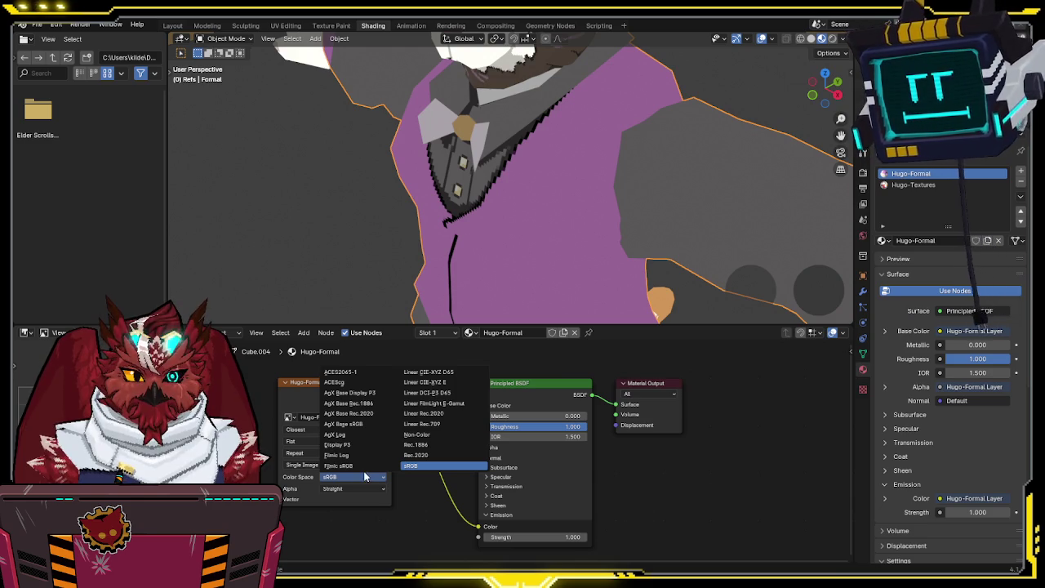
click(343, 466)
click(360, 478)
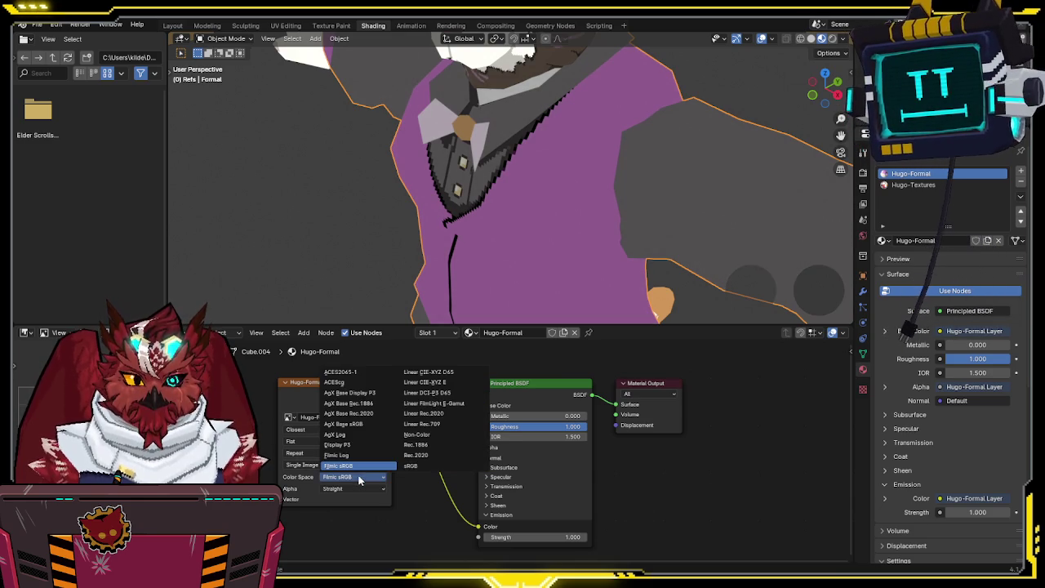
click(414, 464)
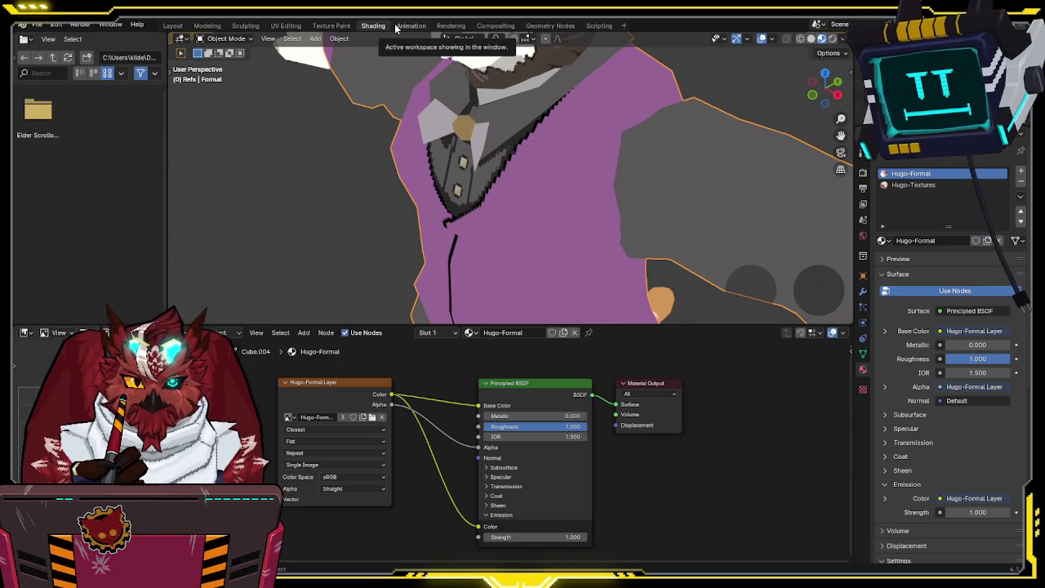
click(331, 25)
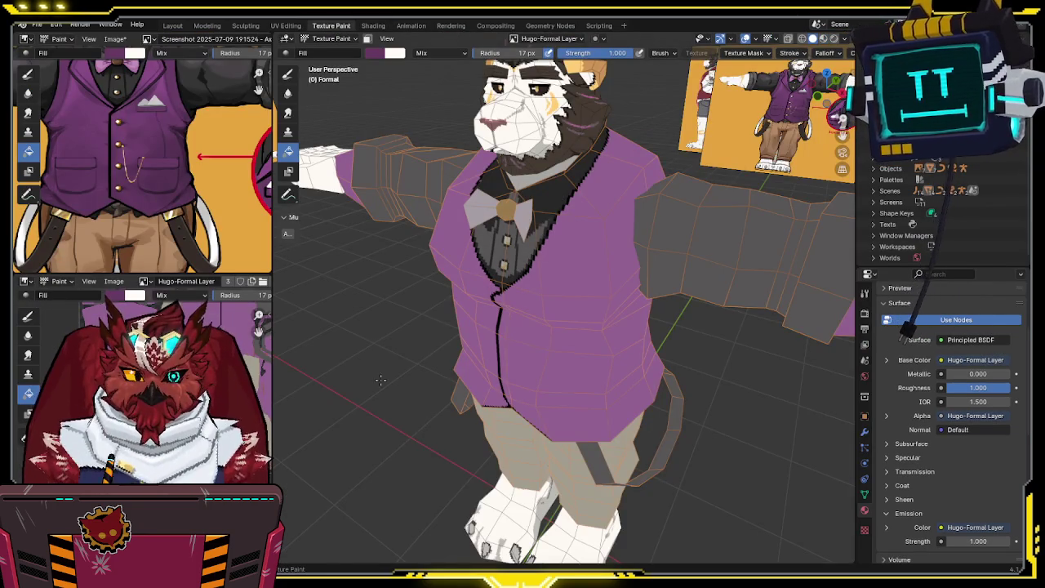
Step: Enter Object Mode from the Ctrl+Tab mode pie, zoom out, and view the suited lion from above
middle_drag(572, 326, 584, 322)
scroll(584, 322, up, 3)
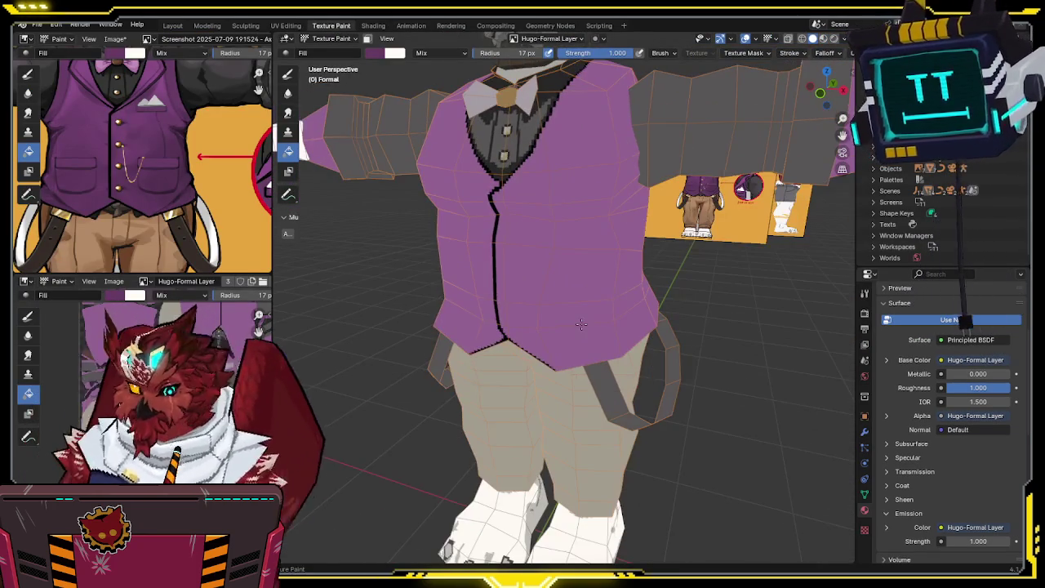
key(ctrl+Tab)
click(524, 326)
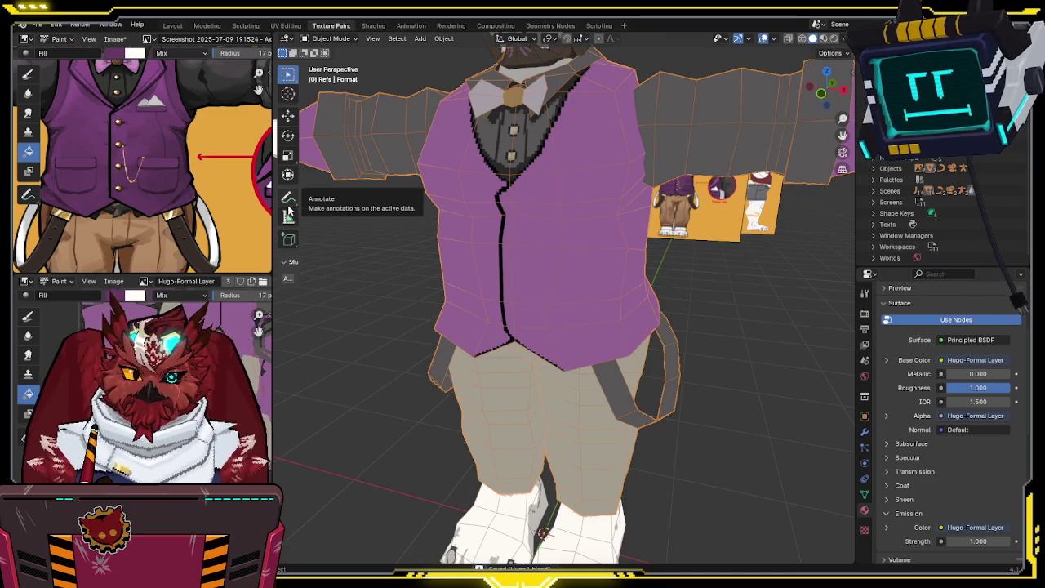
scroll(526, 214, down, 3)
scroll(525, 215, down, 2)
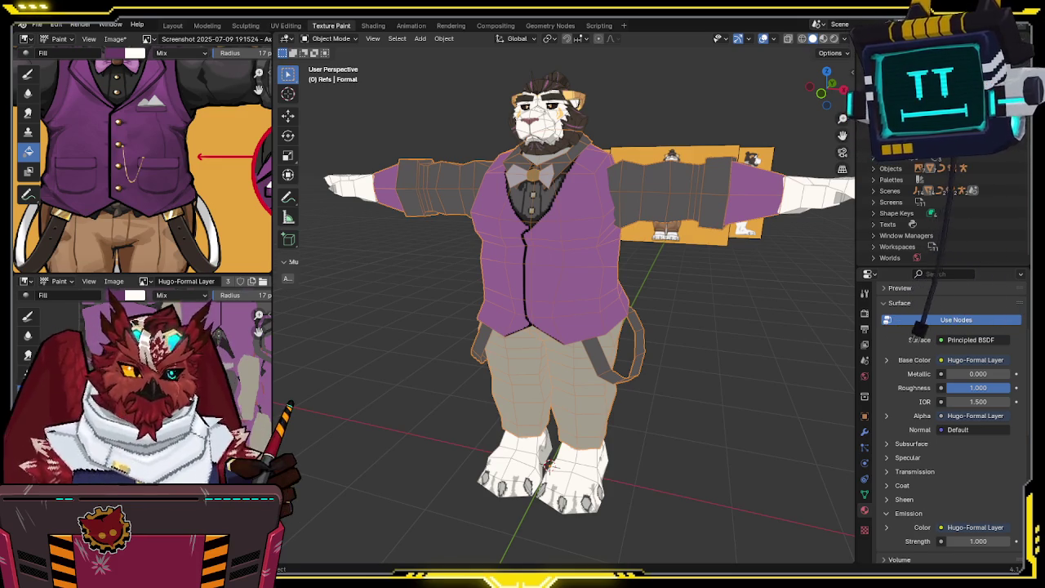
mouse_move(618, 255)
middle_down()
mouse_move(693, 249)
mouse_move(661, 262)
mouse_move(693, 312)
mouse_move(720, 314)
mouse_move(652, 308)
middle_up()
click(616, 301)
key(m)
key(m)
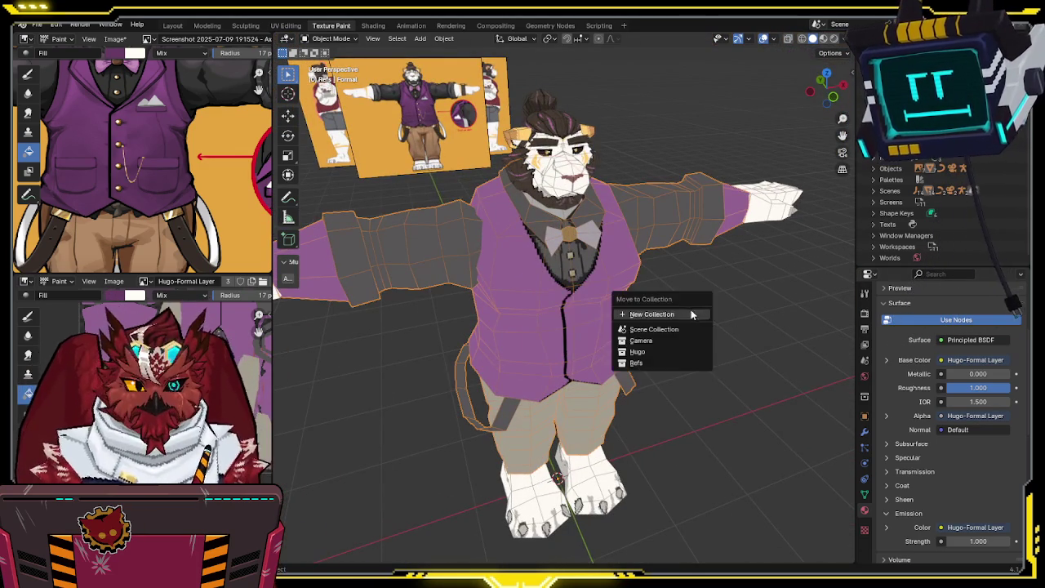
key(Tab)
key(Tab)
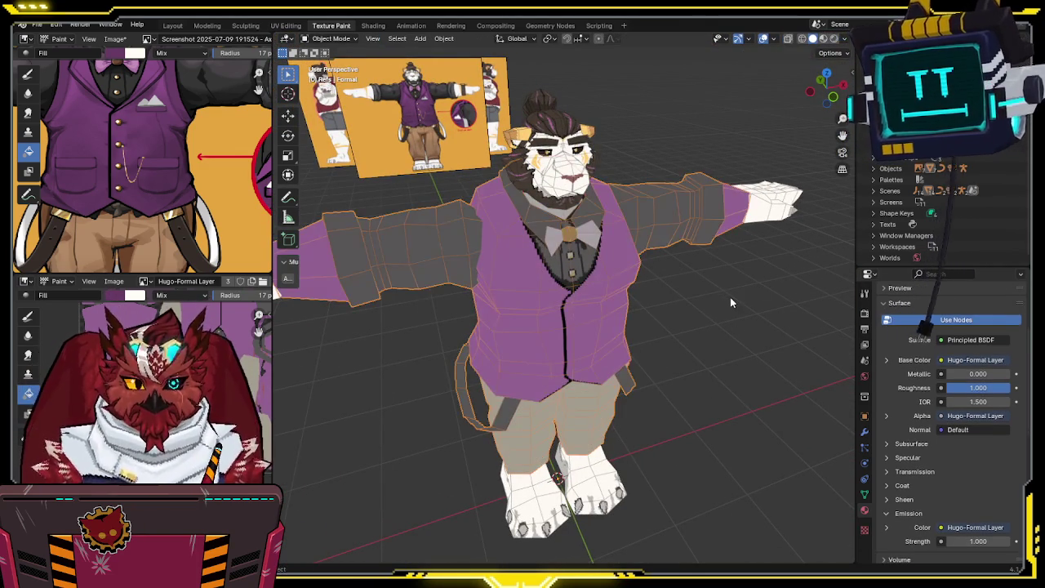
key(ctrl+Tab)
click(667, 251)
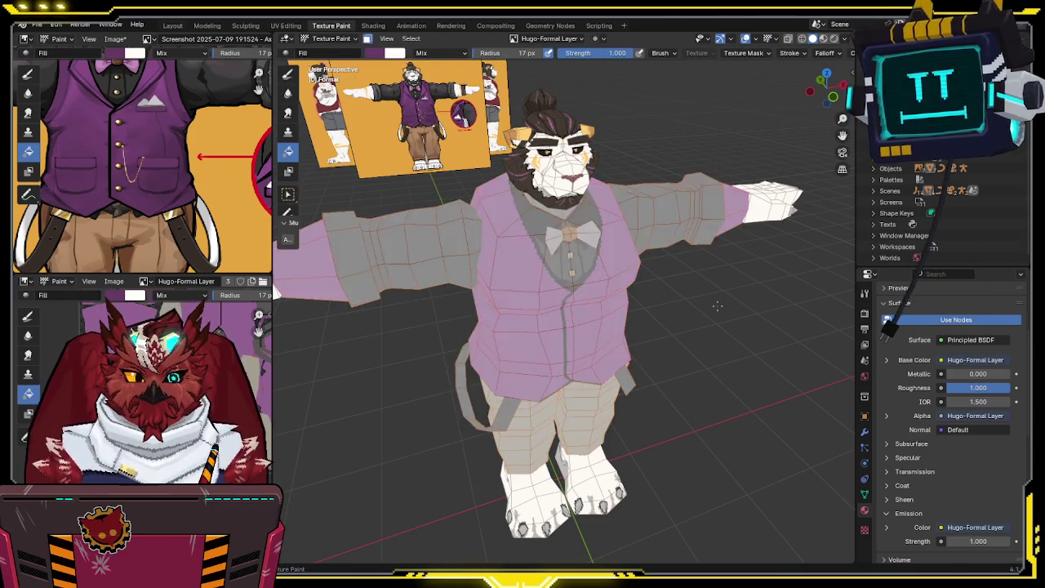
middle_drag(717, 305, 655, 290)
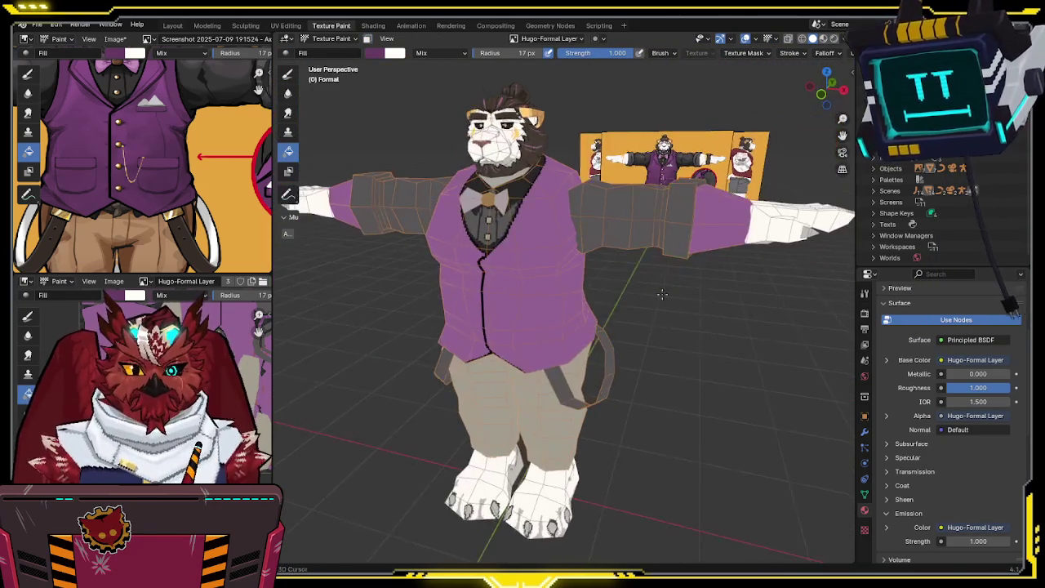
key(ctrl+Tab)
click(649, 305)
click(723, 329)
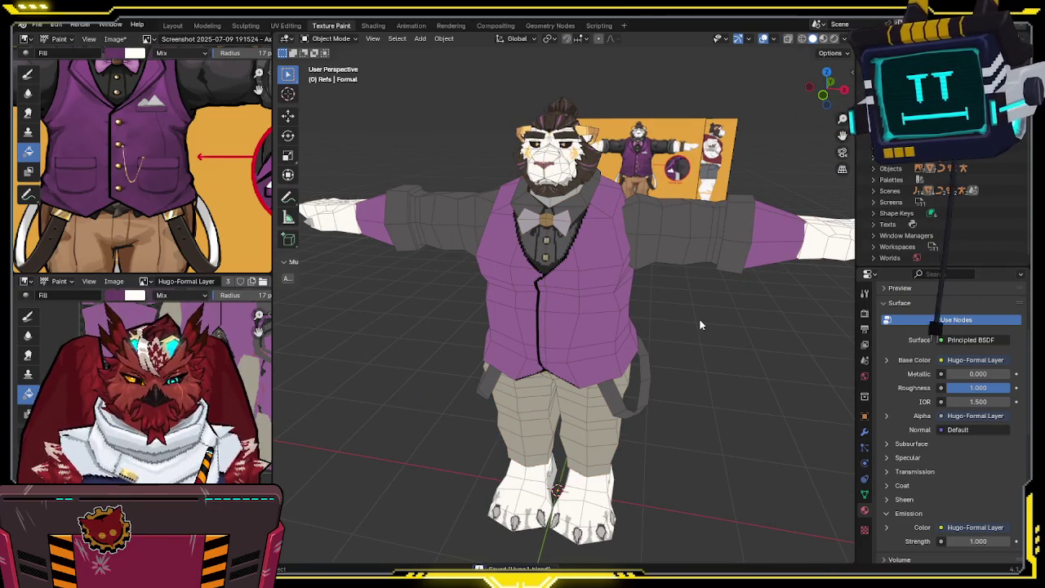
click(682, 229)
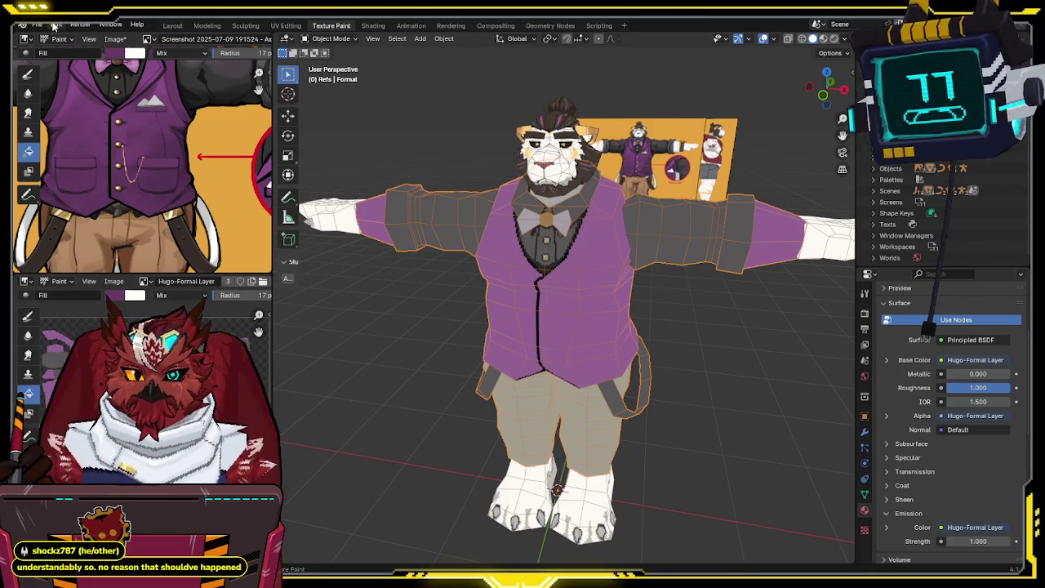
click(80, 24)
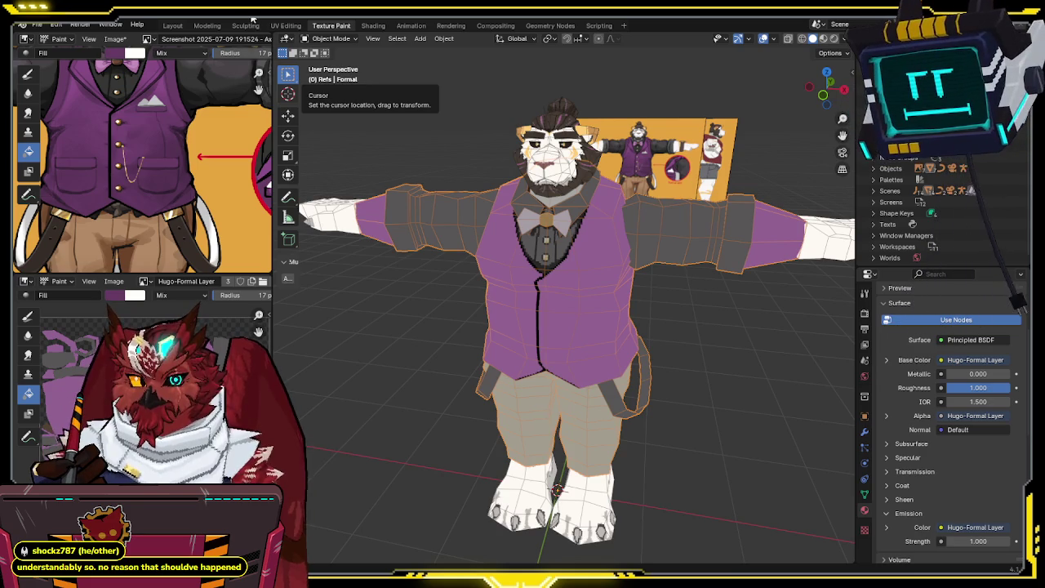
Step: Check the sidebar's paint layers add-on, collapse it, orbit to the right, and reselect the model
click(577, 228)
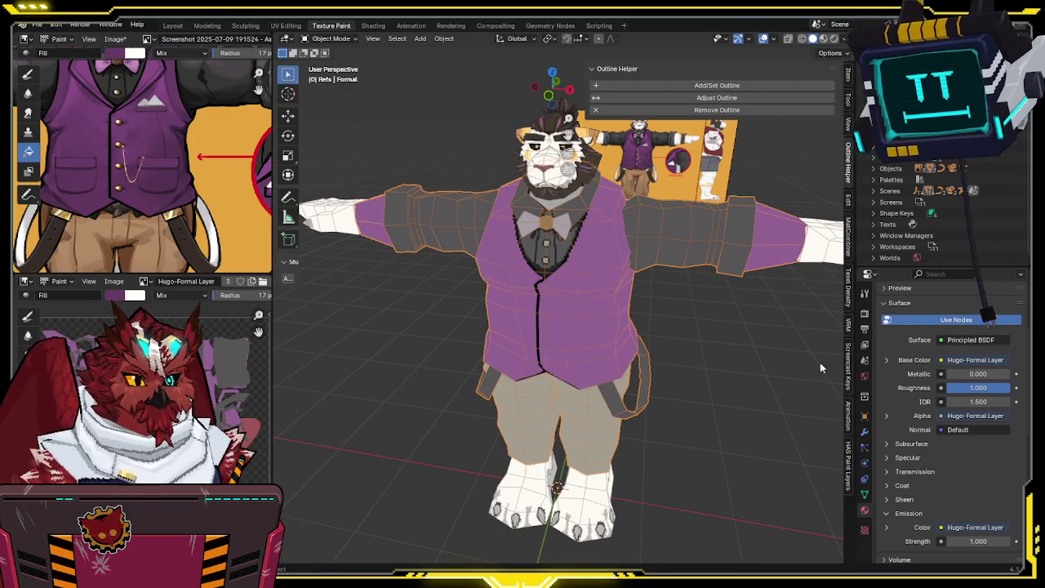
click(847, 462)
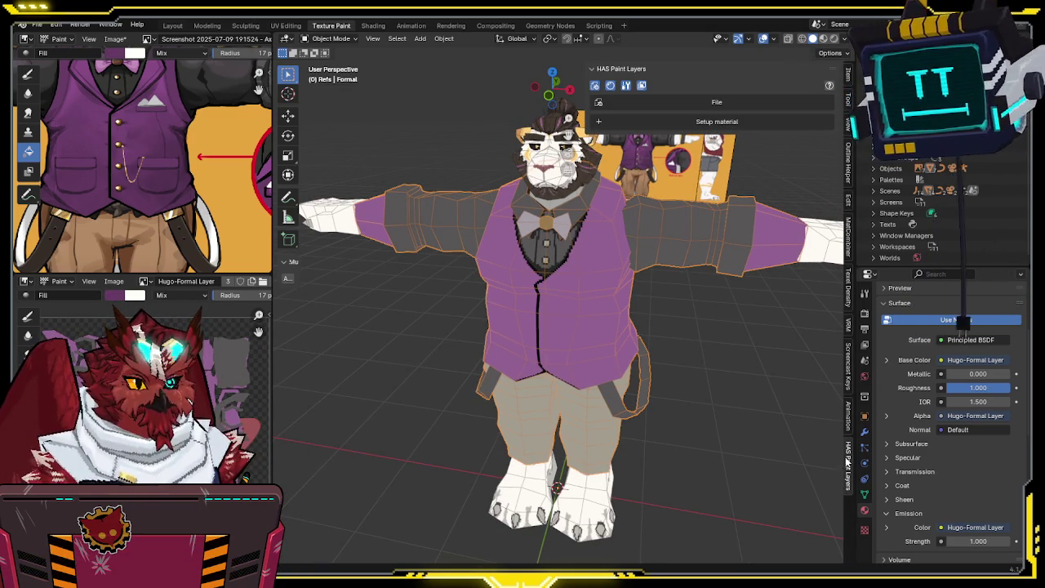
drag(585, 104, 685, 177)
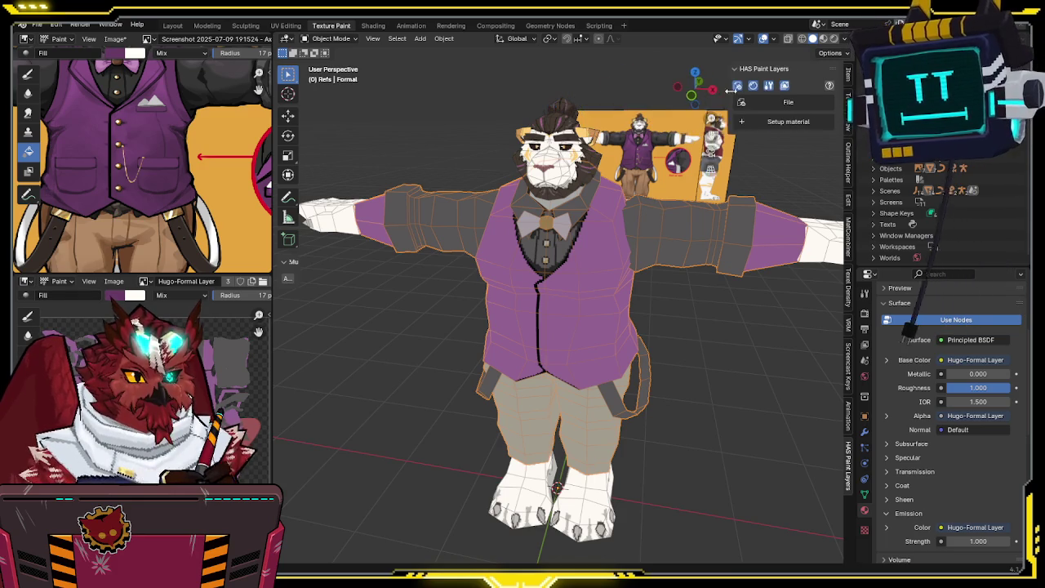
middle_drag(685, 186, 626, 208)
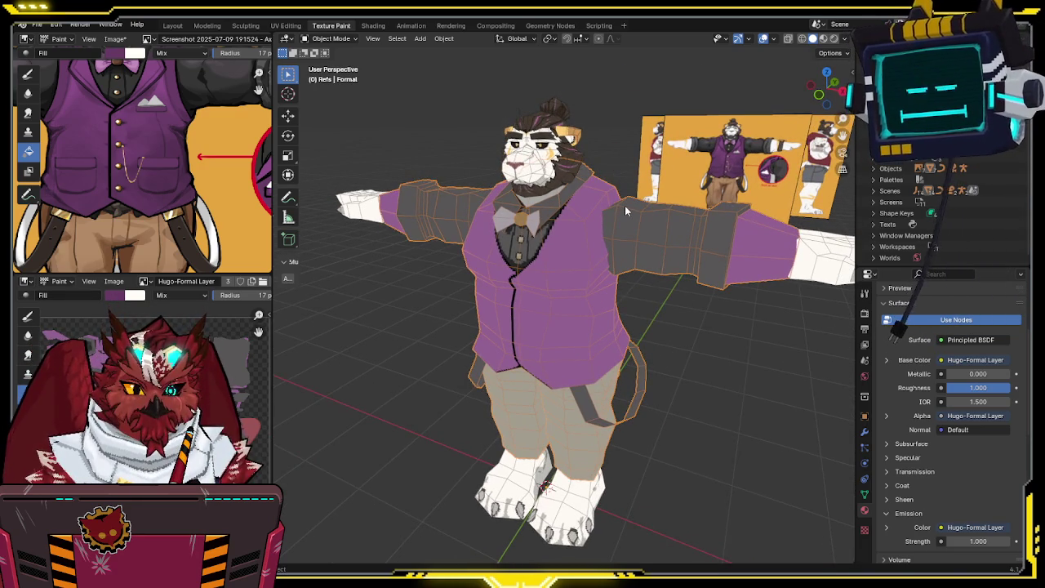
click(703, 414)
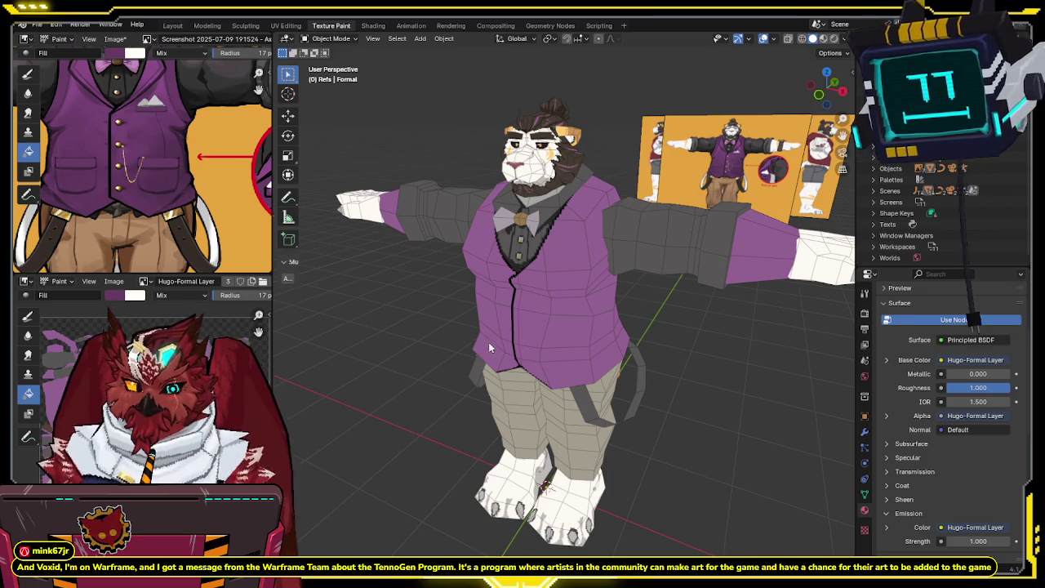
click(673, 248)
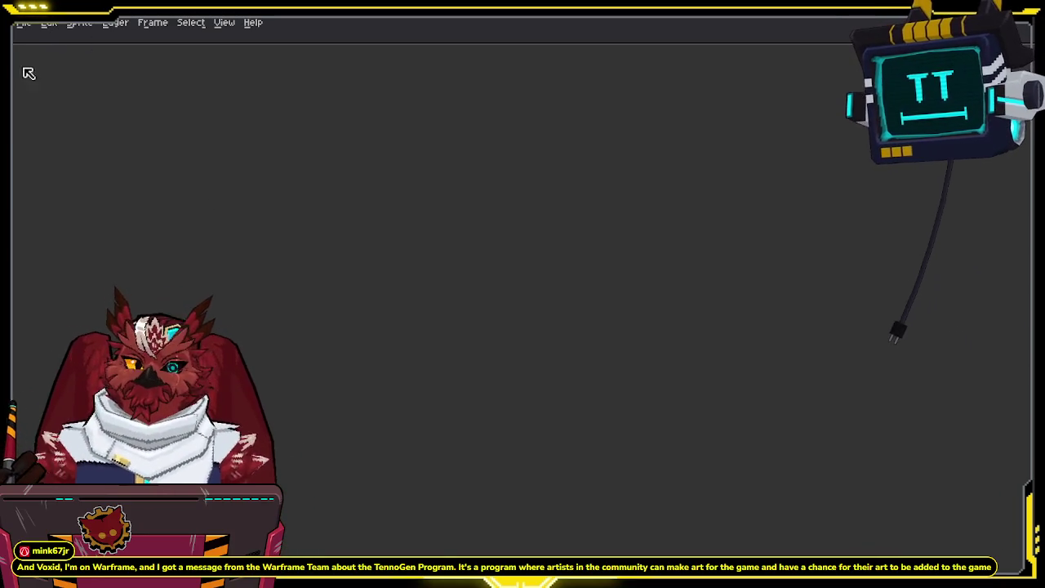
Step: Open Aseprite's File menu and show the Open Recent list
click(22, 22)
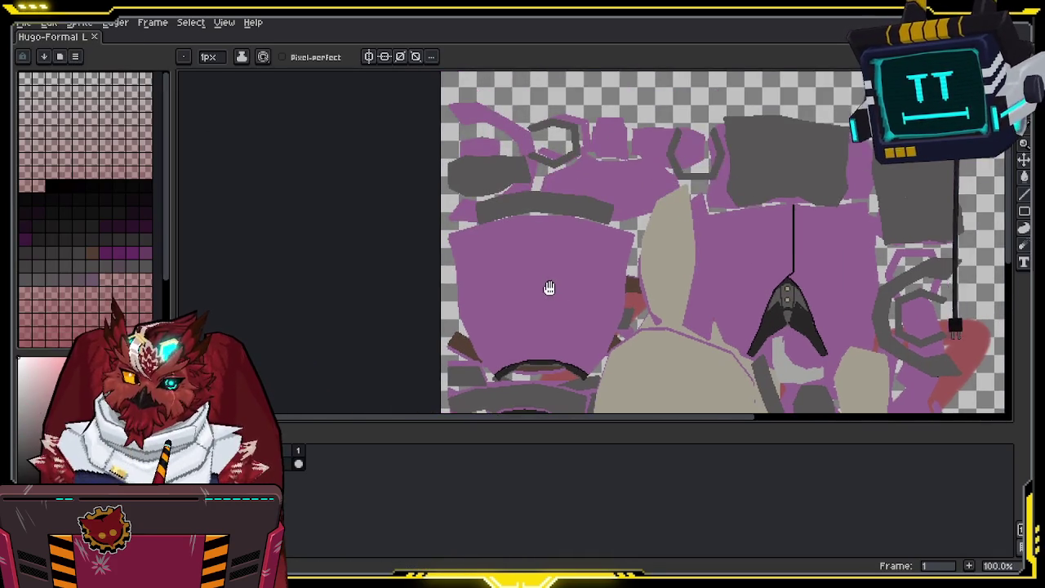
click(24, 22)
mouse_move(55, 63)
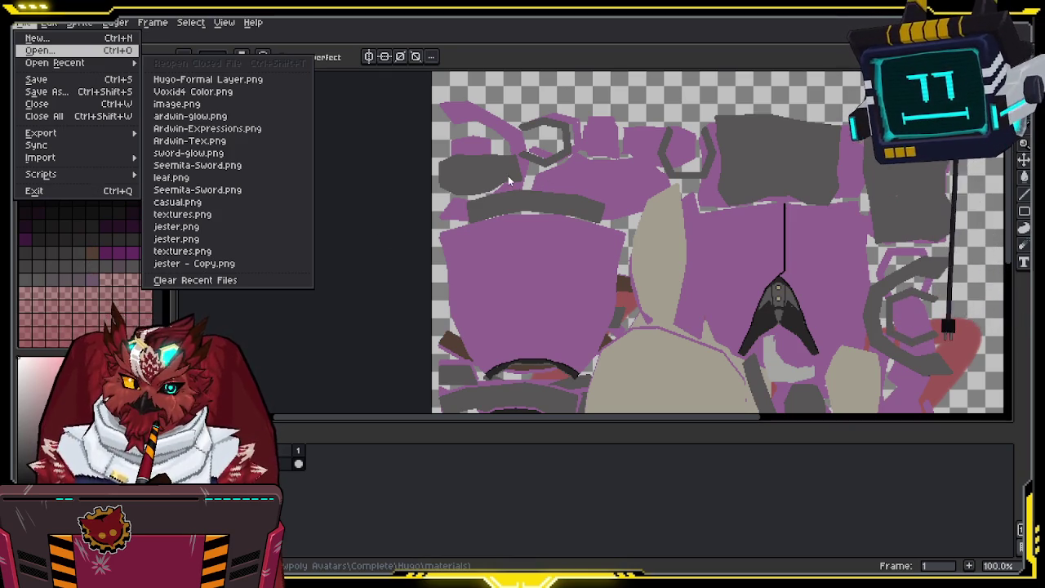
Step: Open the purple vest reference screenshot and dock it beside the Hugo-Formal Layer texture
drag(508, 175, 413, 154)
drag(142, 36, 277, 169)
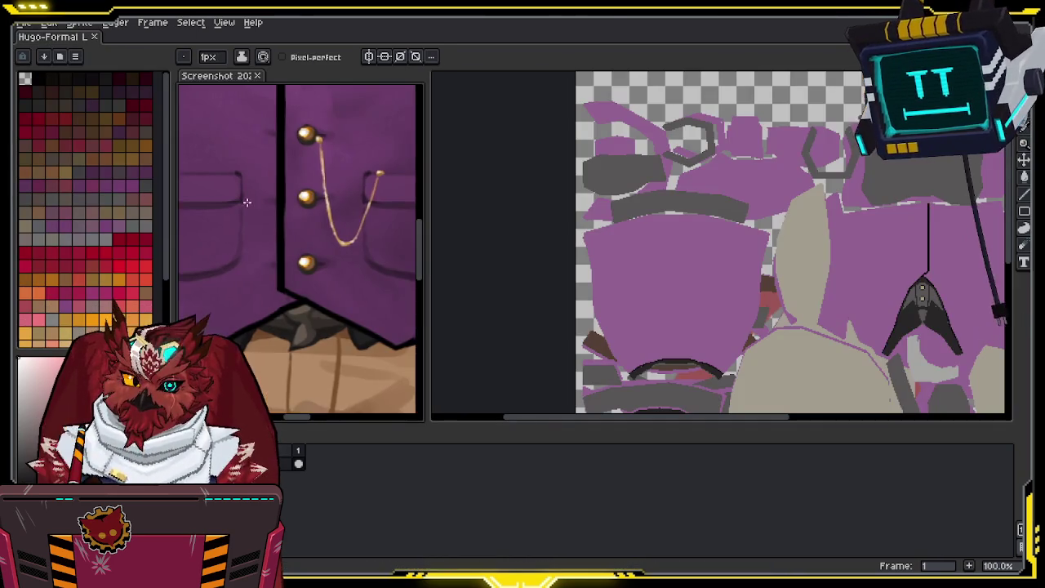
scroll(277, 169, up, 2)
scroll(698, 201, up, 2)
scroll(698, 202, up, 1)
scroll(343, 188, up, 1)
scroll(343, 189, up, 2)
Step: Sample the vest purple from the reference and fill the suit's purple pieces with it
key(i)
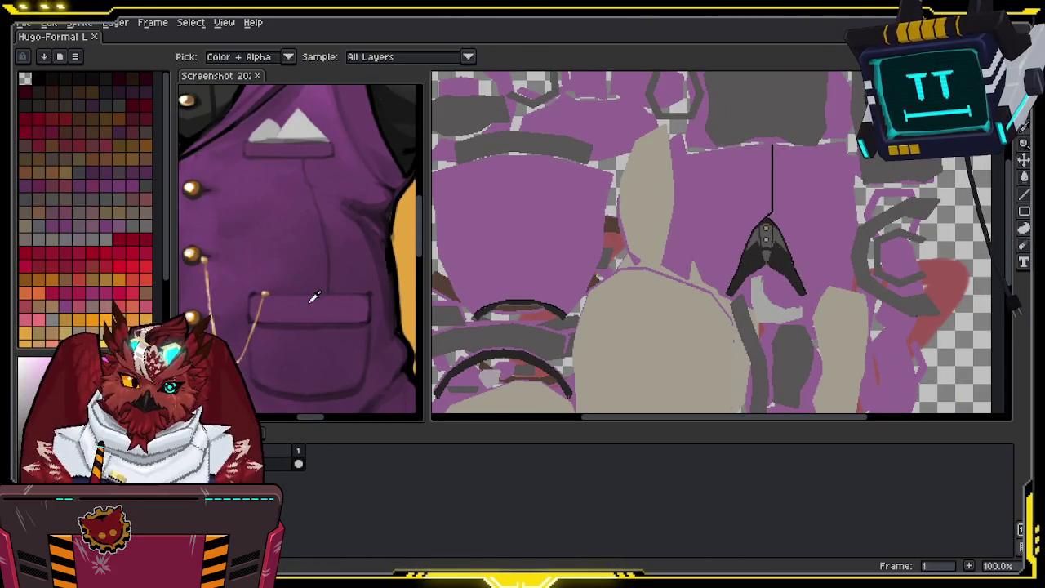
key(g)
middle_drag(479, 153, 572, 153)
click(572, 153)
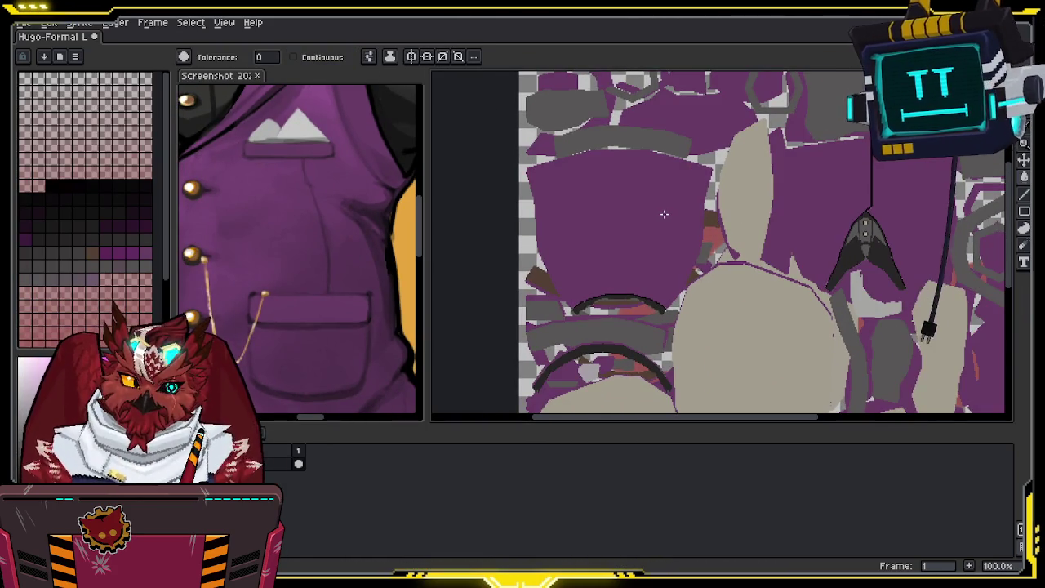
middle_drag(685, 219, 719, 227)
middle_drag(204, 95, 273, 275)
key(i)
key(g)
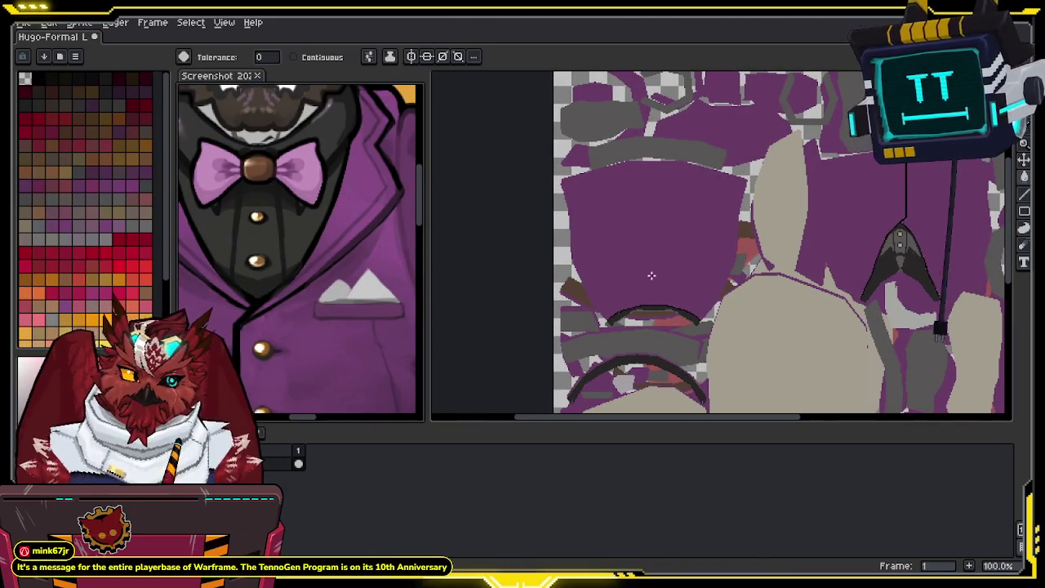
Step: Sample a dark shade from the reference and fill the upper grey part of the dark shape
scroll(899, 245, up, 1)
scroll(898, 245, up, 1)
key(i)
click(296, 238)
key(g)
click(779, 186)
Step: Scroll the reference down and sample the tan of the trousers
scroll(785, 193, down, 4)
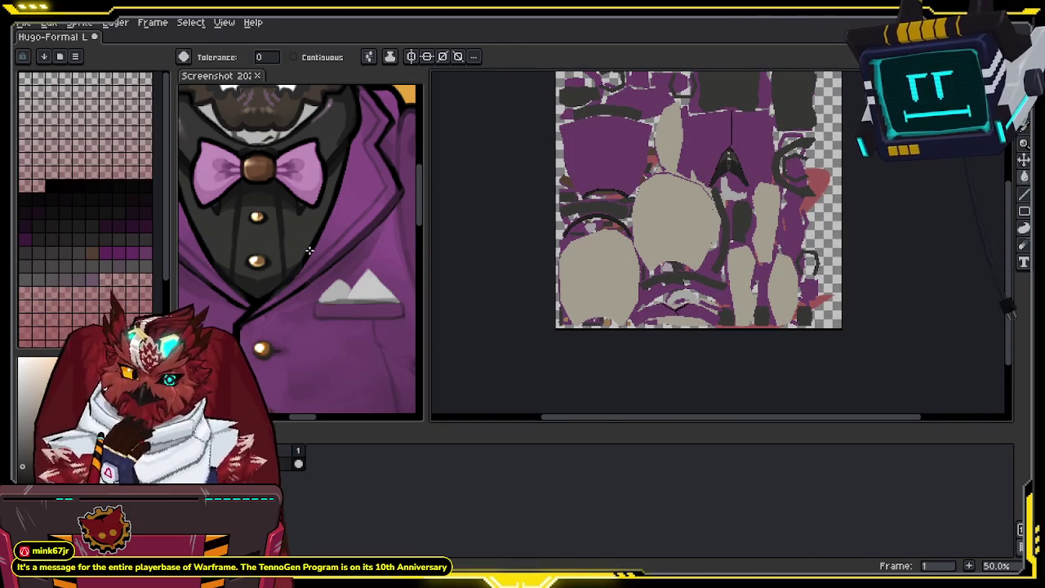
scroll(340, 249, down, 3)
scroll(340, 249, down, 2)
scroll(339, 249, up, 2)
scroll(340, 249, down, 2)
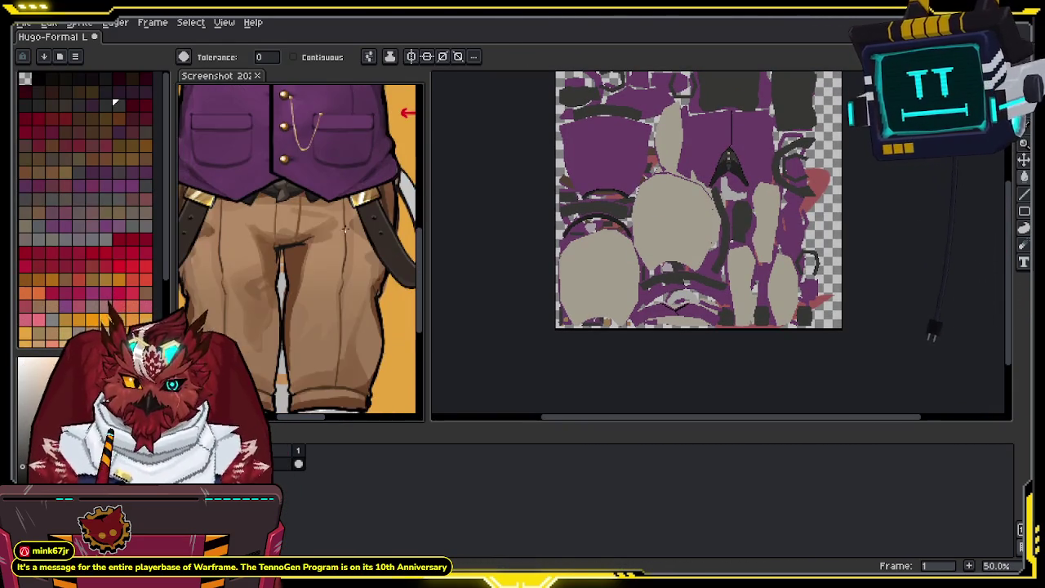
key(i)
click(325, 275)
Step: Fill the grey trouser pieces with the sampled tan, then zoom around the texture sheet
key(g)
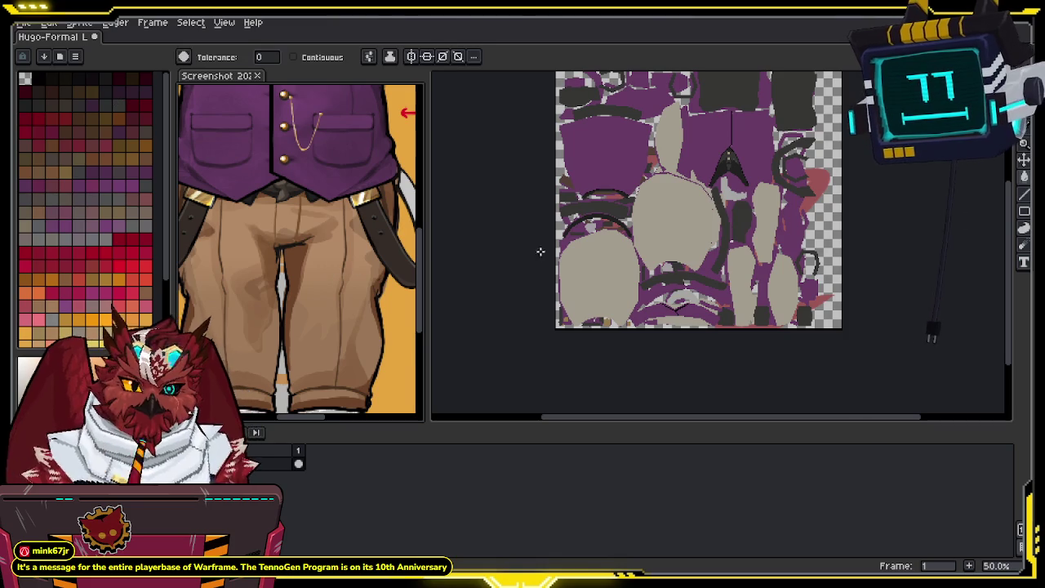
click(706, 224)
middle_drag(707, 224, 725, 301)
scroll(725, 300, up, 1)
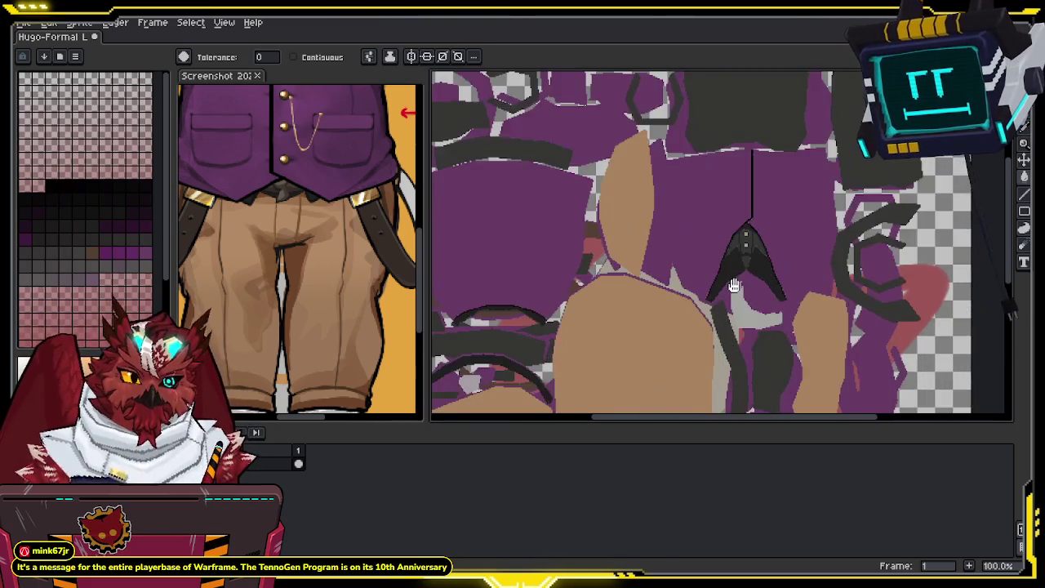
scroll(694, 273, up, 1)
scroll(666, 246, down, 1)
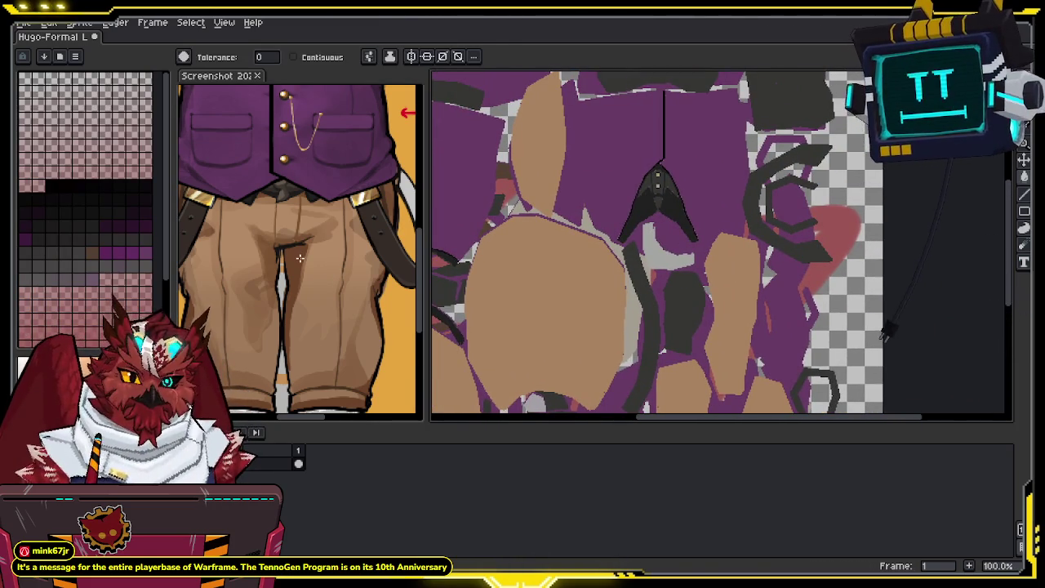
scroll(300, 258, up, 2)
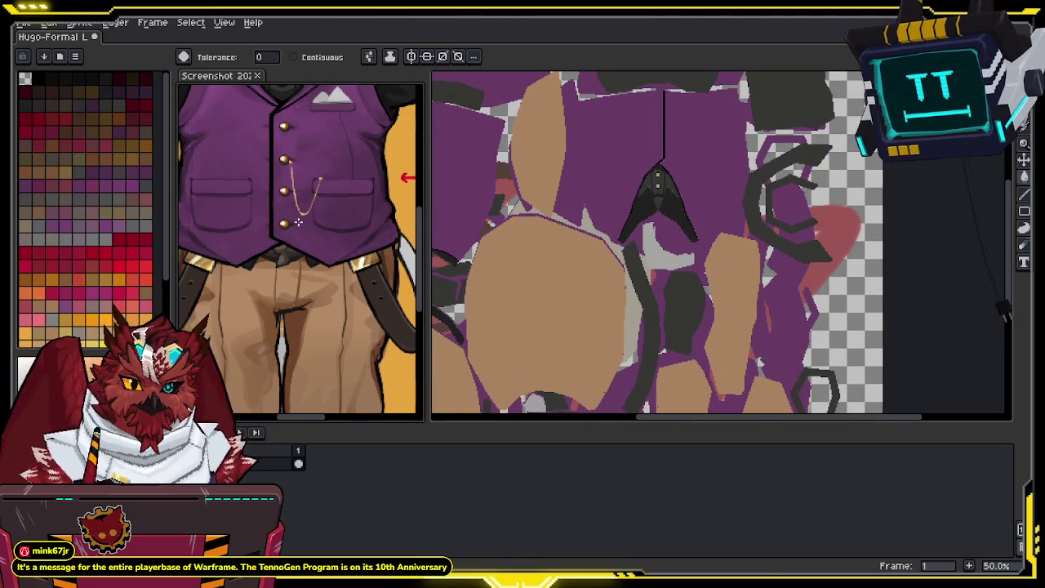
scroll(298, 221, down, 1)
scroll(349, 176, down, 1)
scroll(624, 221, up, 2)
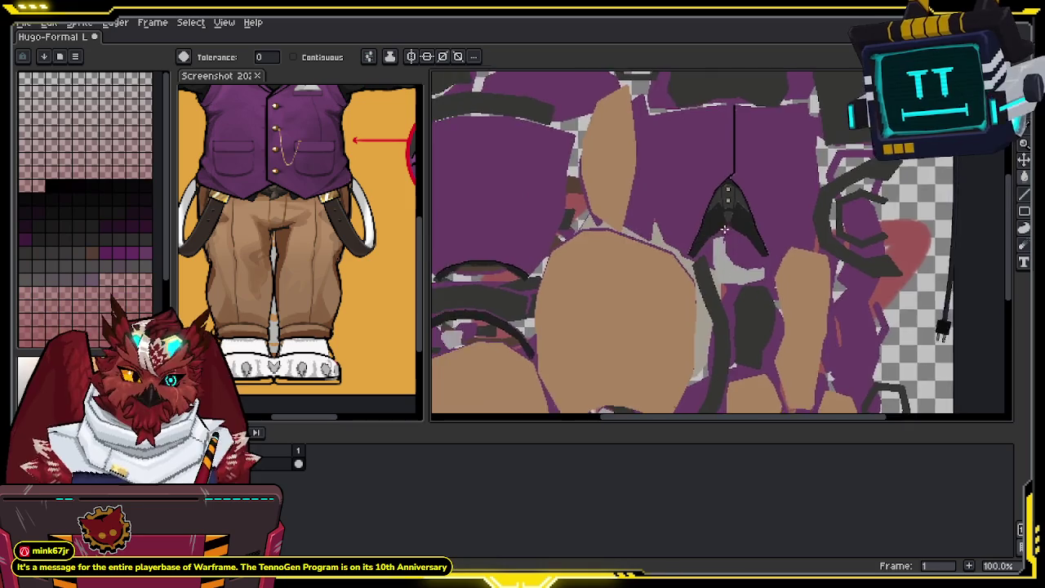
scroll(653, 237, up, 3)
scroll(734, 269, up, 1)
scroll(343, 245, up, 1)
scroll(352, 269, up, 1)
scroll(354, 294, up, 2)
scroll(313, 201, down, 3)
scroll(313, 201, up, 1)
scroll(326, 237, up, 2)
scroll(343, 261, up, 1)
scroll(343, 261, up, 1)
scroll(684, 259, down, 3)
scroll(684, 259, up, 3)
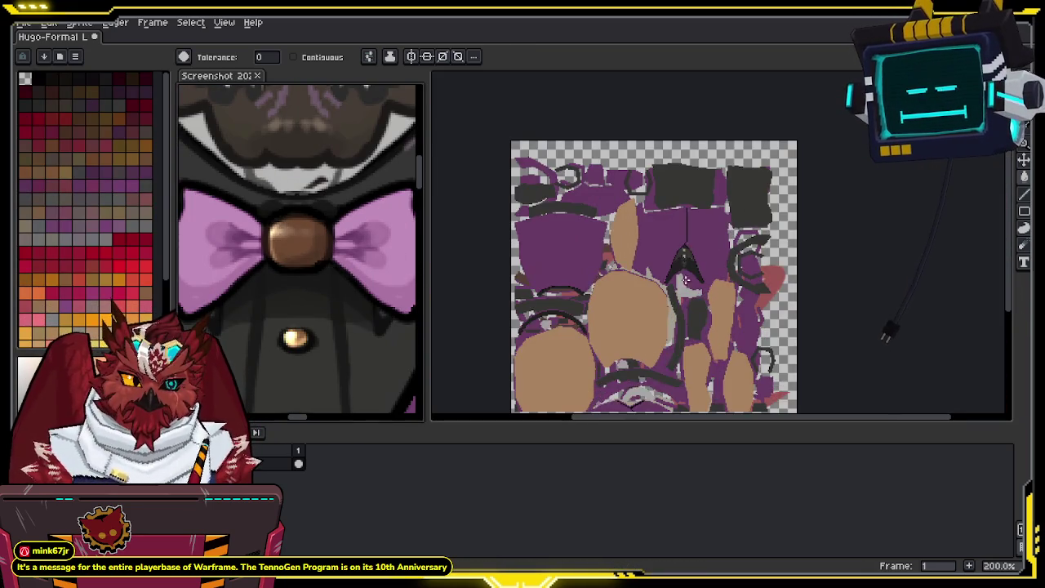
scroll(684, 259, down, 1)
scroll(708, 253, up, 1)
scroll(708, 253, up, 1)
Step: Compare the trouser pieces against the reference and save the Hugo-Formal Layer texture
mouse_move(708, 253)
middle_down()
mouse_move(727, 276)
mouse_move(800, 285)
mouse_move(784, 408)
mouse_move(729, 177)
mouse_move(812, 169)
middle_up()
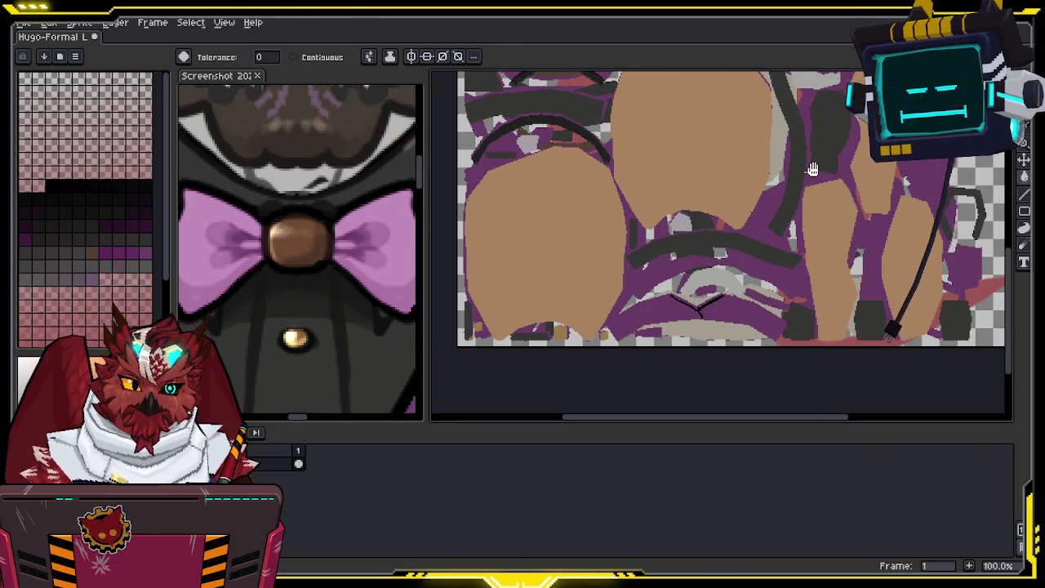
alt+click(302, 238)
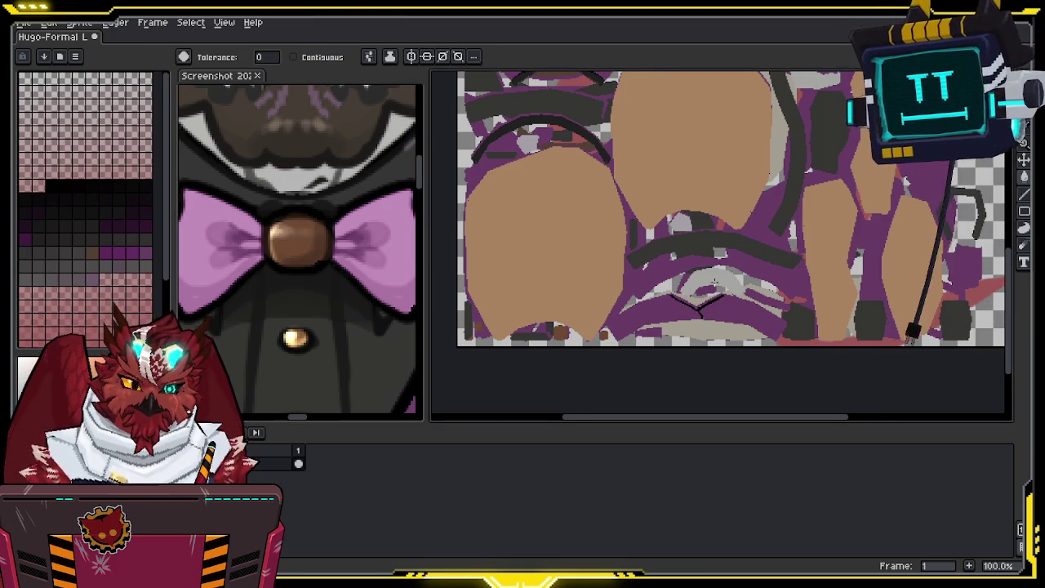
scroll(743, 260, up, 1)
scroll(743, 260, up, 1)
scroll(743, 260, up, 1)
key(ctrl+s)
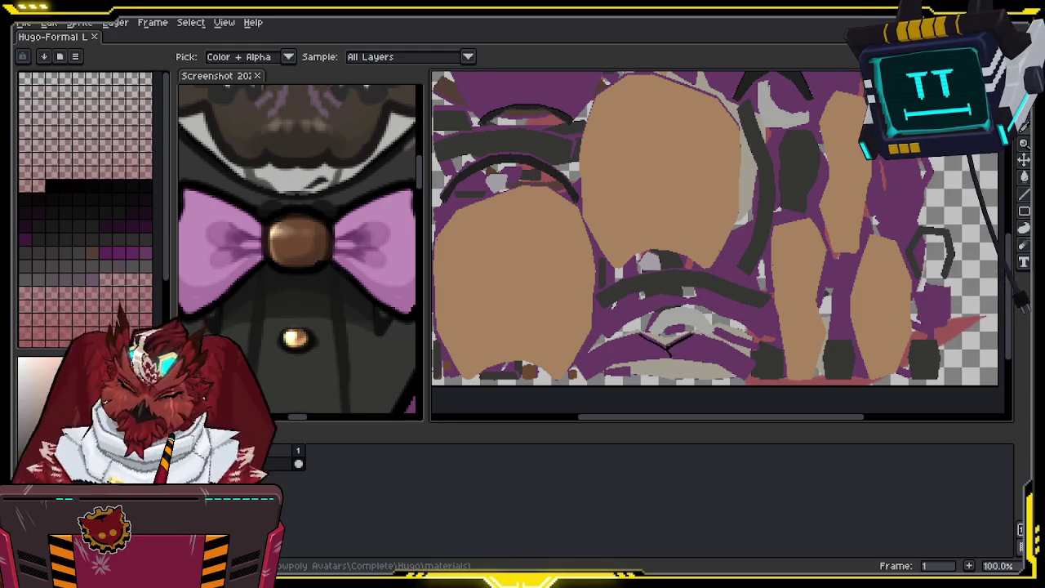
Step: Redo the undone Paint Bucket fills so the suit shapes on the texture are tan again
key(w)
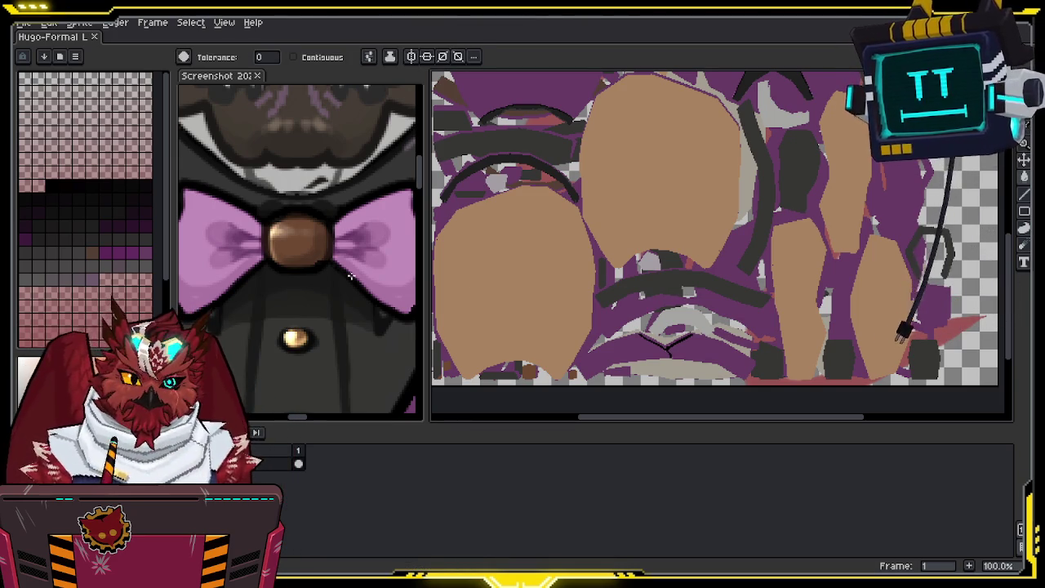
key(ctrl+z)
key(ctrl+z)
key(m)
scroll(637, 250, down, 5)
key(w)
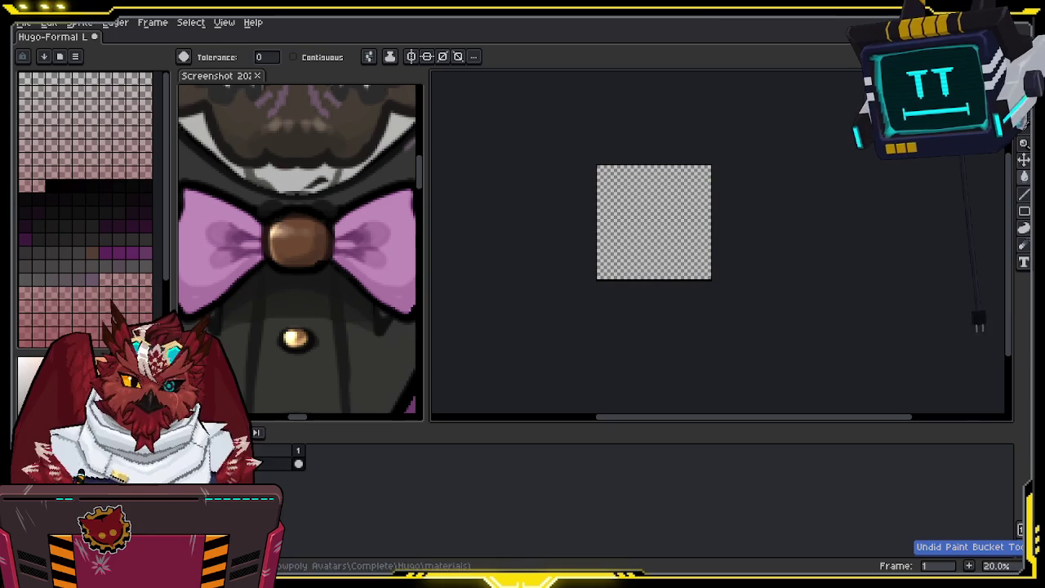
key(ctrl+y)
scroll(685, 254, up, 5)
key(ctrl+y)
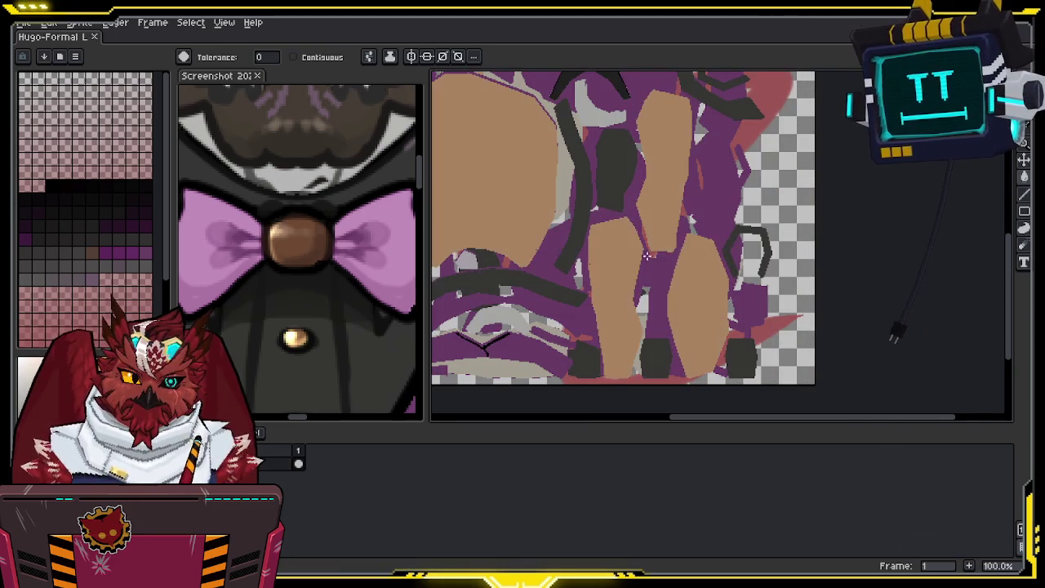
scroll(653, 257, up, 2)
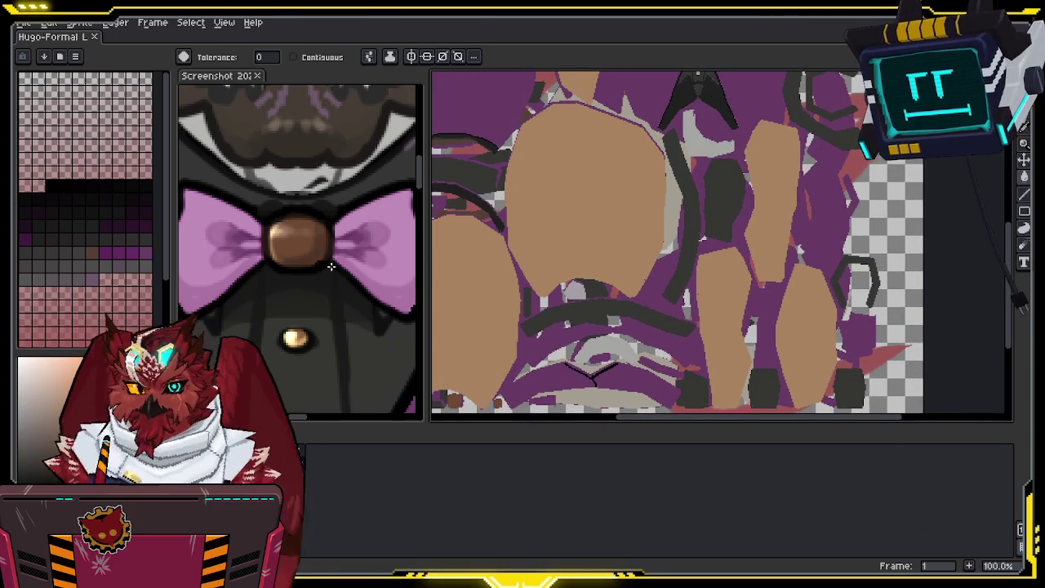
Step: Pan around the texture canvas and save the Hugo-Formal Layer file
key(i)
click(401, 212)
key(b)
middle_drag(649, 203, 706, 150)
key(w)
key(ctrl+z)
key(ctrl+y)
key(v)
key(ctrl+s)
key(i)
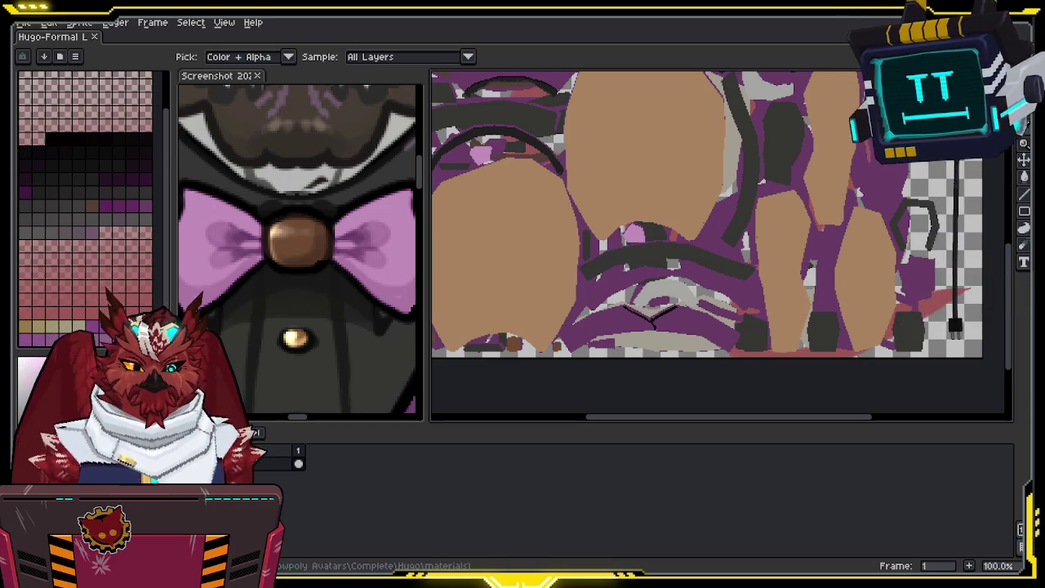
Step: Back in Blender, select the Formal suit object on the lion model
key(w)
key(alt+Tab)
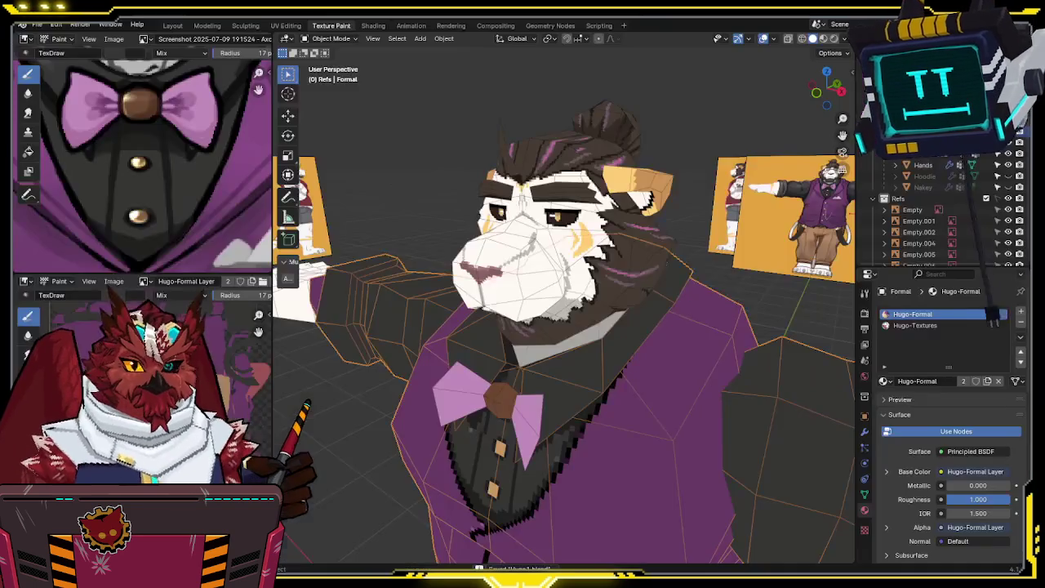
scroll(645, 331, down, 1)
scroll(641, 302, down, 1)
scroll(637, 274, down, 2)
scroll(633, 242, down, 1)
click(633, 242)
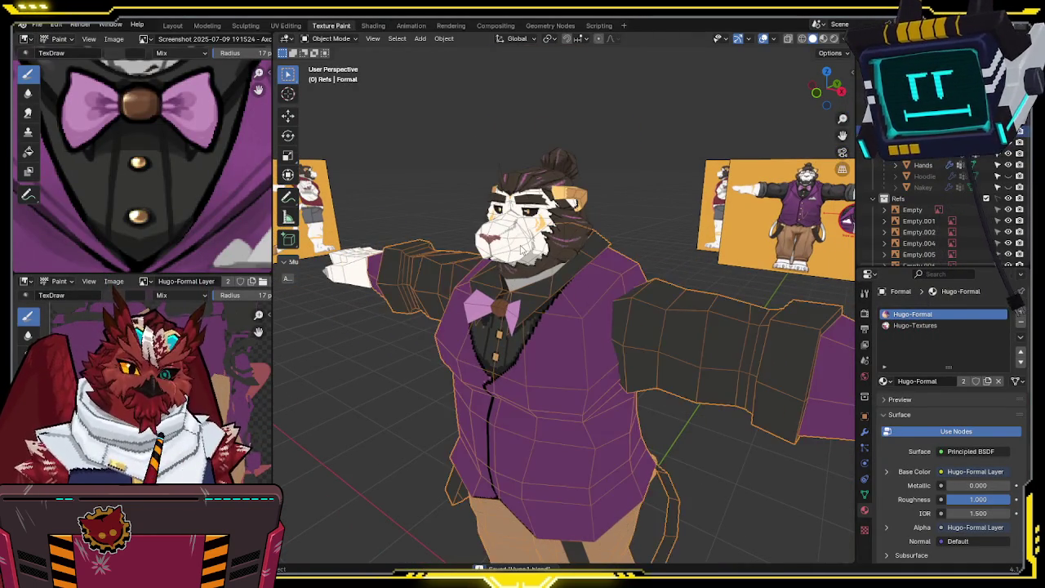
click(521, 249)
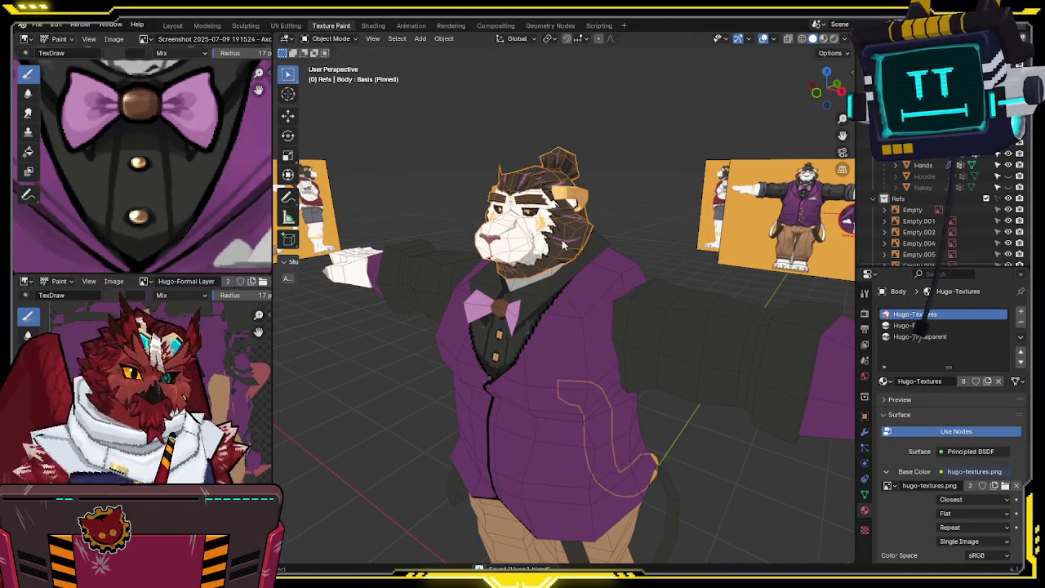
mouse_move(677, 313)
middle_down()
mouse_move(689, 322)
mouse_move(618, 335)
middle_up()
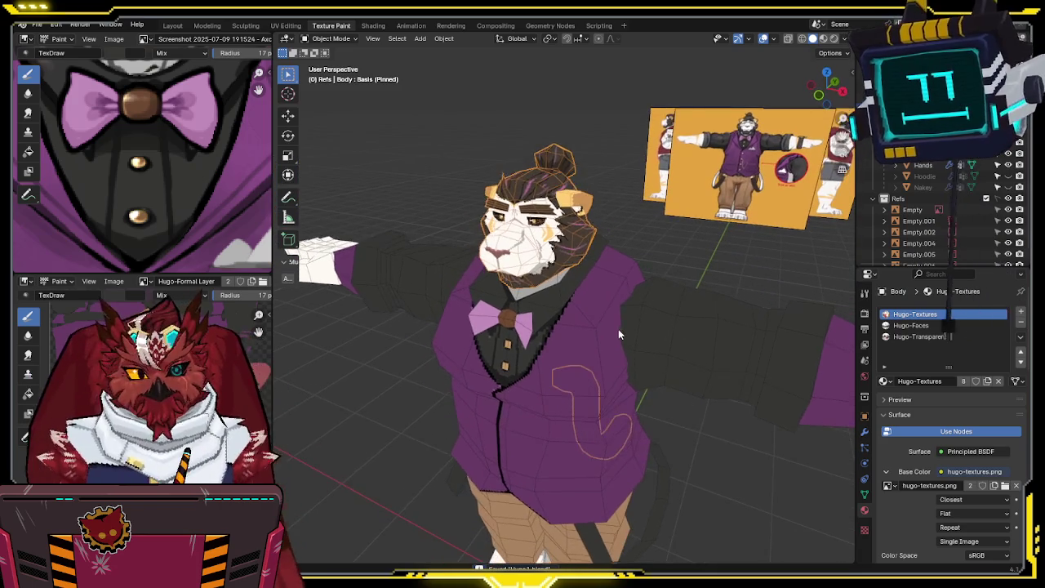
scroll(618, 328, up, 2)
scroll(614, 322, up, 2)
Step: Switch the Formal suit into Texture Paint mode
key(ctrl+Tab)
click(622, 264)
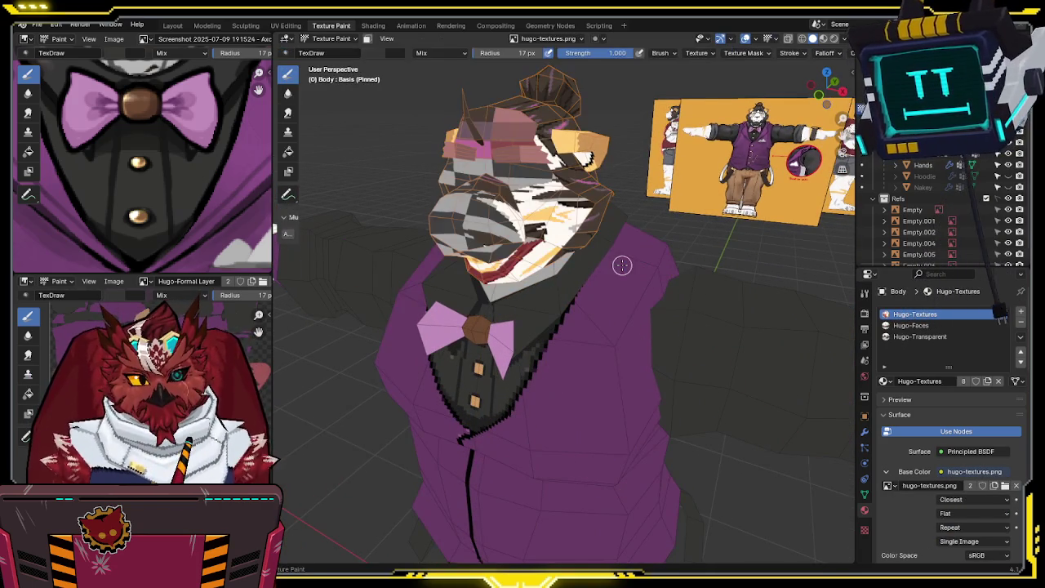
mouse_move(622, 264)
middle_down()
mouse_move(620, 313)
mouse_move(531, 207)
middle_up()
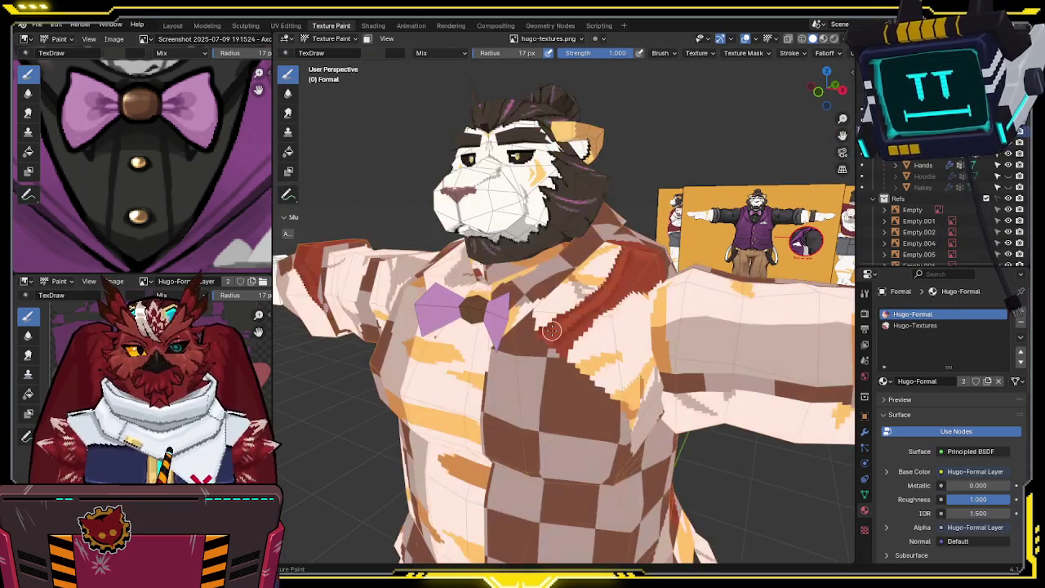
key(alt+q)
key(alt+q)
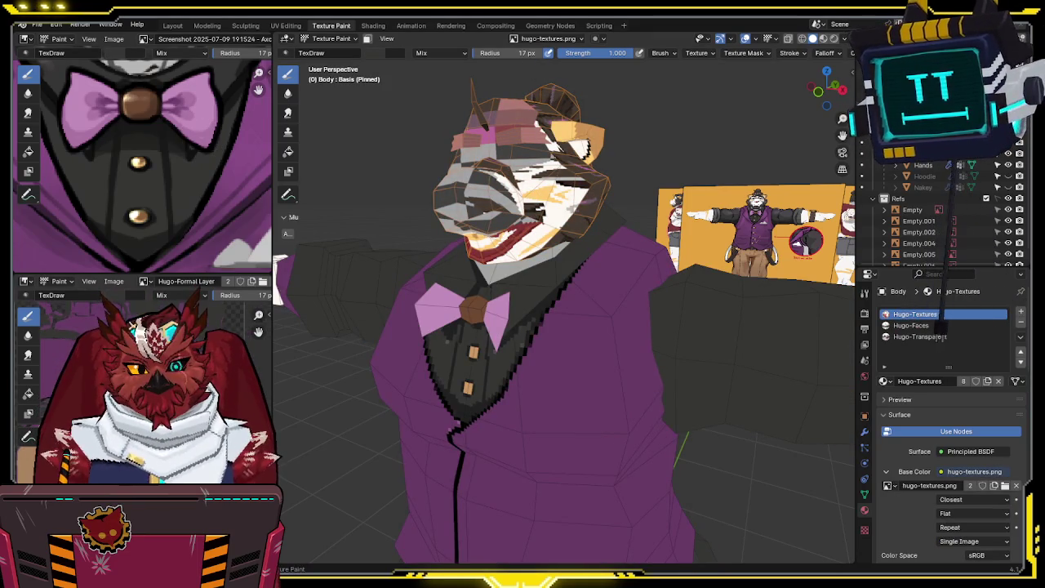
middle_drag(233, 280, 164, 284)
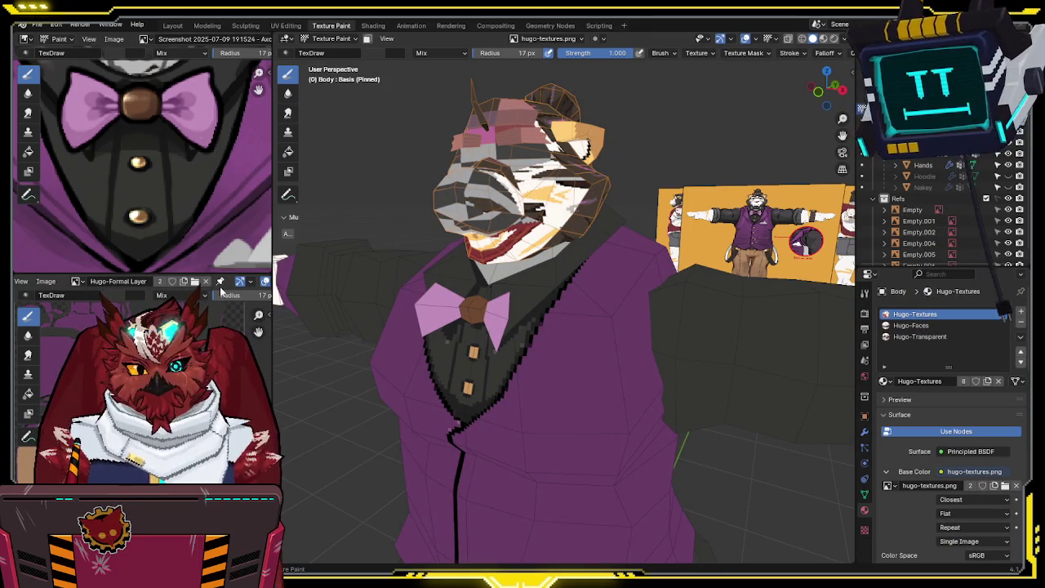
key(alt+q)
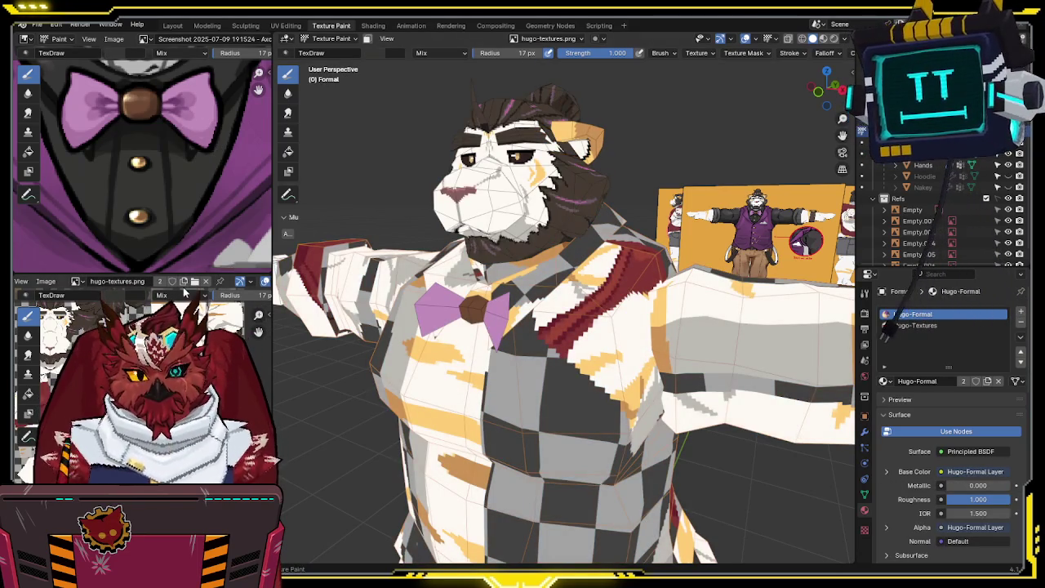
Step: Show the Hugo-Formal Layer image in the lower editor and make Hugo-Textures the active material slot
click(923, 326)
click(925, 320)
scroll(203, 168, down, 4)
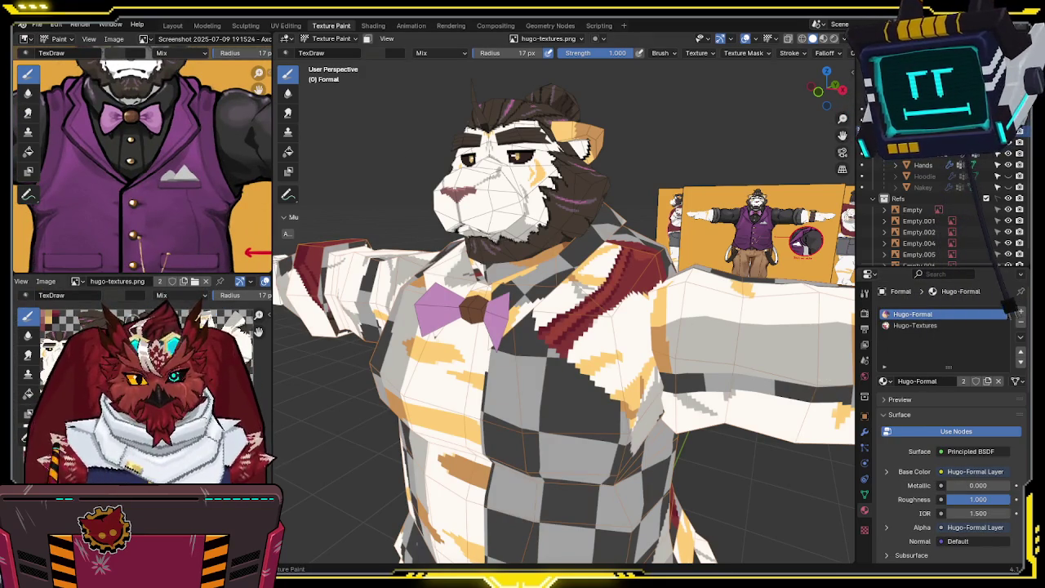
click(93, 309)
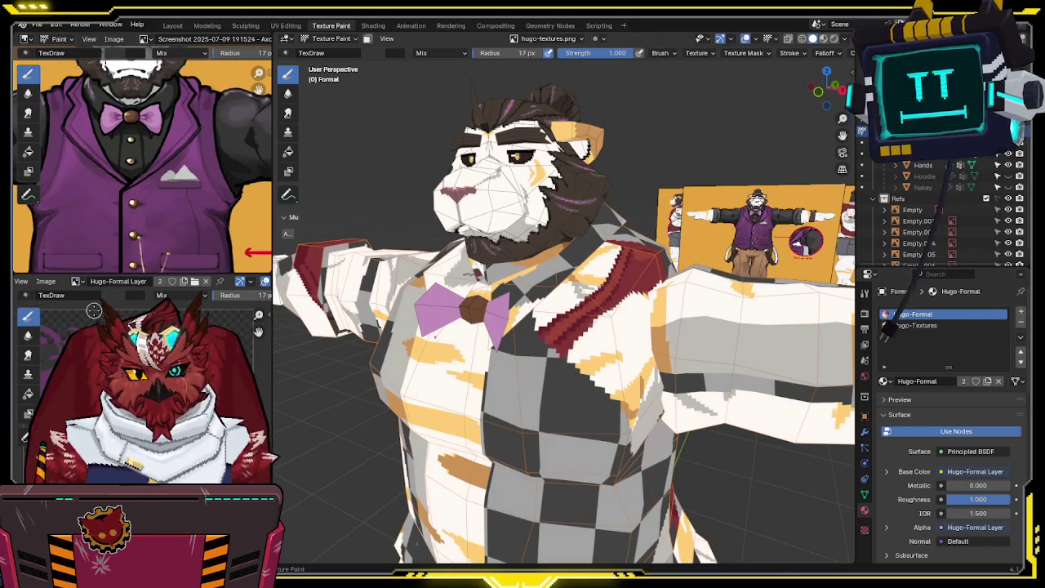
click(923, 325)
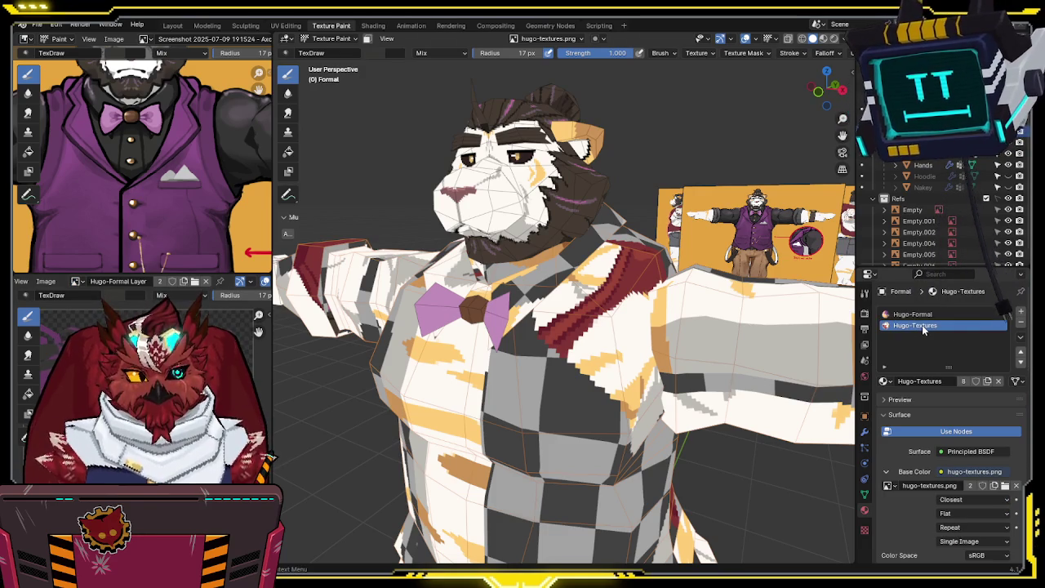
click(525, 38)
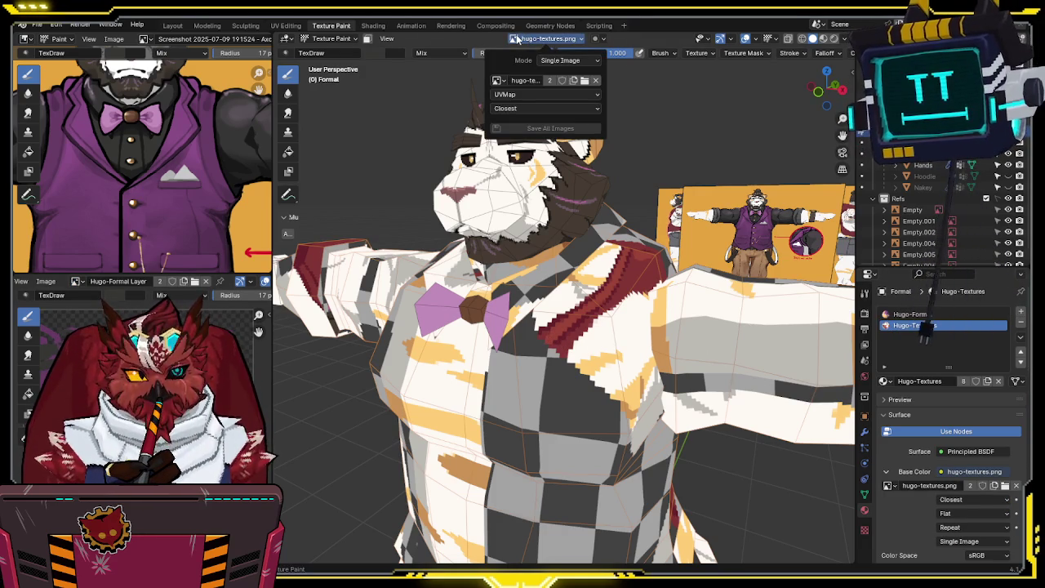
Step: Choose Hugo-Formal Layer as the image to paint on in Texture Slots
click(498, 80)
click(513, 108)
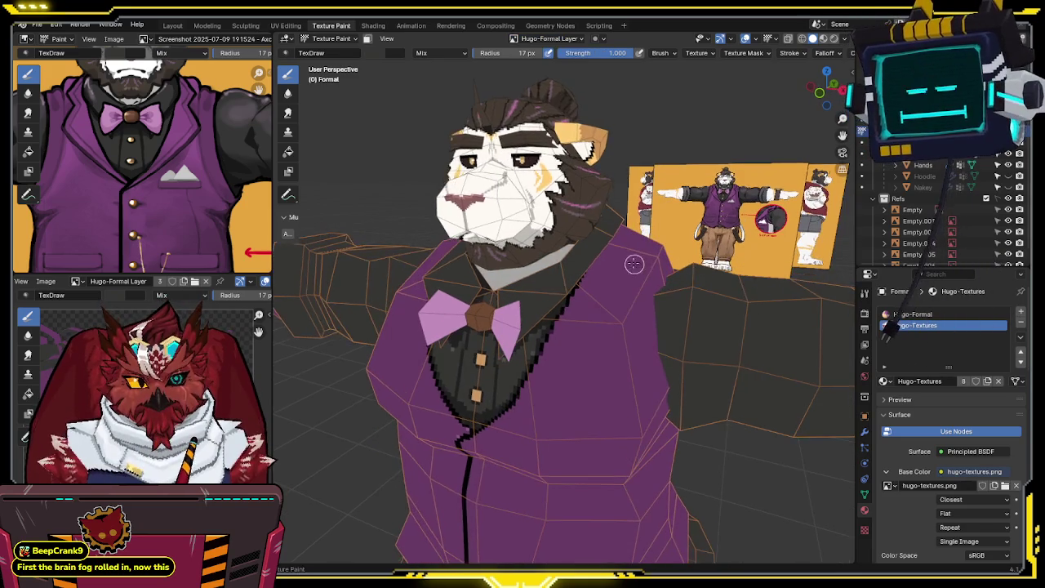
key(alt+q)
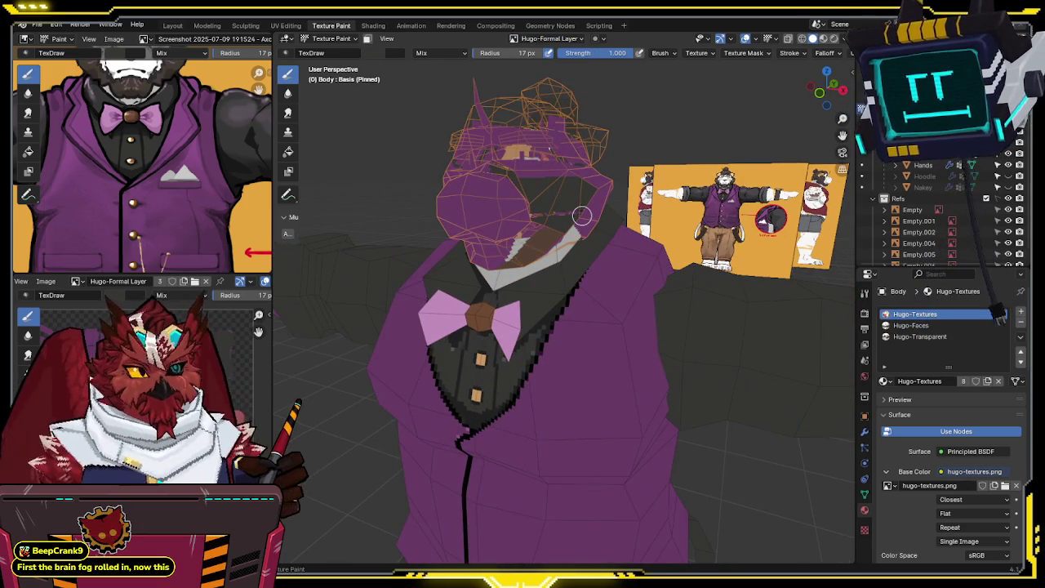
middle_drag(582, 215, 606, 204)
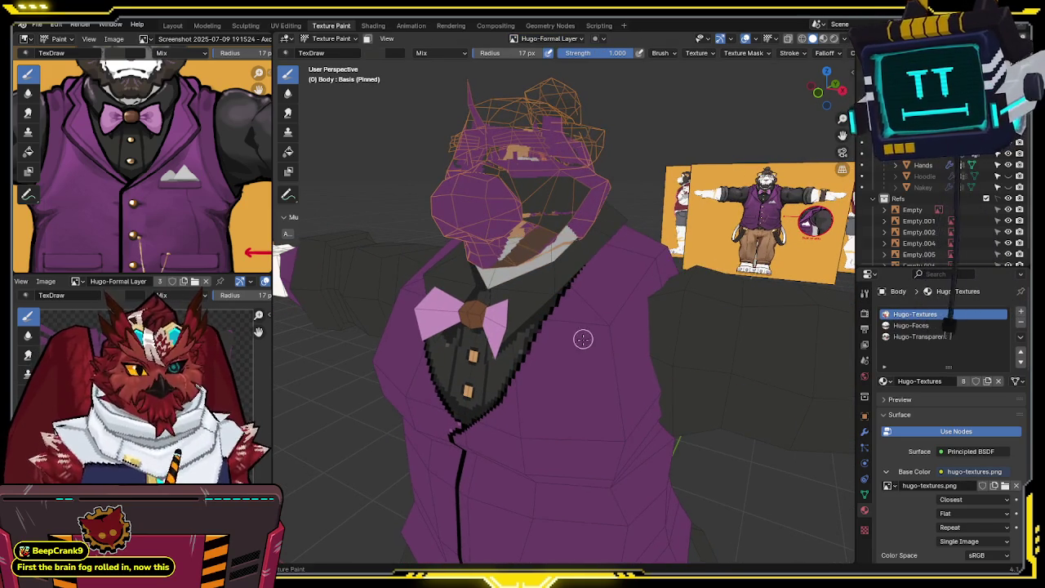
Step: Undo and redo stray steps to get back to the purple suit state
key(ctrl+z)
key(ctrl+z)
key(ctrl+shift+z)
key(ctrl+shift+z)
key(ctrl+z)
key(ctrl+shift+z)
key(ctrl+shift+z)
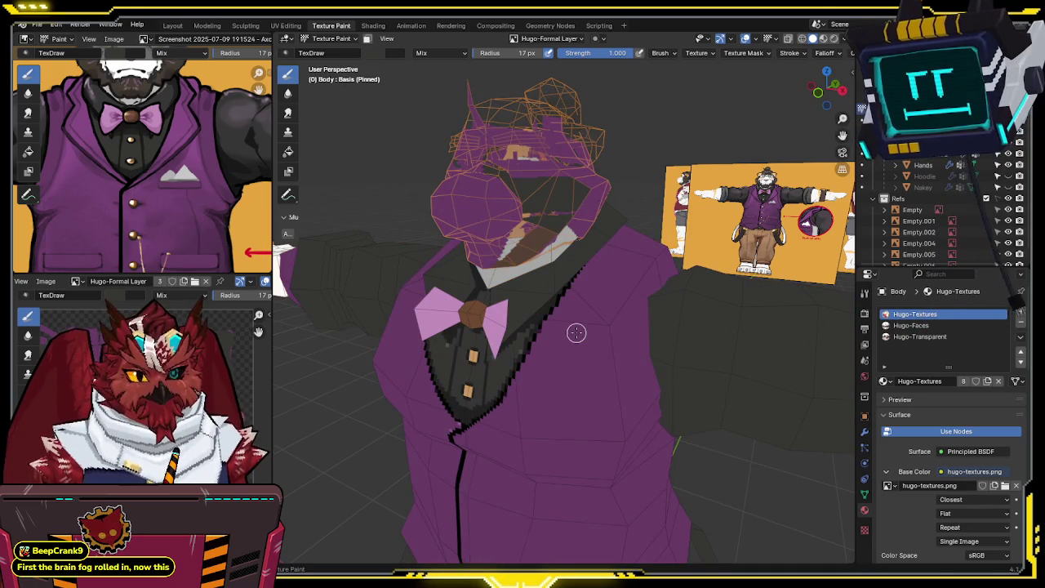
key(ctrl+z)
key(ctrl+z)
key(ctrl+z)
key(ctrl+z)
key(ctrl+z)
key(ctrl+z)
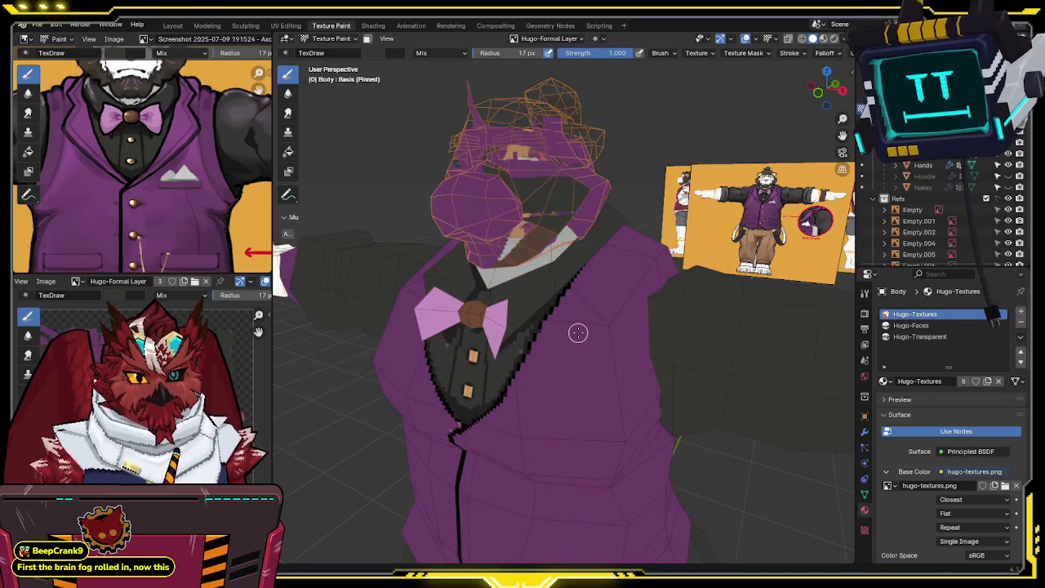
key(ctrl+z)
key(ctrl+shift+z)
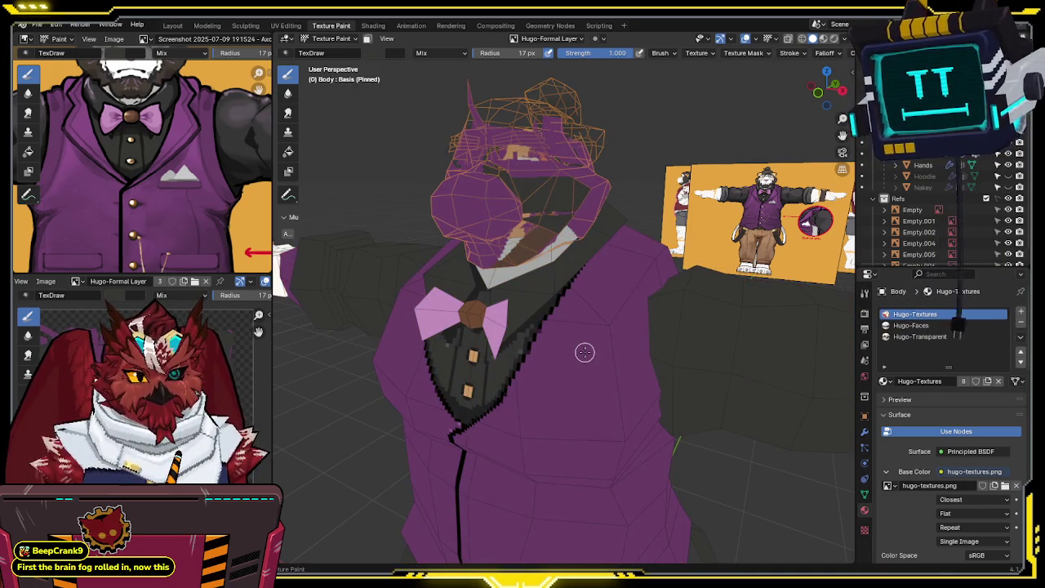
key(ctrl+z)
key(ctrl+z)
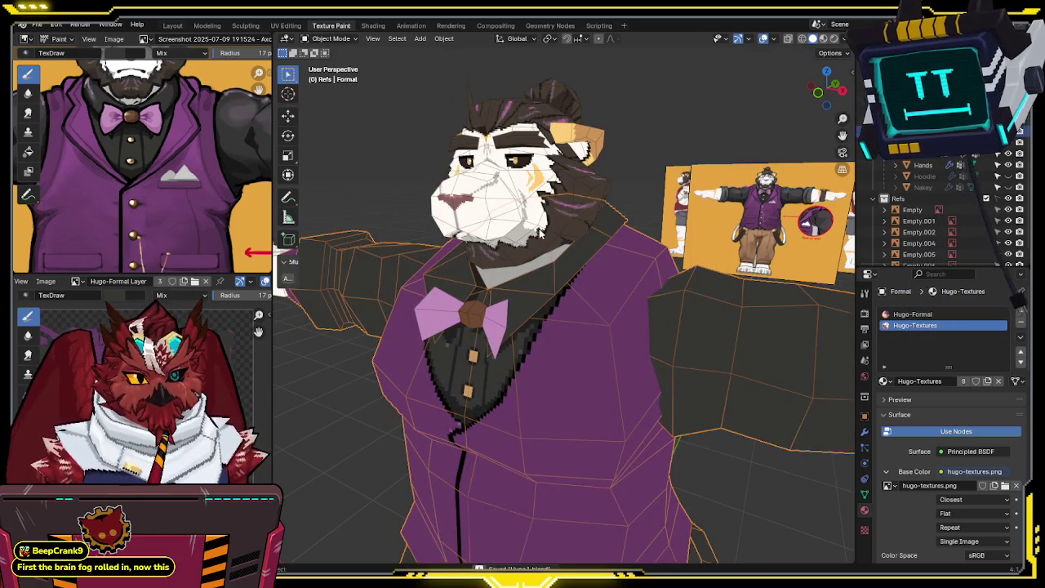
key(ctrl+z)
Step: Reselect the Formal suit and enter Texture Paint mode on it
click(866, 494)
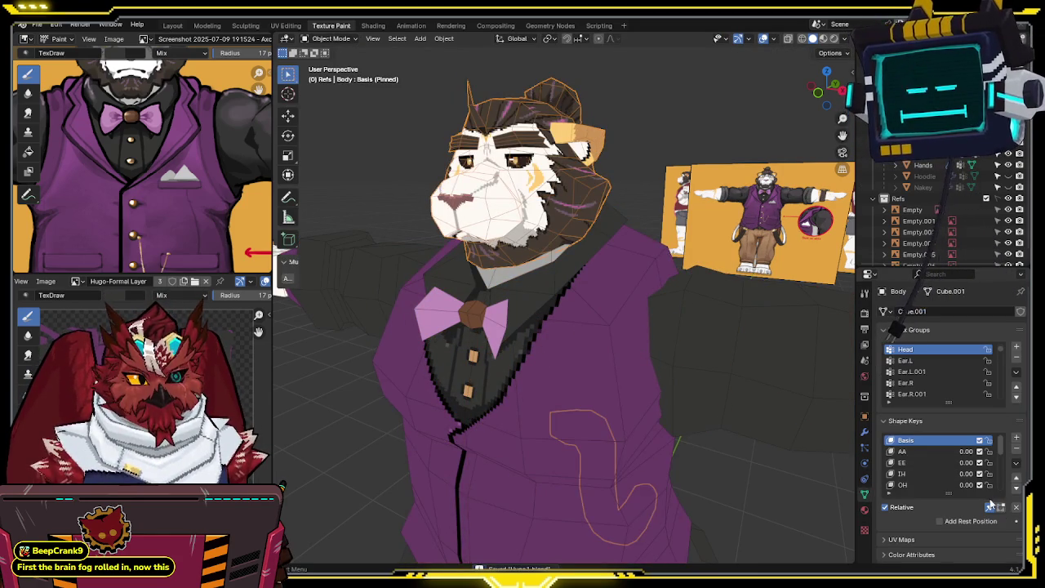
click(611, 348)
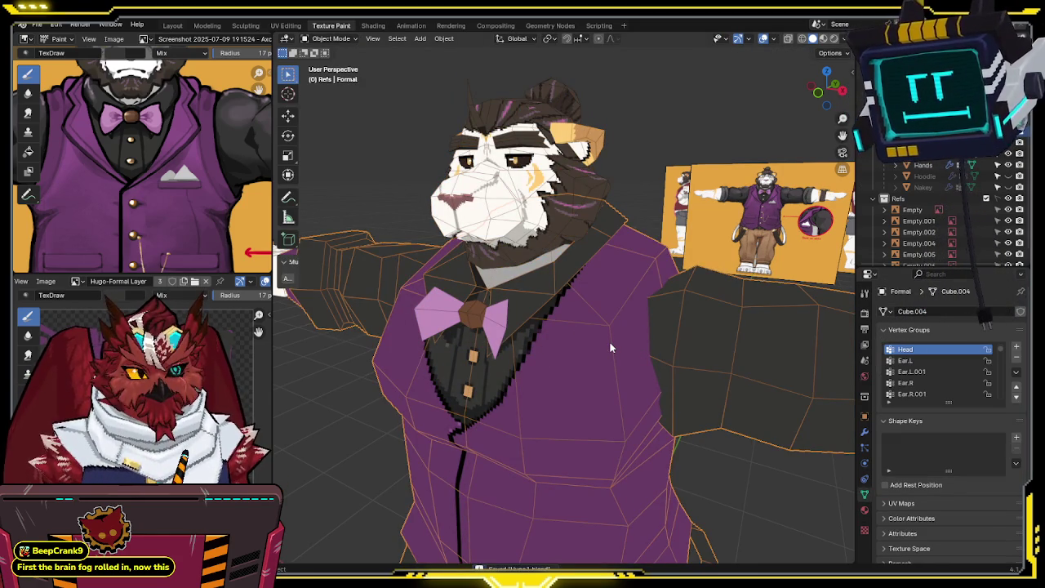
scroll(245, 39, down, 5)
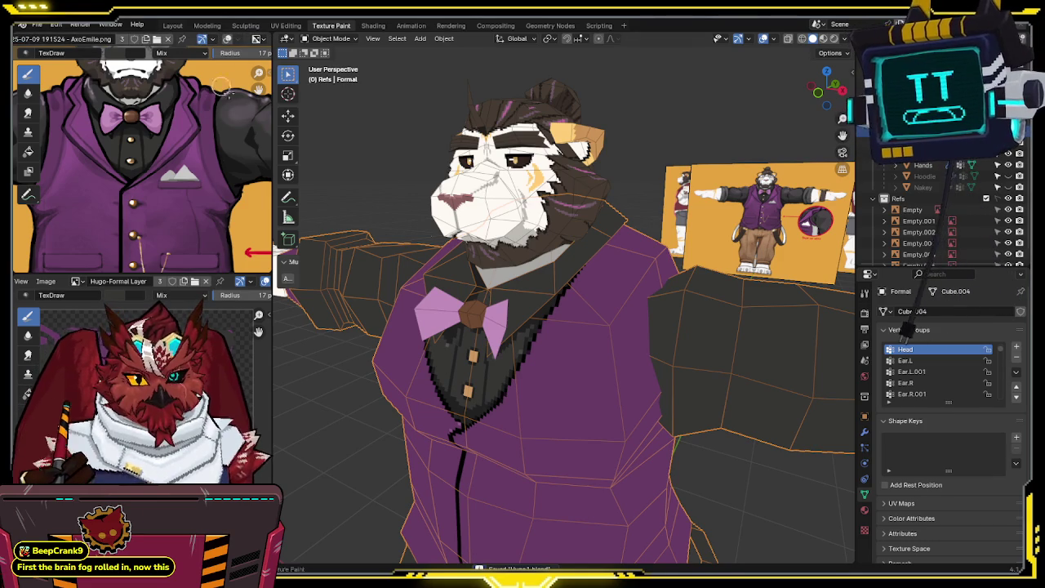
key(ctrl+Tab)
click(659, 294)
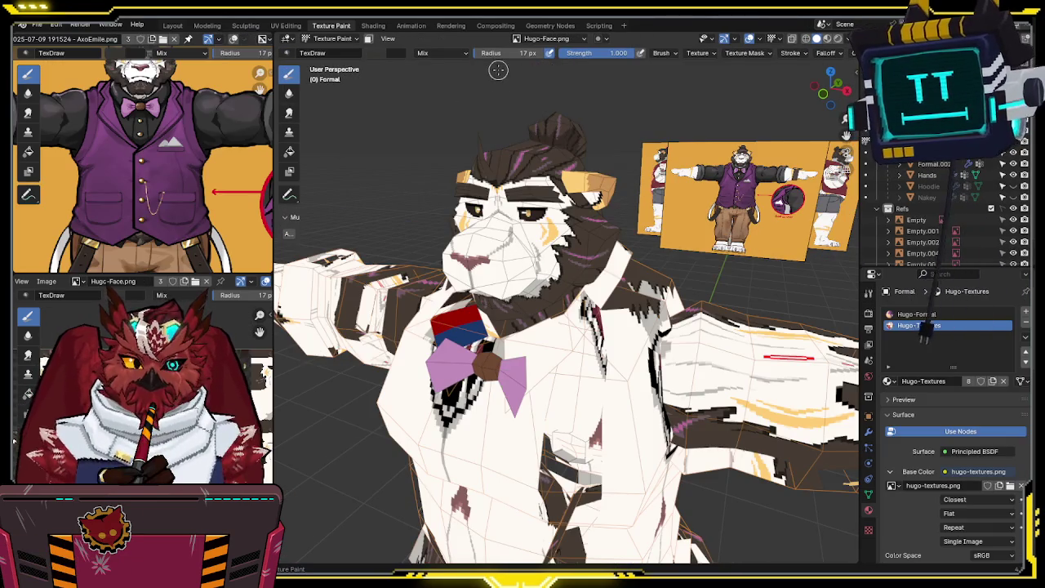
Step: Set Hugo-Formal Layer as the paint image, return to Object Mode and save
click(539, 39)
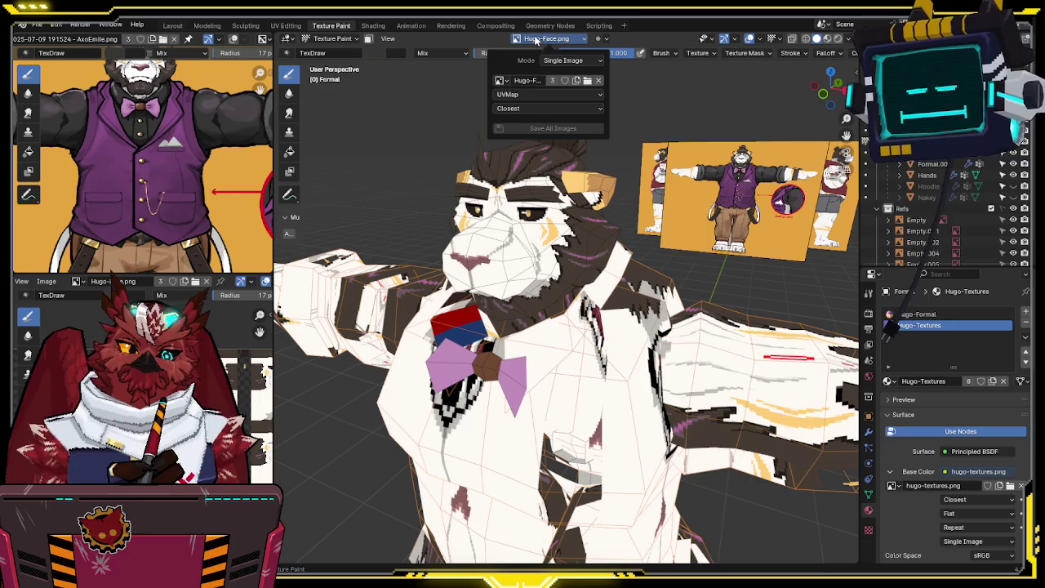
click(500, 80)
click(535, 96)
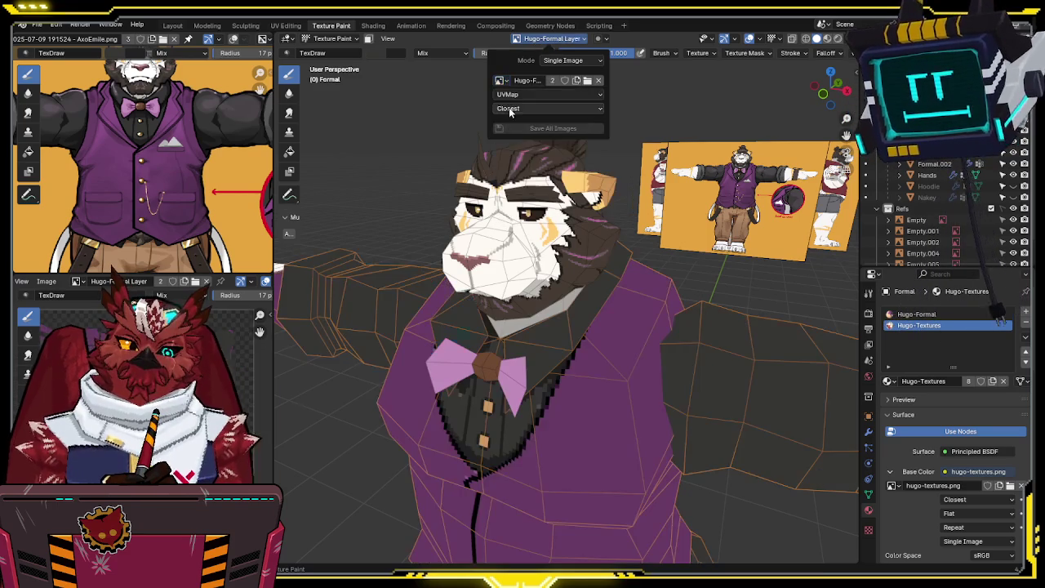
click(577, 411)
key(ctrl+s)
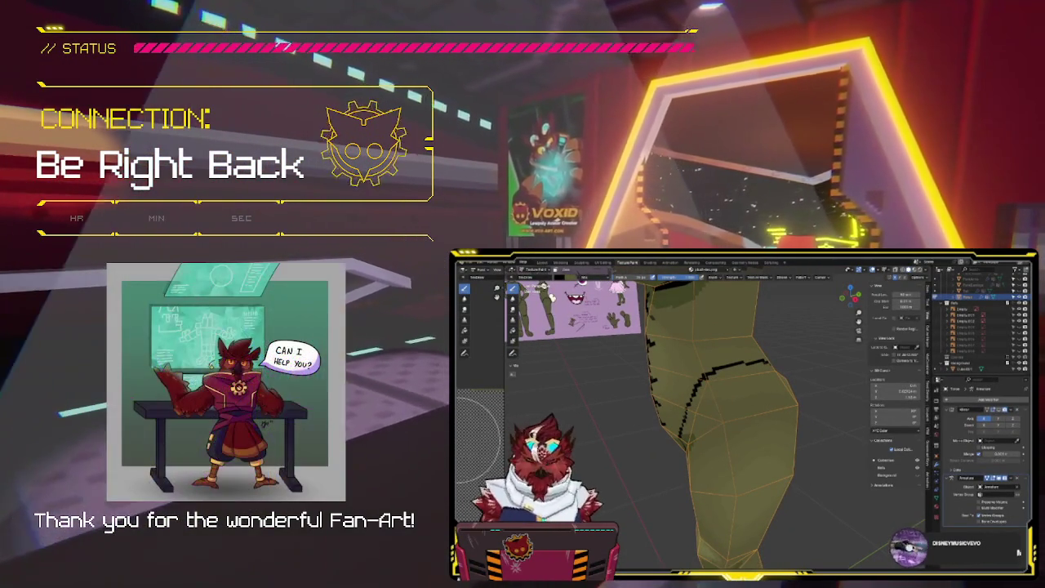
Step: Orbit around the leg mesh to view it from several angles
middle_drag(664, 393, 675, 393)
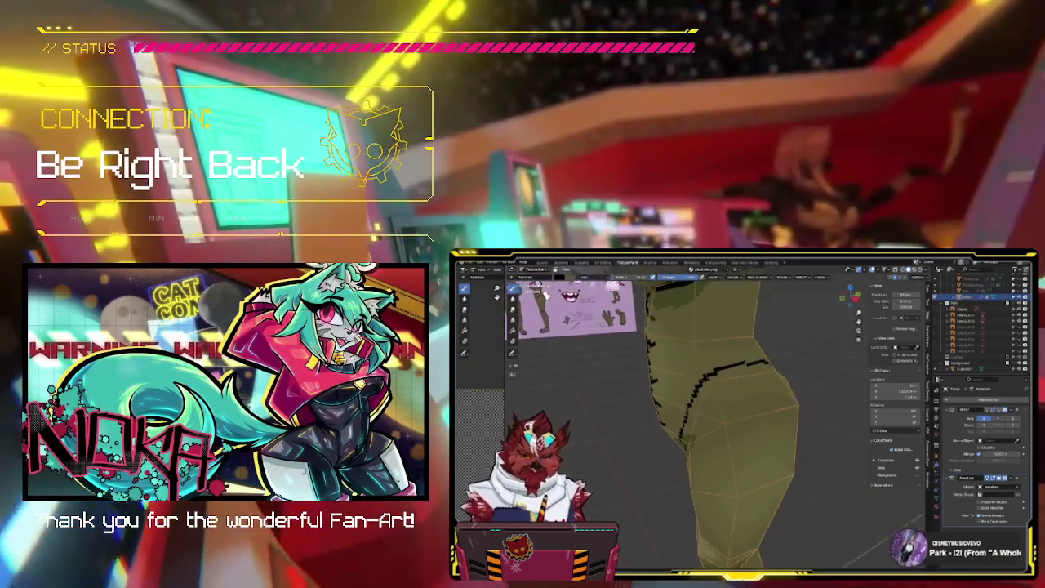
mouse_move(733, 400)
middle_down()
mouse_move(686, 396)
mouse_move(720, 396)
mouse_move(716, 376)
middle_up()
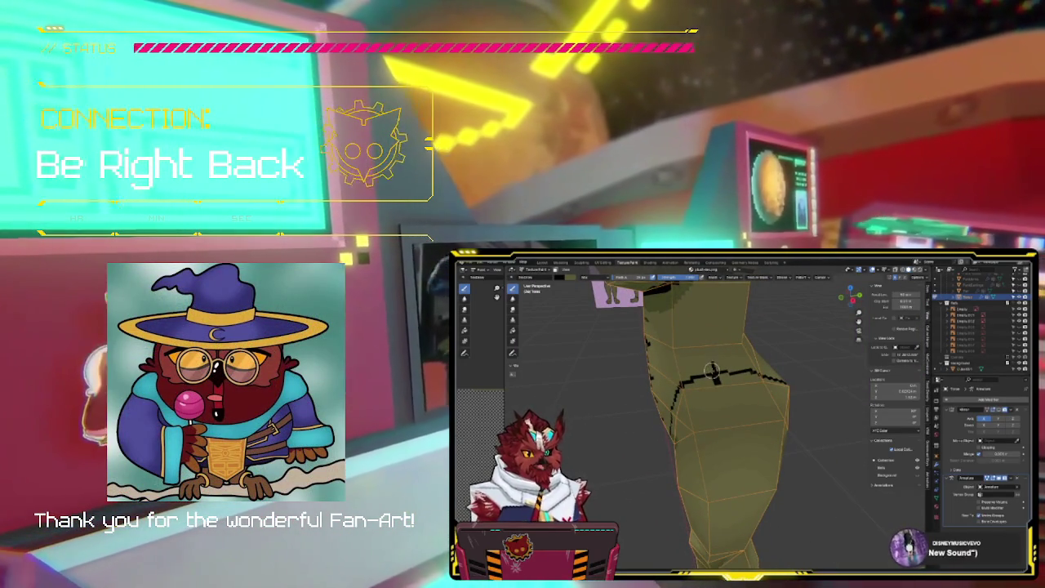
middle_drag(715, 376, 707, 370)
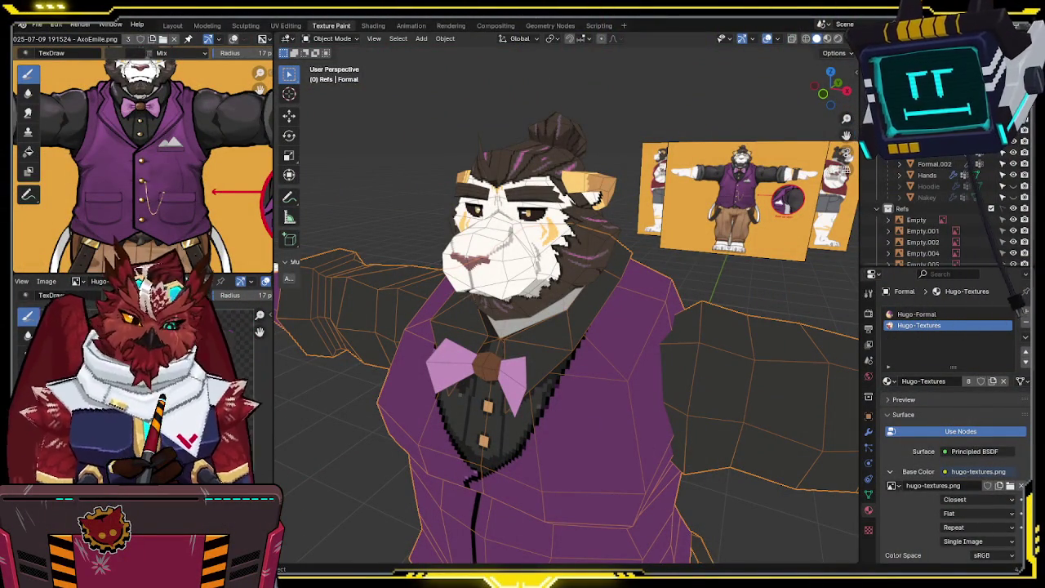
Step: Select the Formal suit and put it into Texture Paint mode
mouse_move(582, 306)
middle_down()
mouse_move(589, 257)
mouse_move(564, 260)
mouse_move(589, 226)
mouse_move(572, 238)
middle_up()
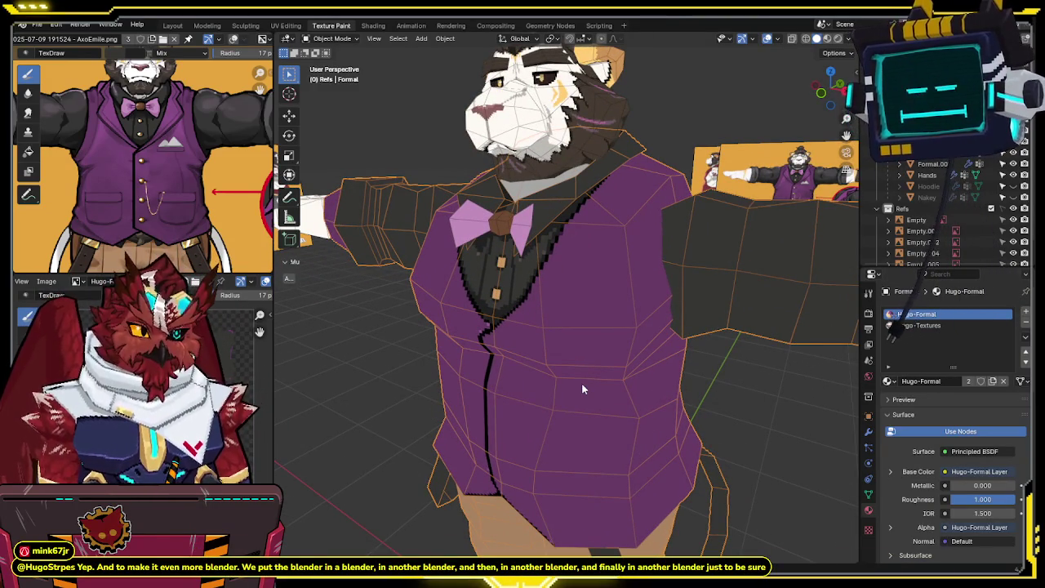
click(545, 155)
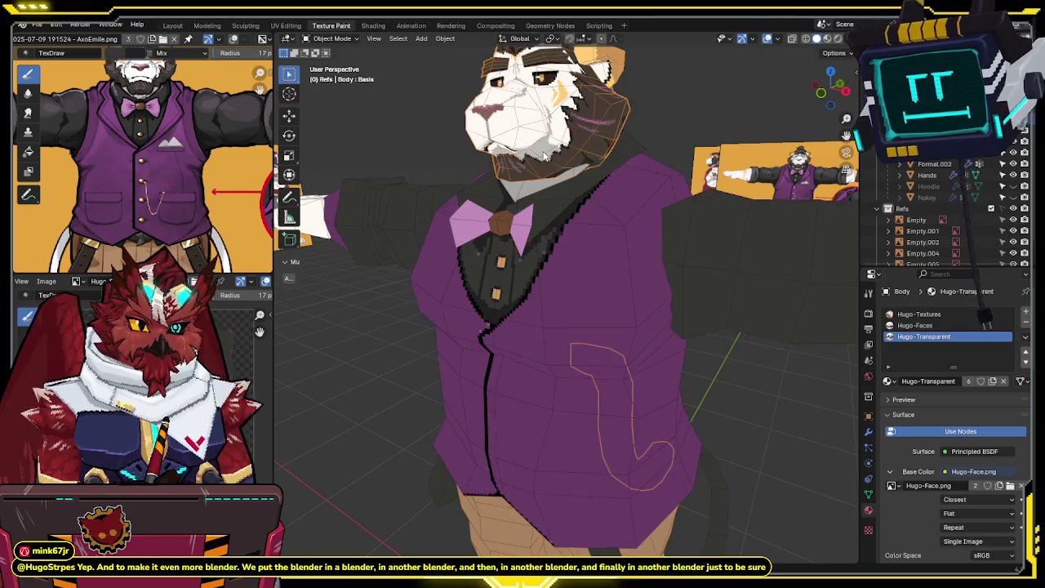
click(627, 258)
key(alt+q)
mouse_move(583, 174)
middle_down()
mouse_move(574, 258)
mouse_move(601, 280)
mouse_move(617, 265)
middle_up()
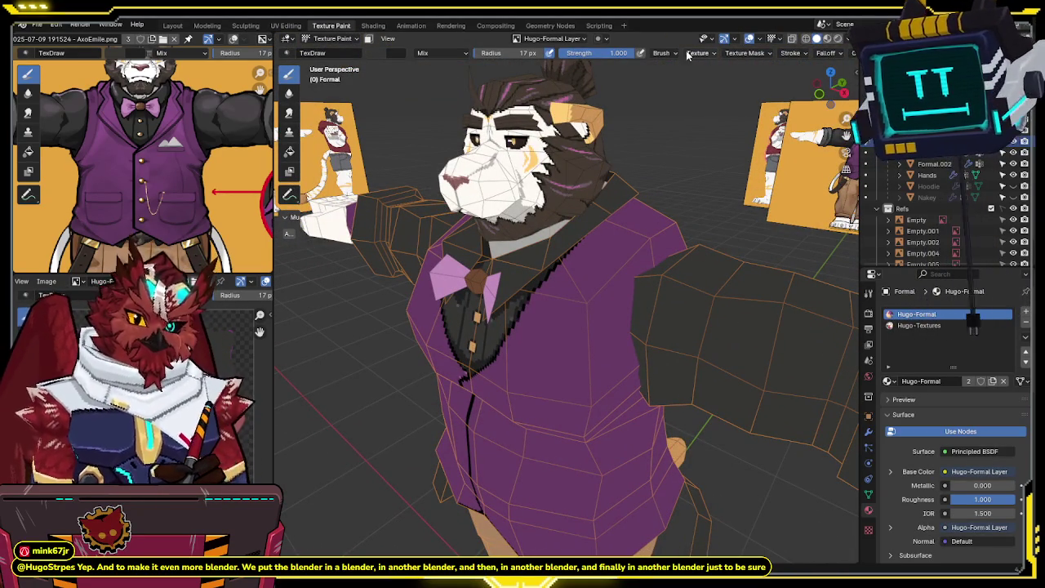
middle_drag(602, 263, 606, 256)
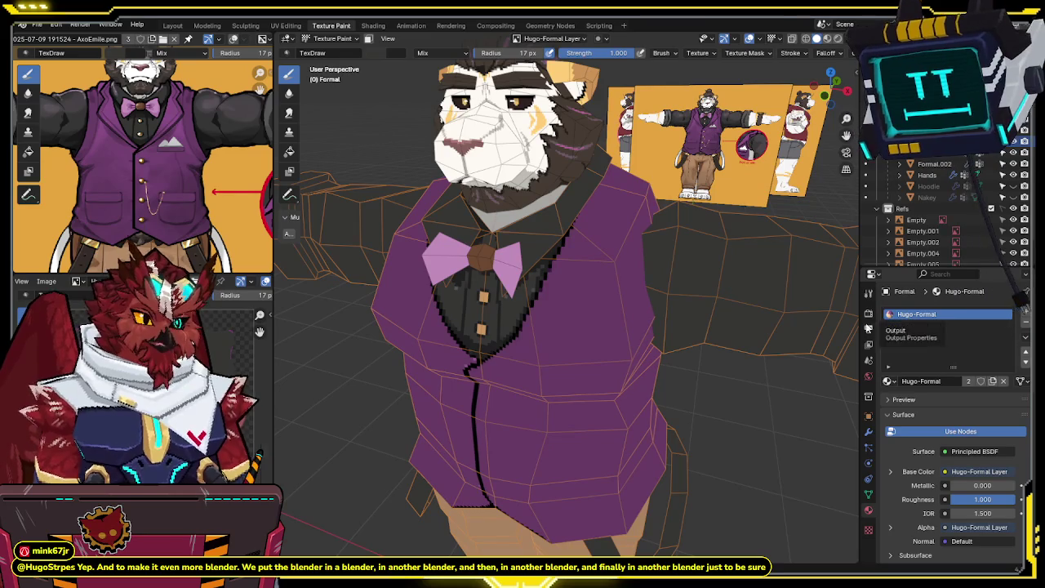
Step: Change the Texture Slots mode from Single Image to Material (Hugo-Formal Layer)
key(alt+q)
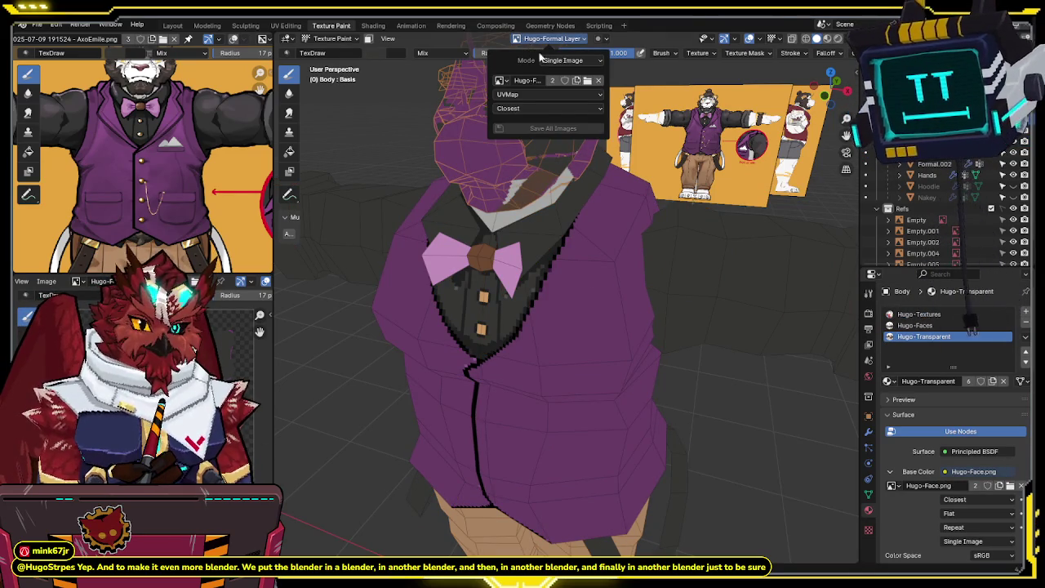
click(556, 72)
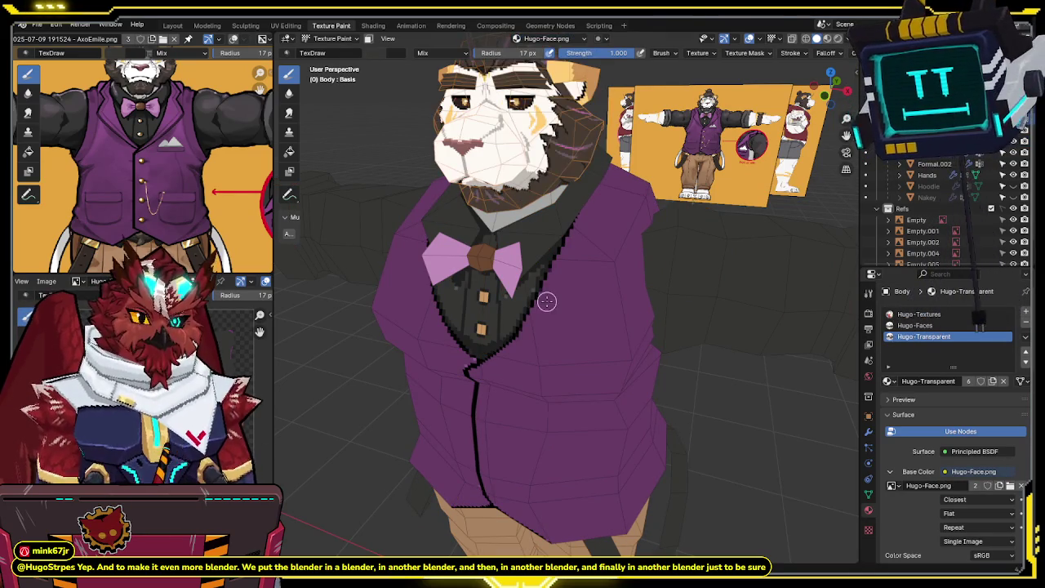
key(alt+q)
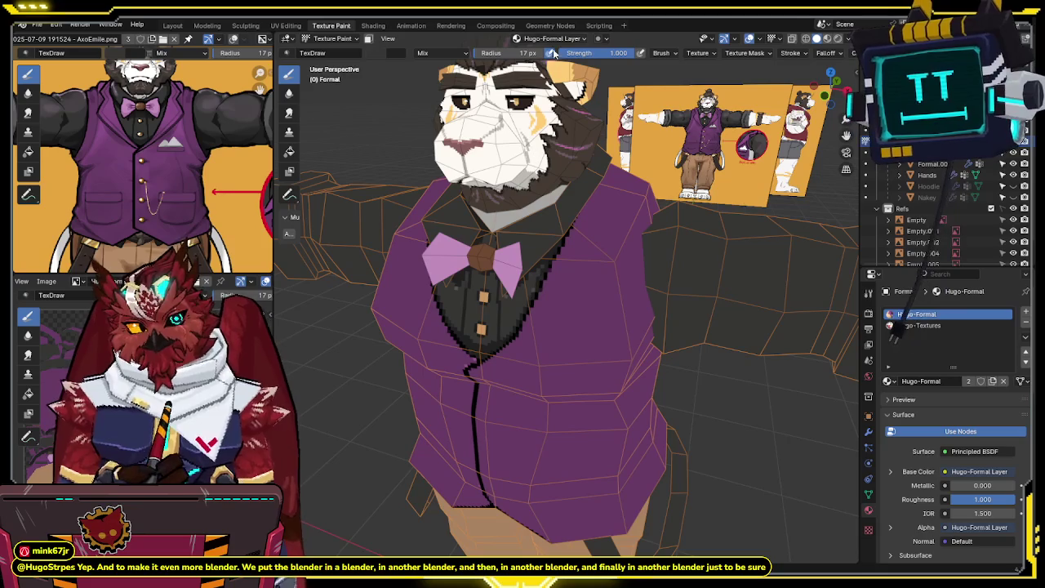
click(548, 39)
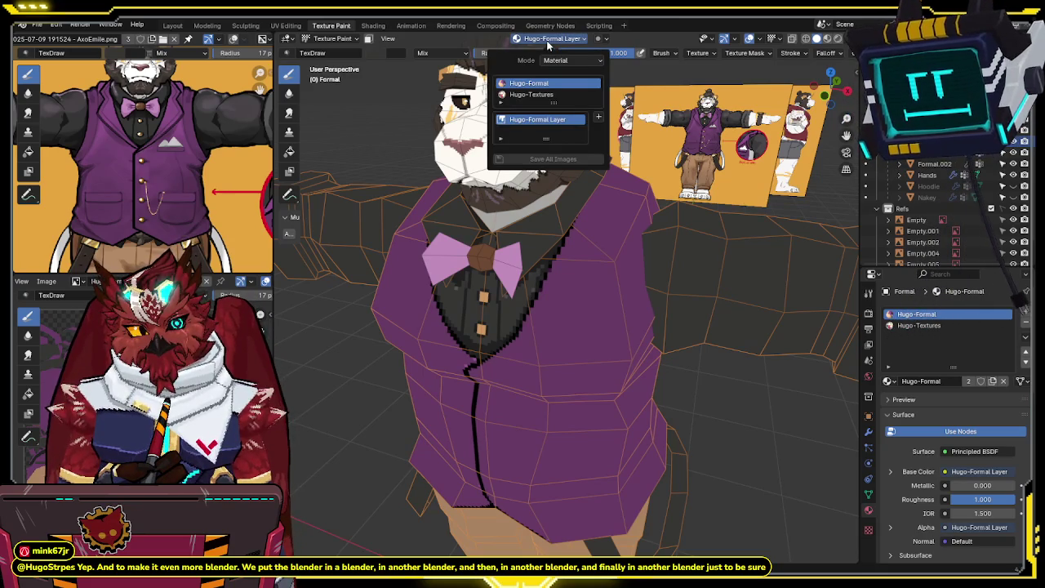
key(alt+q)
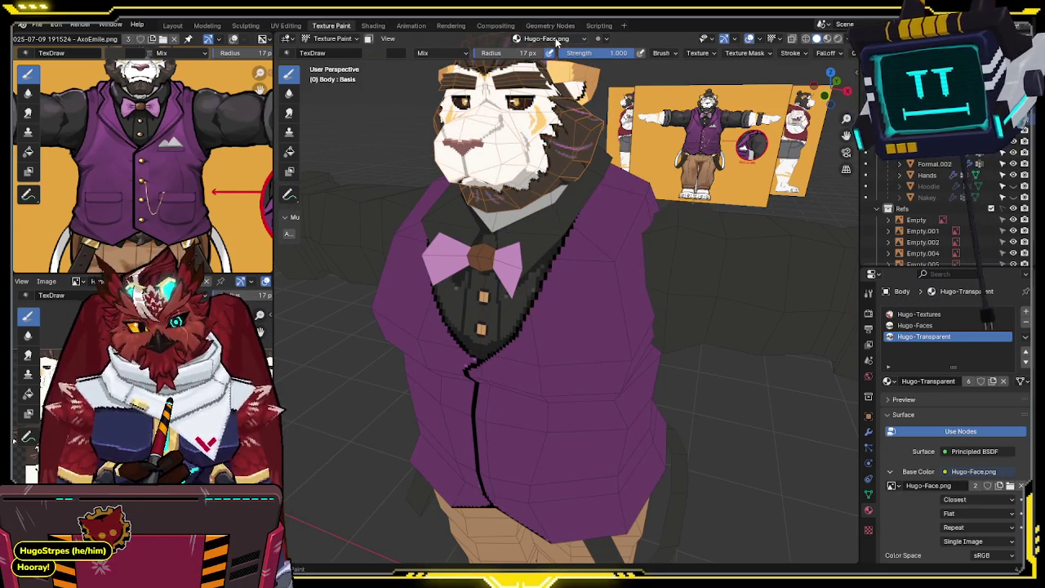
key(alt+q)
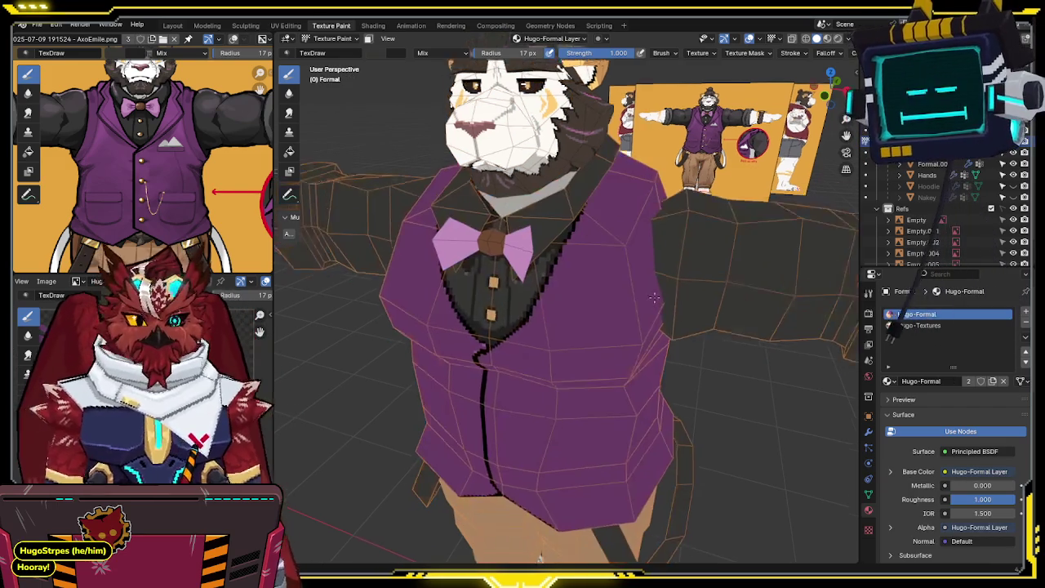
Step: Isolate the vest in Local View, orbit to its front and enable Face Selection Masking
mouse_move(638, 272)
middle_down()
mouse_move(523, 255)
mouse_move(548, 270)
middle_up()
scroll(524, 255, up, 2)
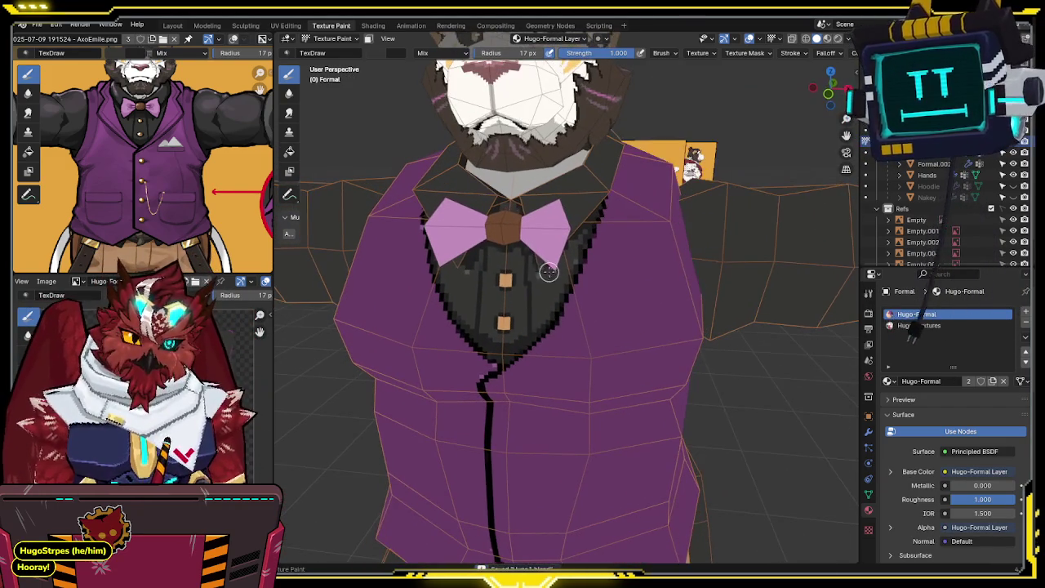
scroll(542, 291, up, 2)
scroll(555, 245, up, 2)
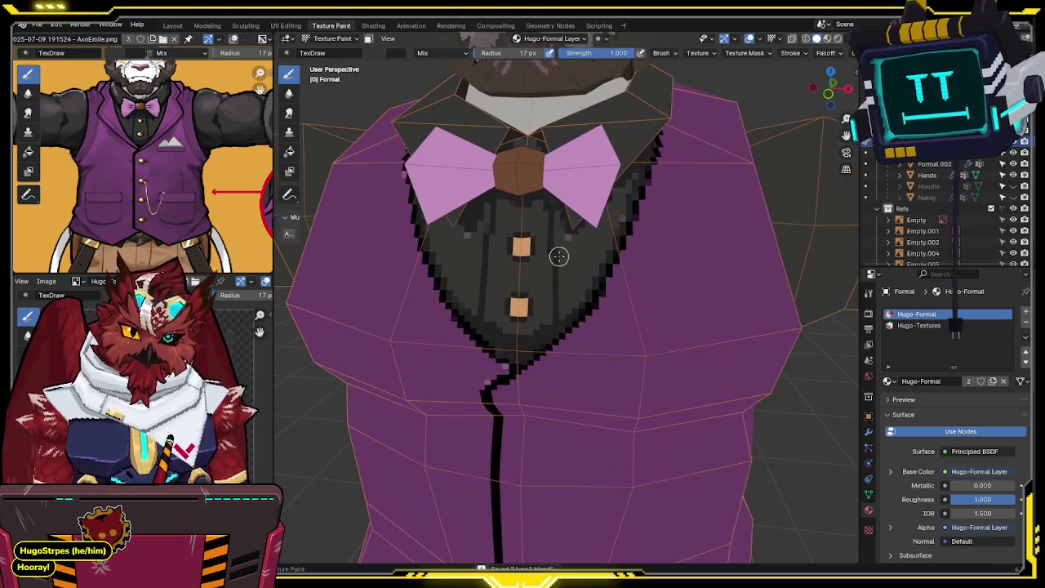
key(KP_Divide)
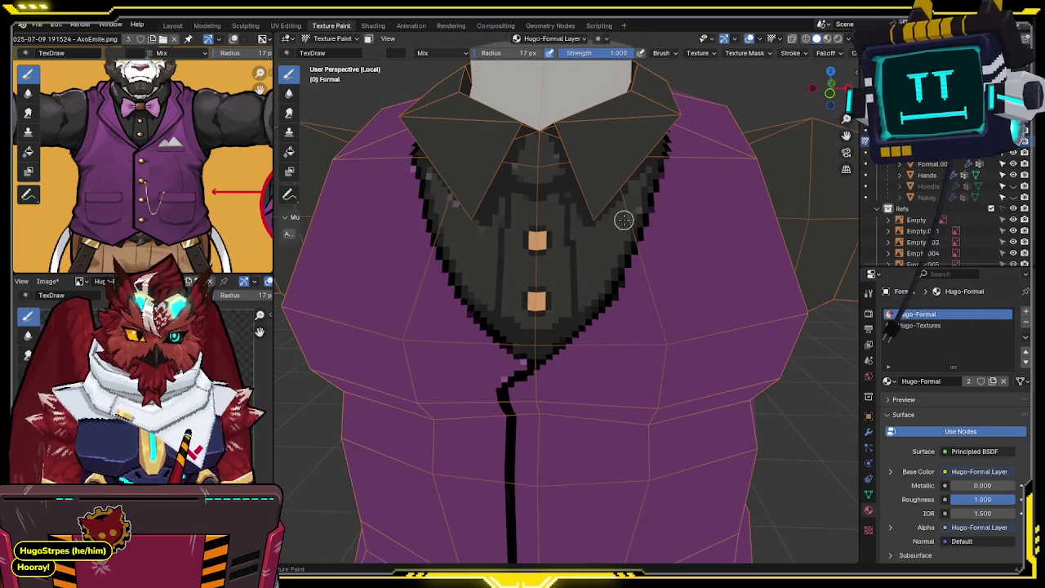
middle_drag(621, 222, 614, 222)
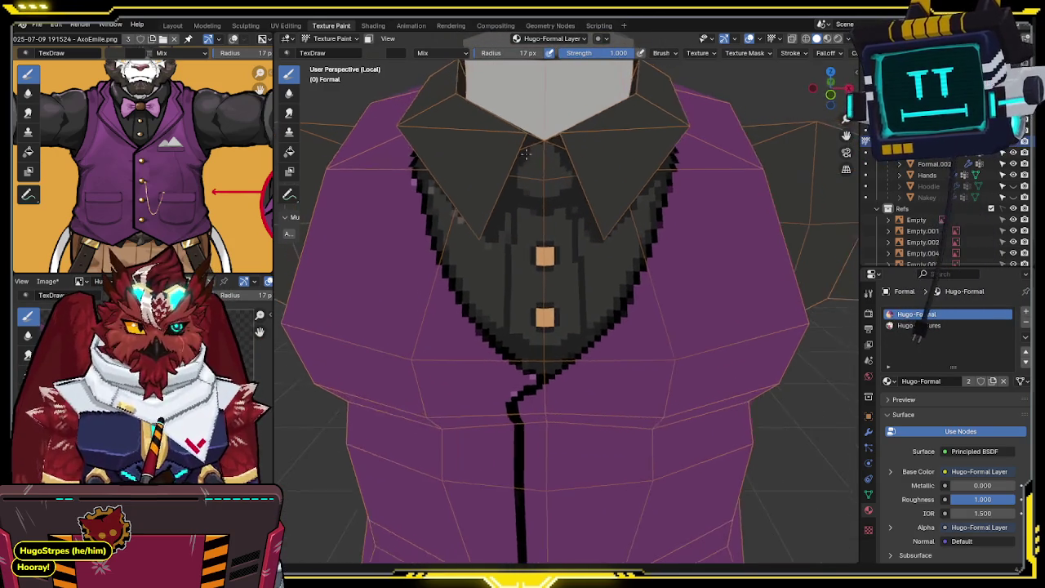
middle_drag(496, 175, 446, 227)
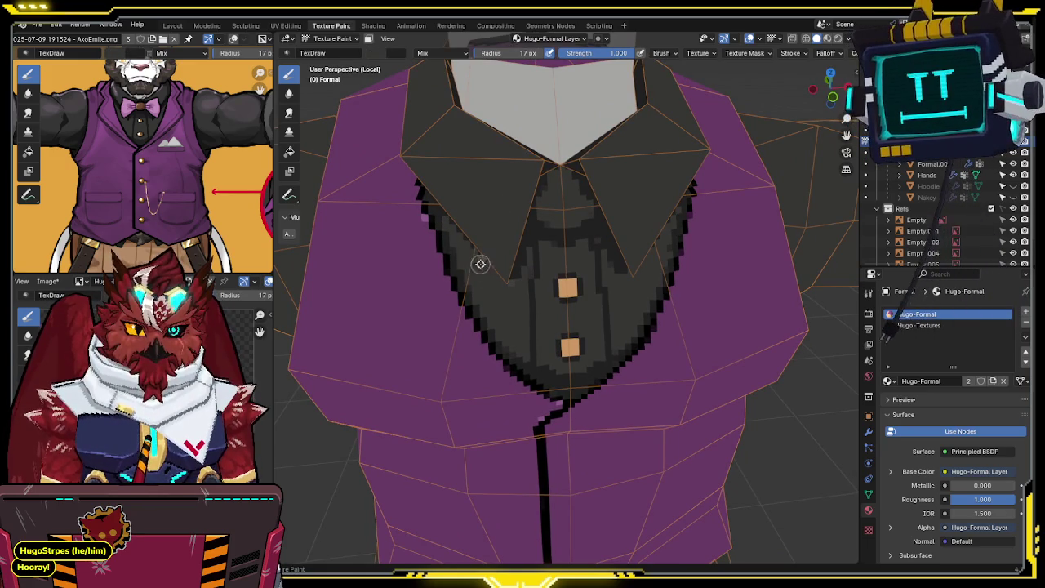
mouse_move(481, 263)
middle_down()
mouse_move(550, 180)
mouse_move(473, 177)
mouse_move(574, 221)
mouse_move(553, 198)
middle_up()
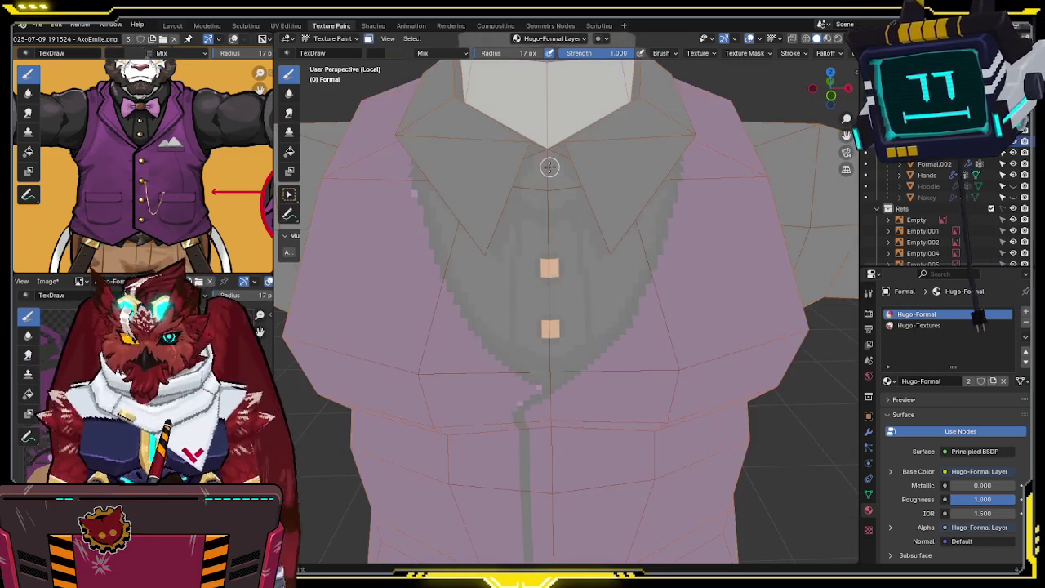
click(547, 167)
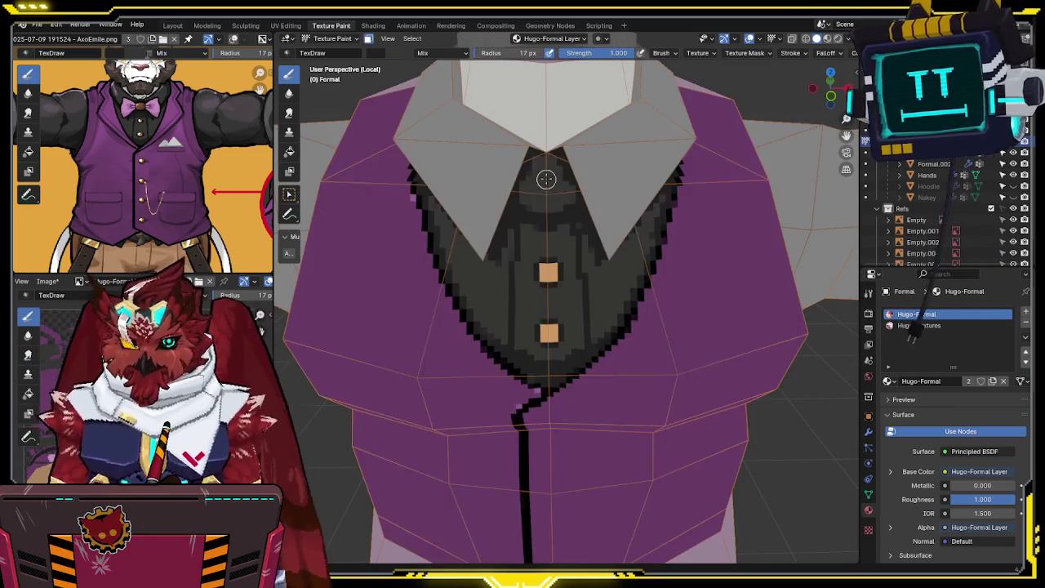
Step: Hide the shirt collar flap faces in Edit Mode, then return to Texture Paint
middle_drag(546, 179, 546, 167)
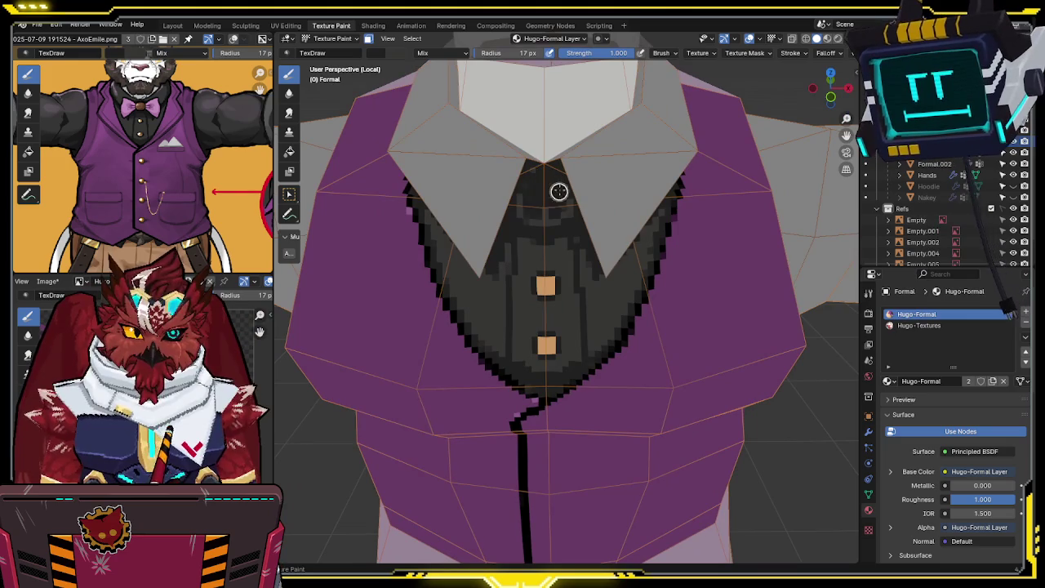
mouse_move(548, 213)
middle_down()
mouse_move(580, 151)
mouse_move(517, 175)
middle_up()
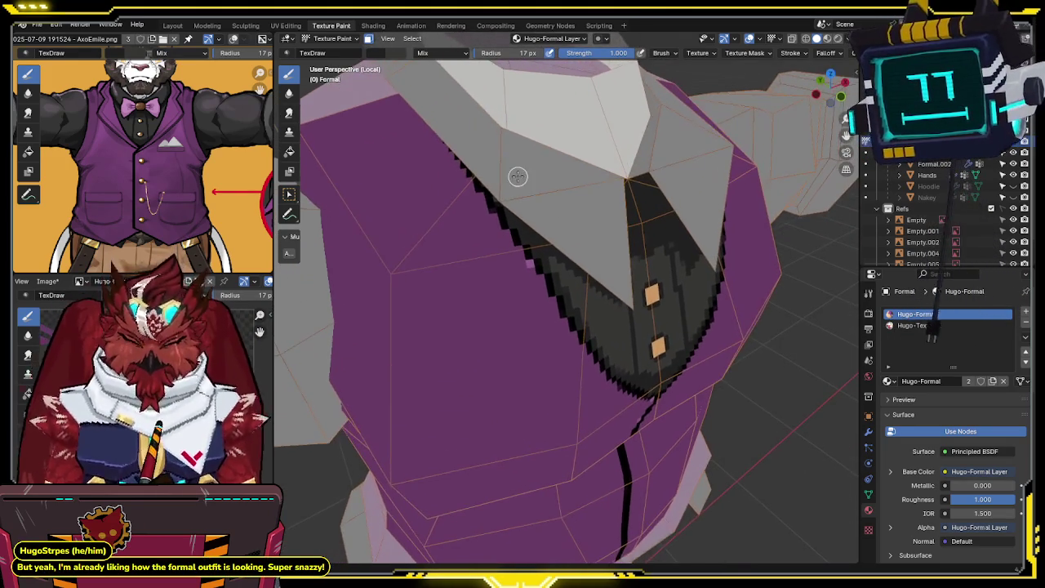
key(Tab)
key(alt+a)
mouse_move(531, 183)
middle_down()
mouse_move(559, 210)
mouse_move(548, 205)
mouse_move(620, 200)
mouse_move(604, 195)
mouse_move(576, 256)
mouse_move(599, 209)
mouse_move(580, 280)
mouse_move(586, 212)
middle_up()
key(l)
key(h)
key(ctrl+Tab)
click(585, 259)
Step: Inspect the exposed dark vest neckline from several angles, toggling the overlays
scroll(586, 211, up, 2)
middle_drag(541, 245, 512, 215)
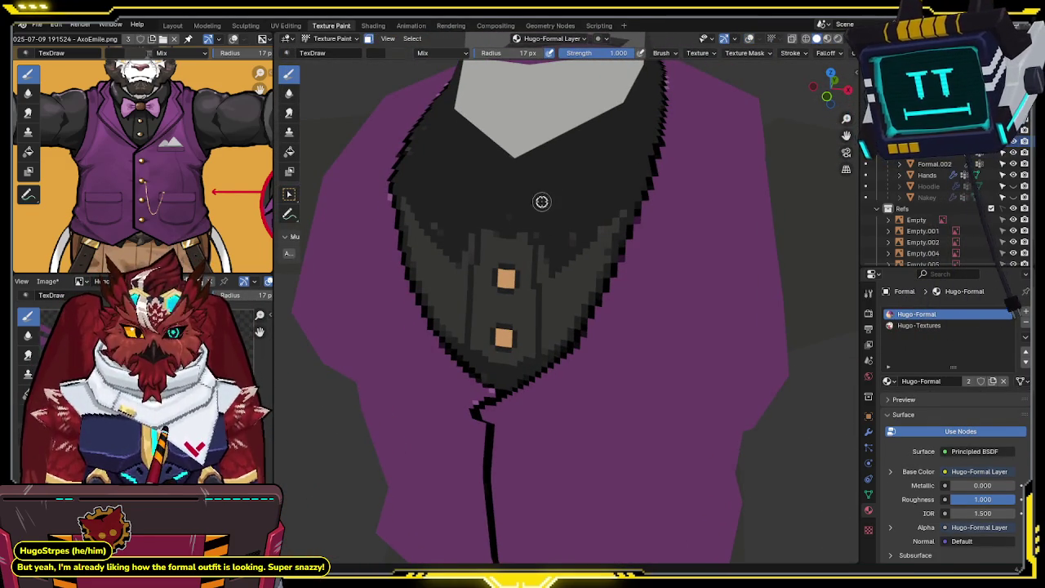
key(shift+alt+z)
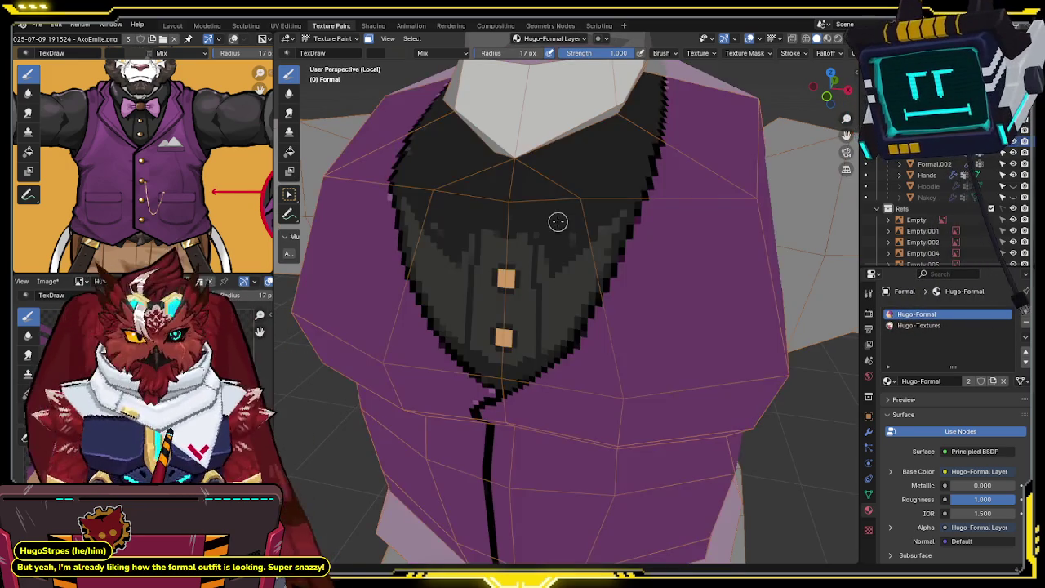
middle_drag(557, 222, 516, 229)
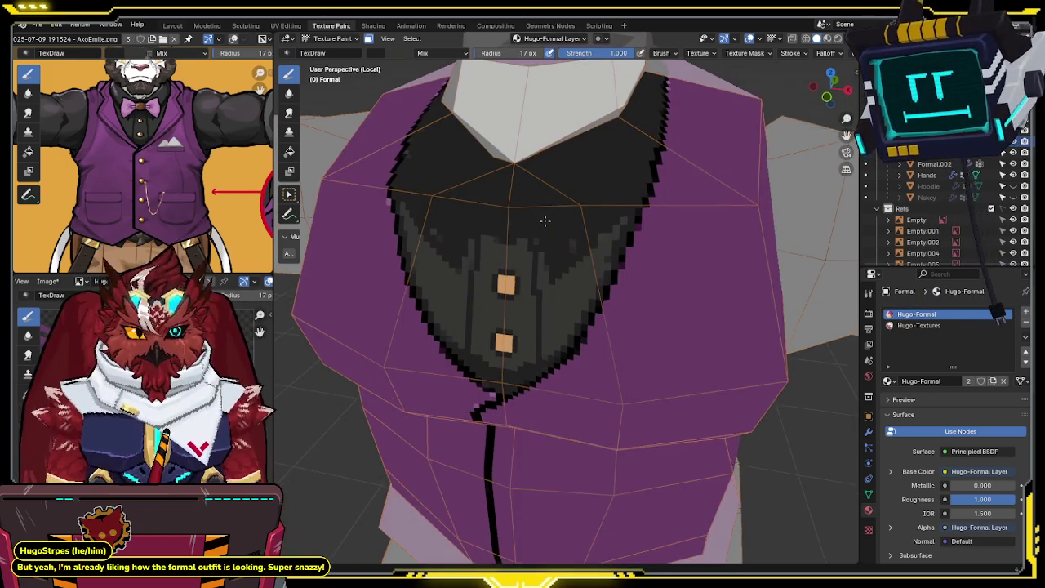
key(shift+alt+z)
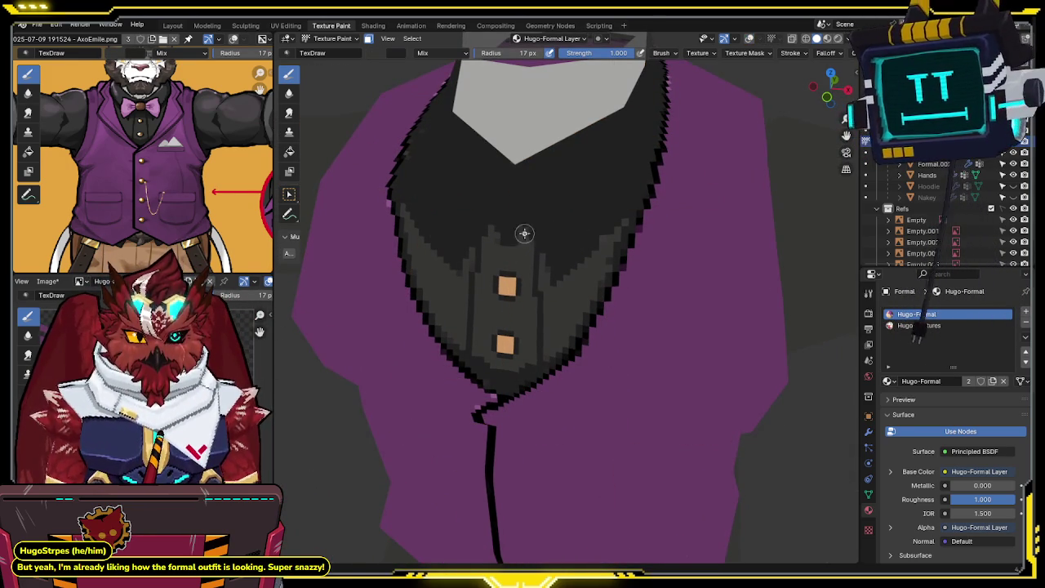
middle_drag(530, 222, 524, 222)
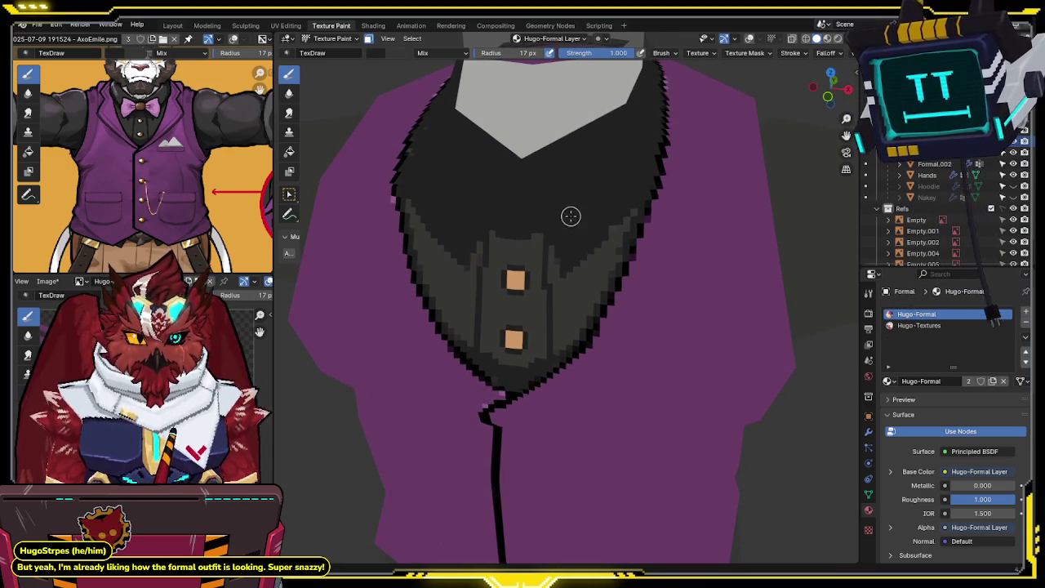
middle_drag(569, 214, 500, 234)
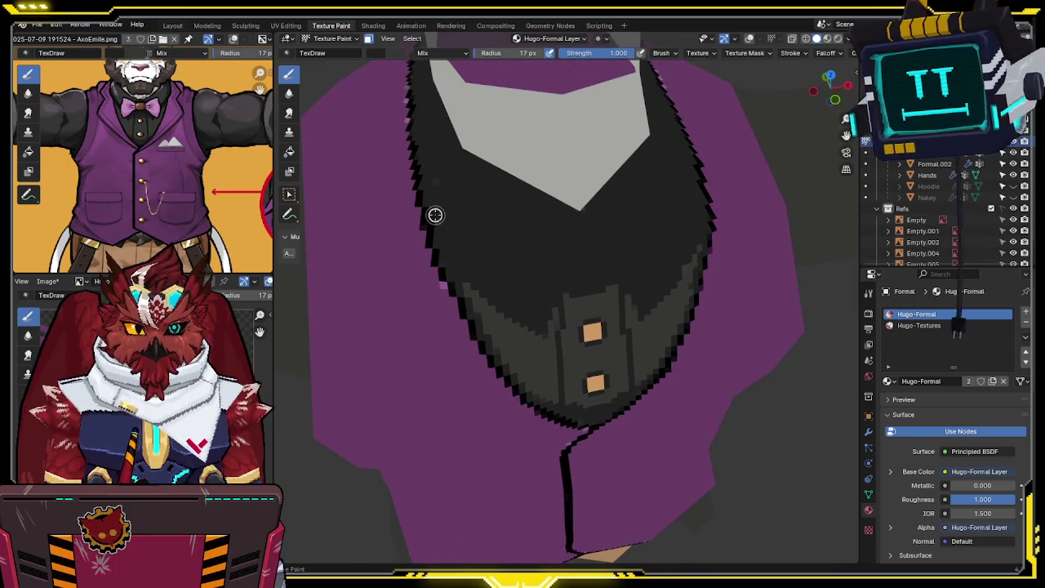
middle_drag(432, 187, 714, 190)
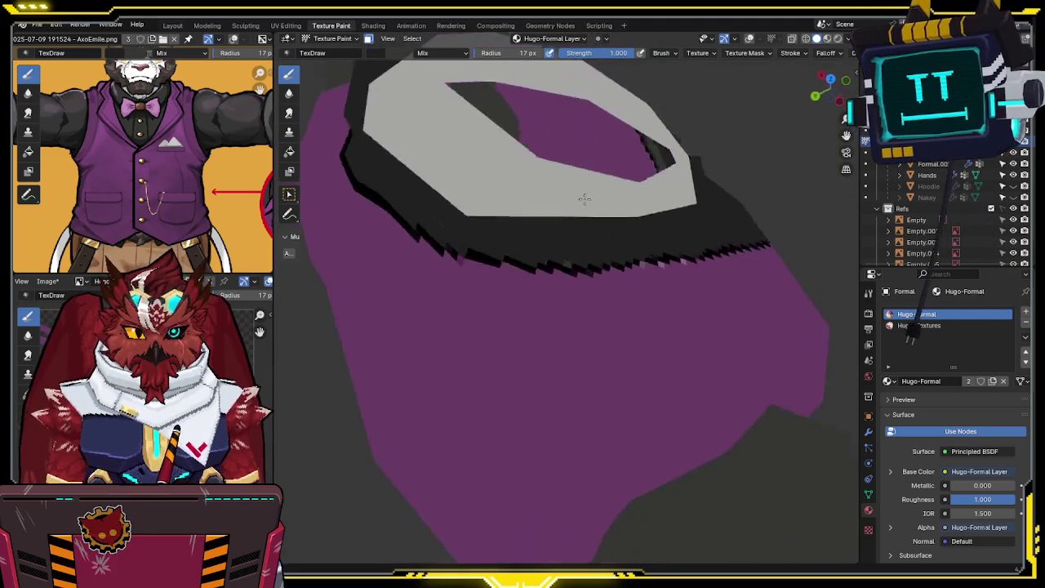
mouse_move(621, 152)
middle_down()
mouse_move(645, 143)
mouse_move(620, 154)
mouse_move(515, 147)
mouse_move(593, 188)
mouse_move(571, 196)
mouse_move(580, 205)
mouse_move(498, 199)
mouse_move(562, 205)
mouse_move(525, 210)
mouse_move(611, 226)
middle_up()
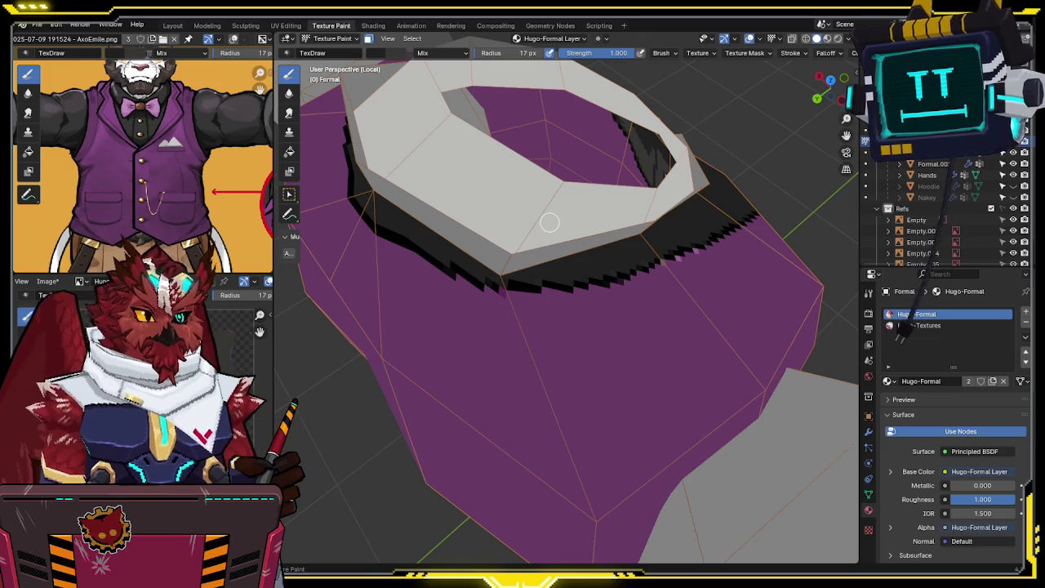
mouse_move(522, 273)
middle_down()
mouse_move(642, 231)
mouse_move(684, 234)
mouse_move(553, 297)
middle_up()
middle_drag(575, 243, 582, 224)
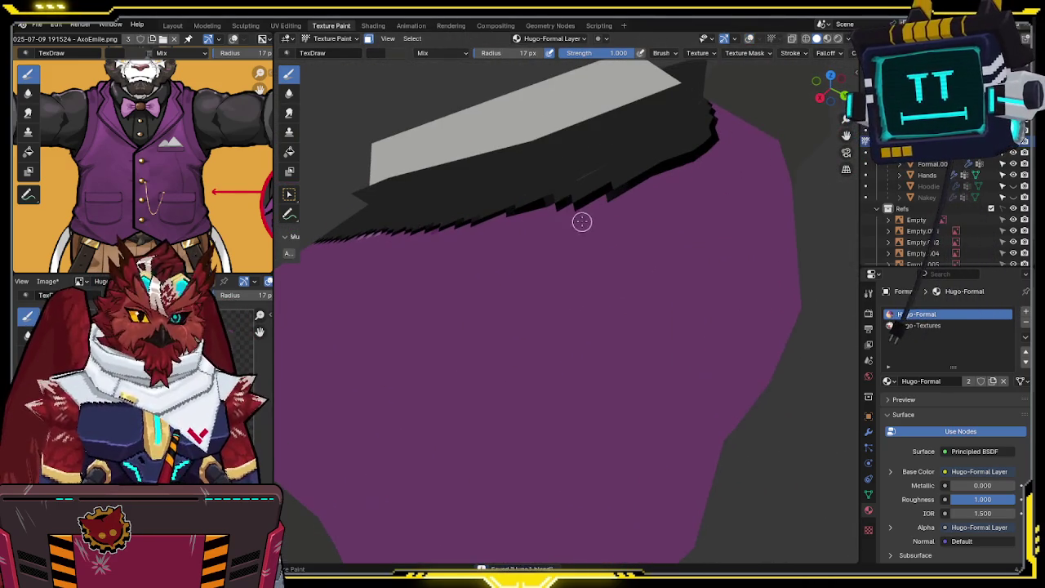
mouse_move(536, 182)
middle_down()
mouse_move(612, 161)
mouse_move(635, 346)
middle_up()
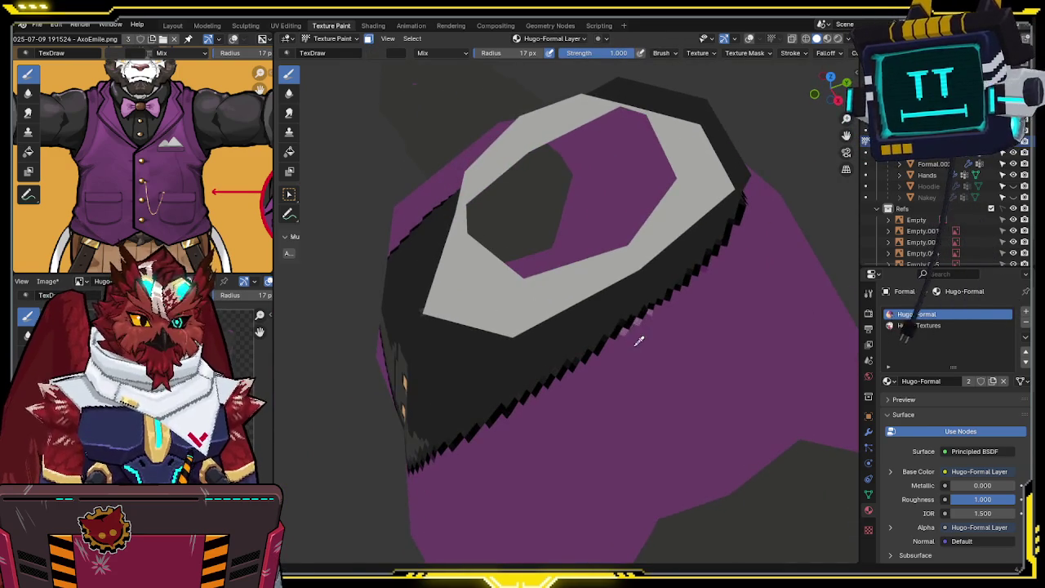
middle_drag(681, 324, 665, 365)
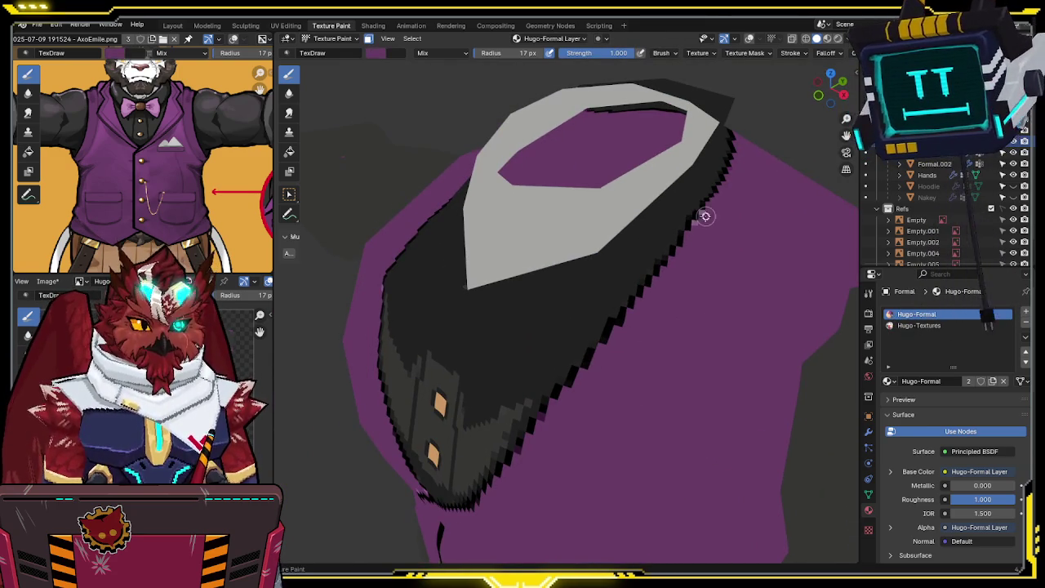
mouse_move(699, 222)
middle_down()
mouse_move(768, 229)
mouse_move(615, 243)
middle_up()
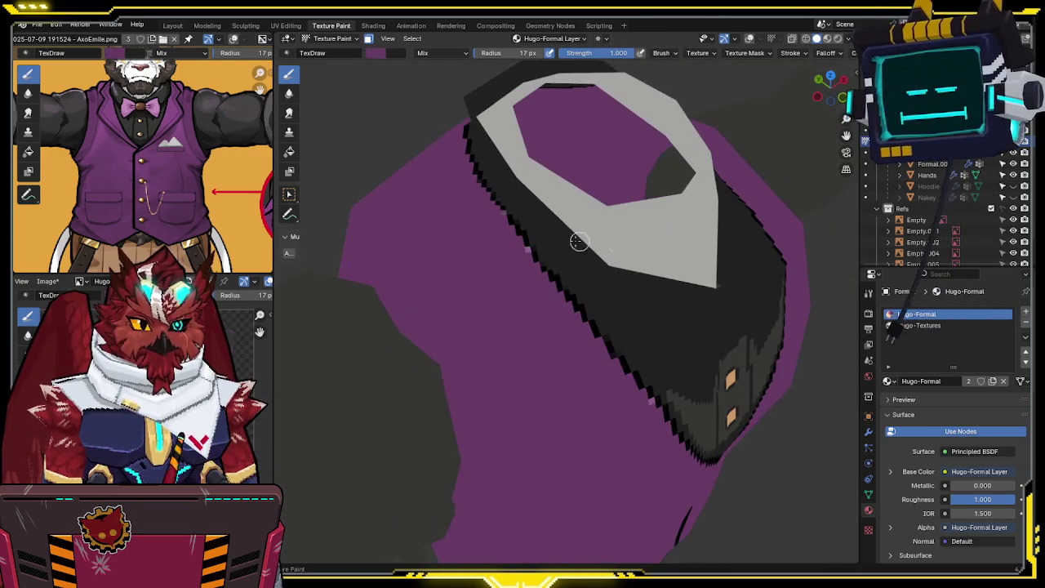
mouse_move(526, 230)
middle_down()
mouse_move(518, 212)
mouse_move(517, 348)
mouse_move(522, 245)
middle_up()
scroll(515, 343, up, 3)
Step: Save the painted Hugo-Formal Layer texture image with Alt+S
scroll(174, 192, up, 1)
scroll(174, 191, up, 1)
scroll(174, 191, up, 1)
scroll(174, 191, up, 1)
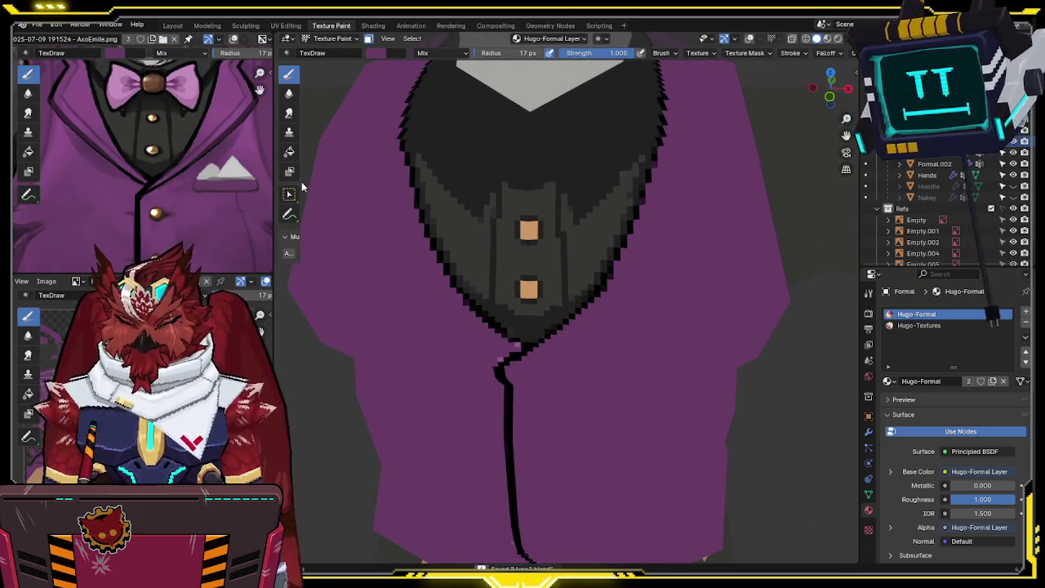
key(alt+s)
Step: Sample the vest button's tan and dab a white highlight on a button
scroll(219, 249, down, 3)
scroll(158, 186, up, 3)
scroll(139, 175, up, 1)
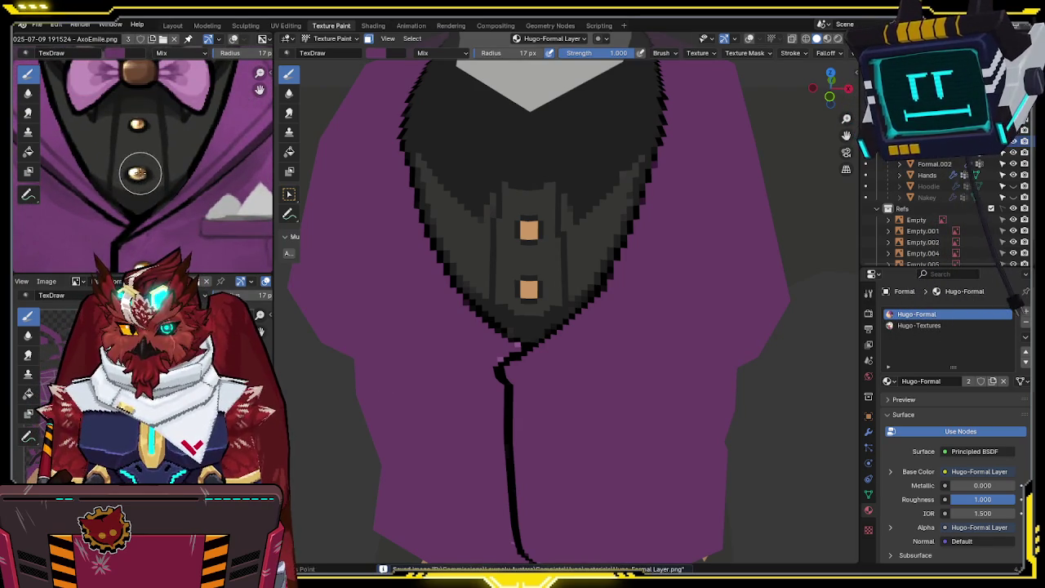
scroll(602, 219, up, 1)
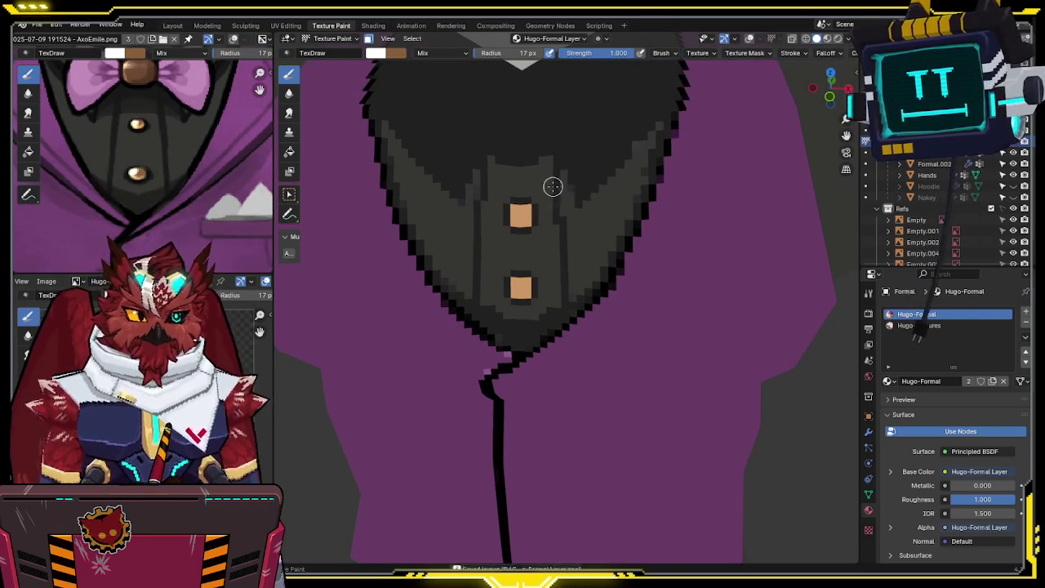
scroll(745, 52, down, 3)
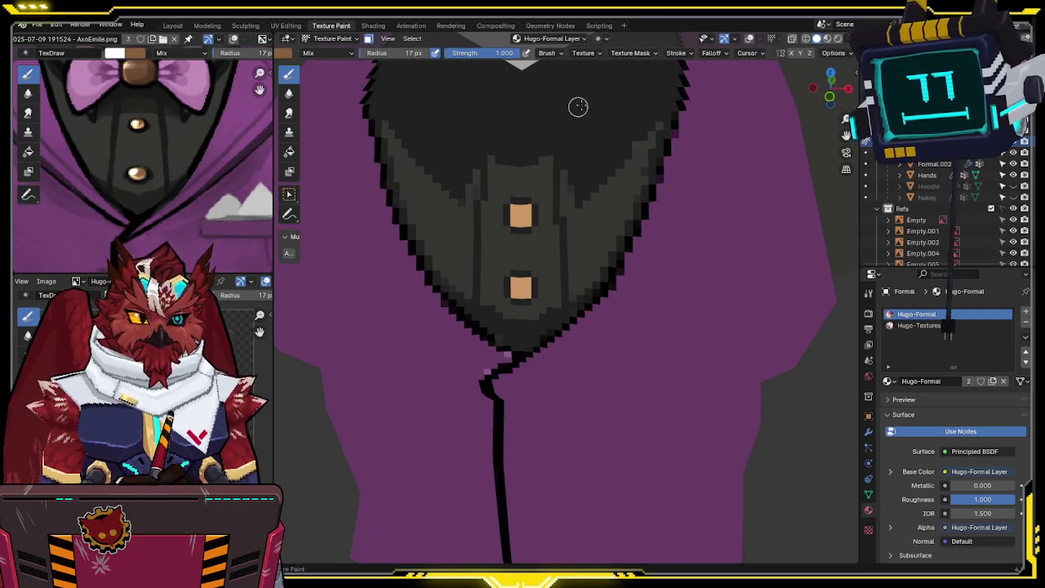
scroll(524, 201, up, 2)
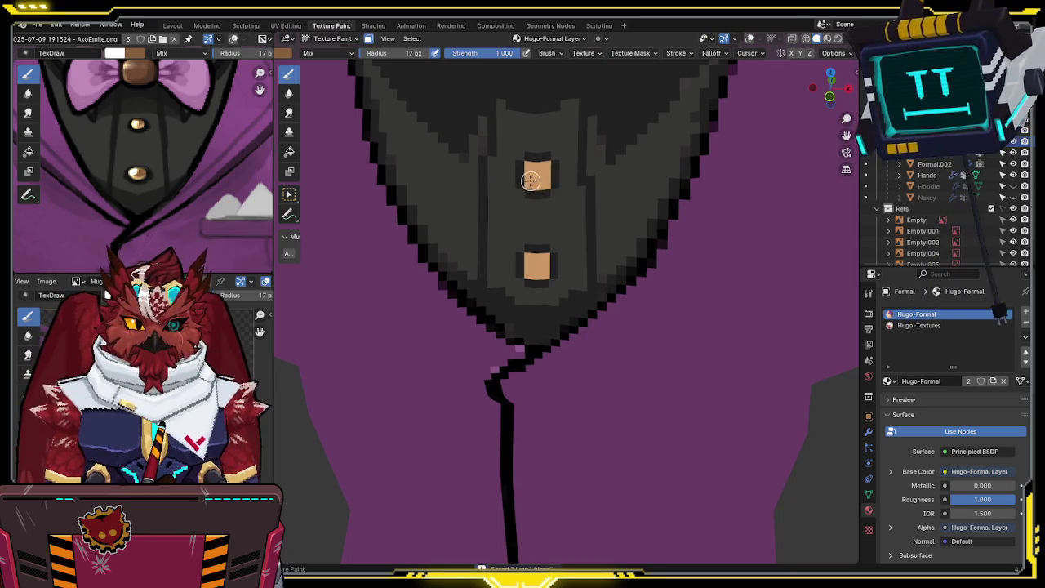
key(s)
drag(536, 185, 542, 181)
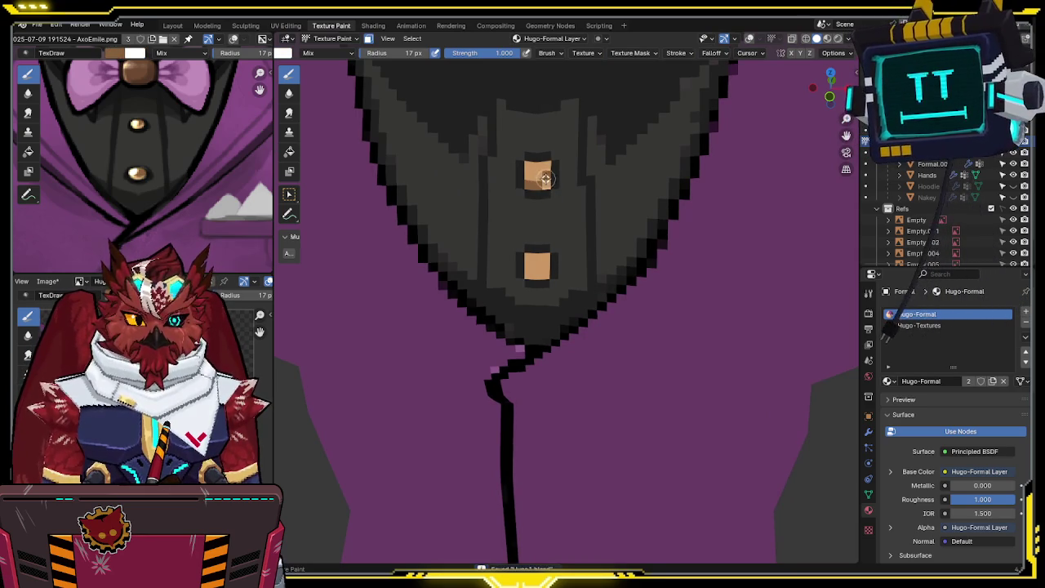
key(x)
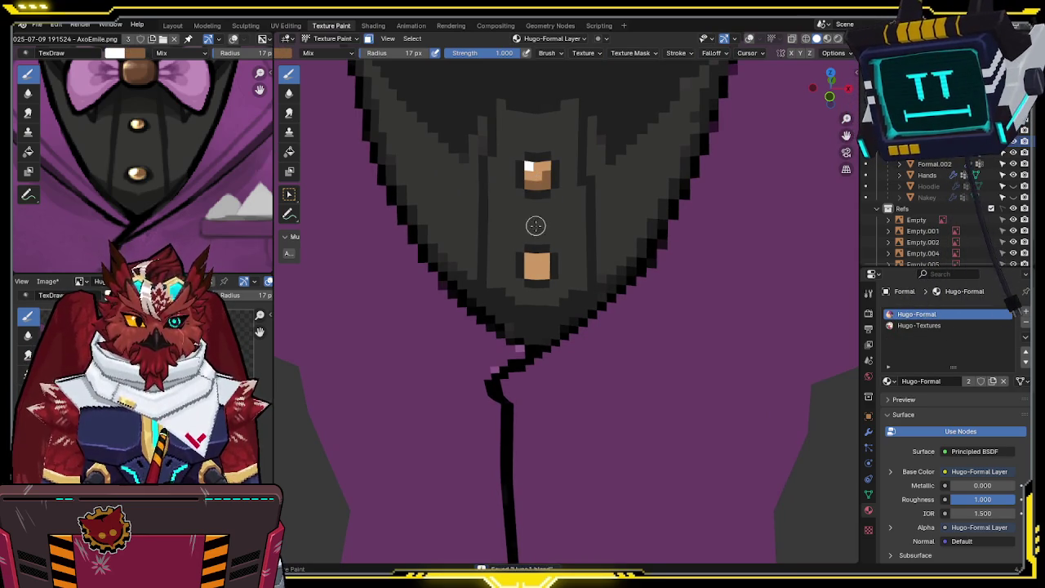
click(528, 258)
key(x)
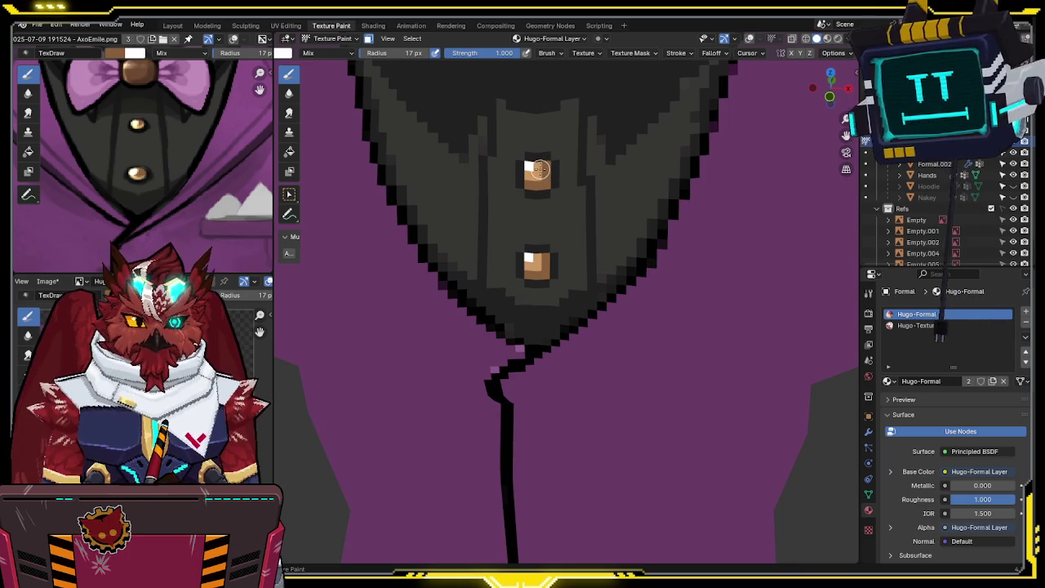
Step: Softly lighten the upper button at about half strength, then restore full strength
drag(507, 55, 457, 73)
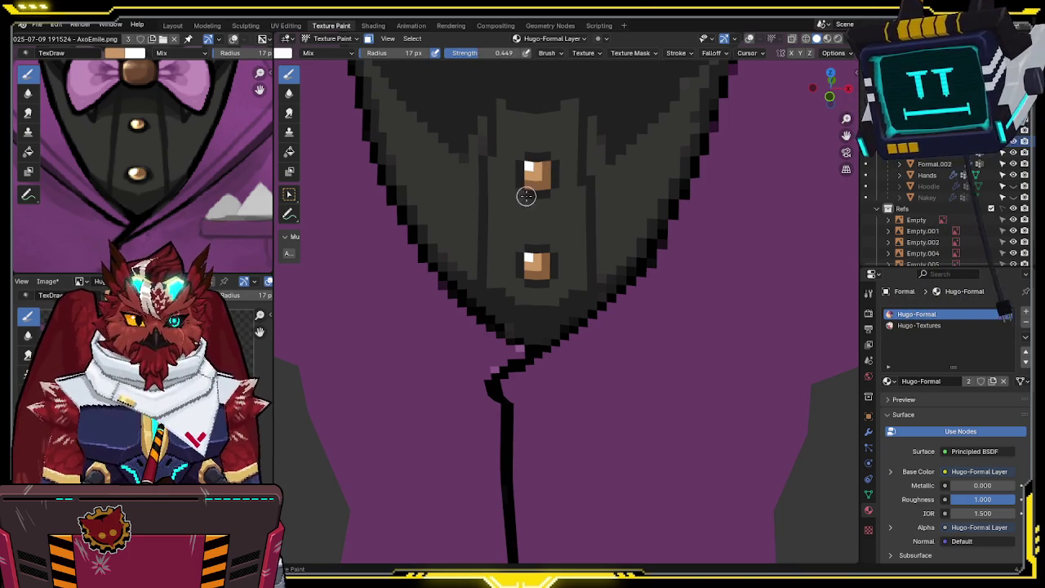
drag(535, 177, 546, 166)
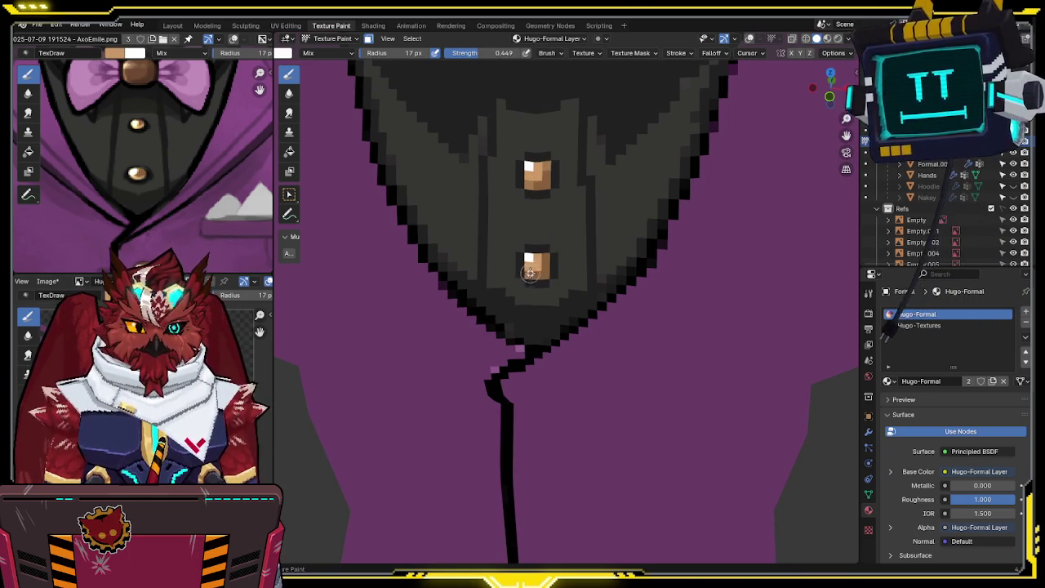
scroll(564, 230, down, 5)
scroll(597, 175, down, 2)
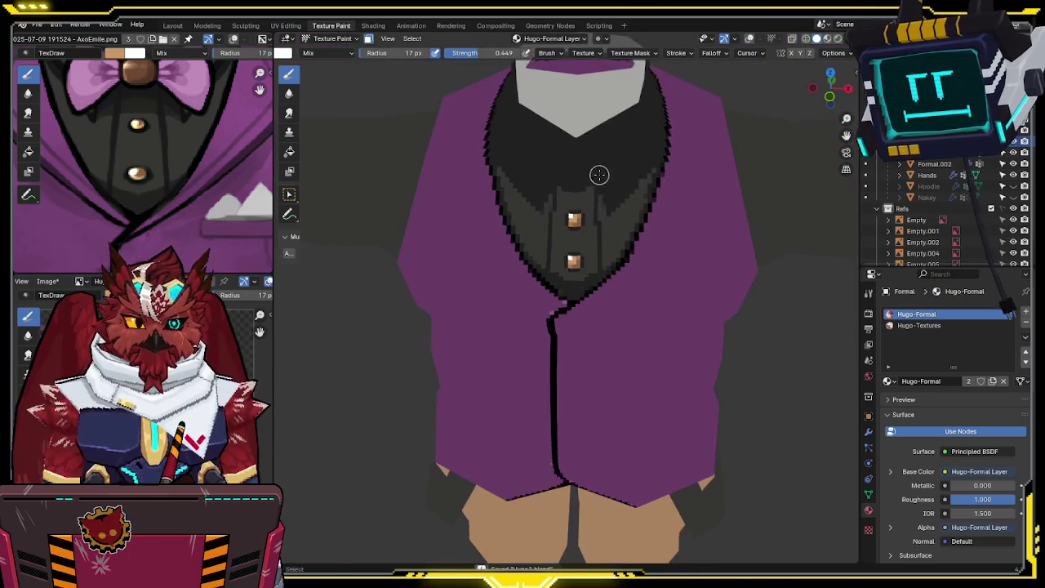
scroll(602, 177, down, 1)
scroll(602, 177, down, 2)
scroll(592, 196, up, 2)
scroll(600, 122, up, 2)
drag(486, 54, 531, 54)
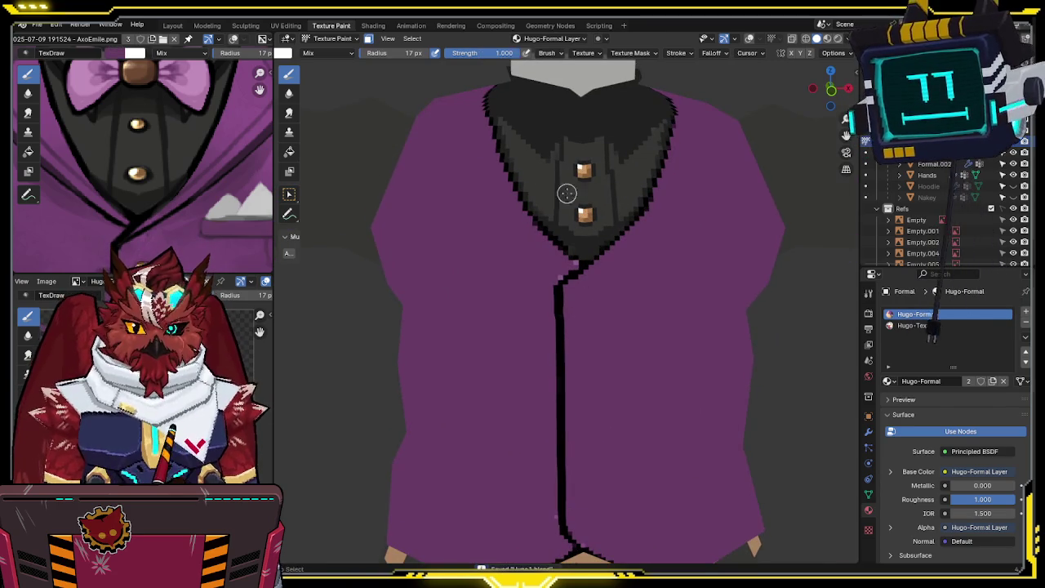
Step: Sample vest and collar-tip colours and limit painting to the selected faces
scroll(574, 238, up, 2)
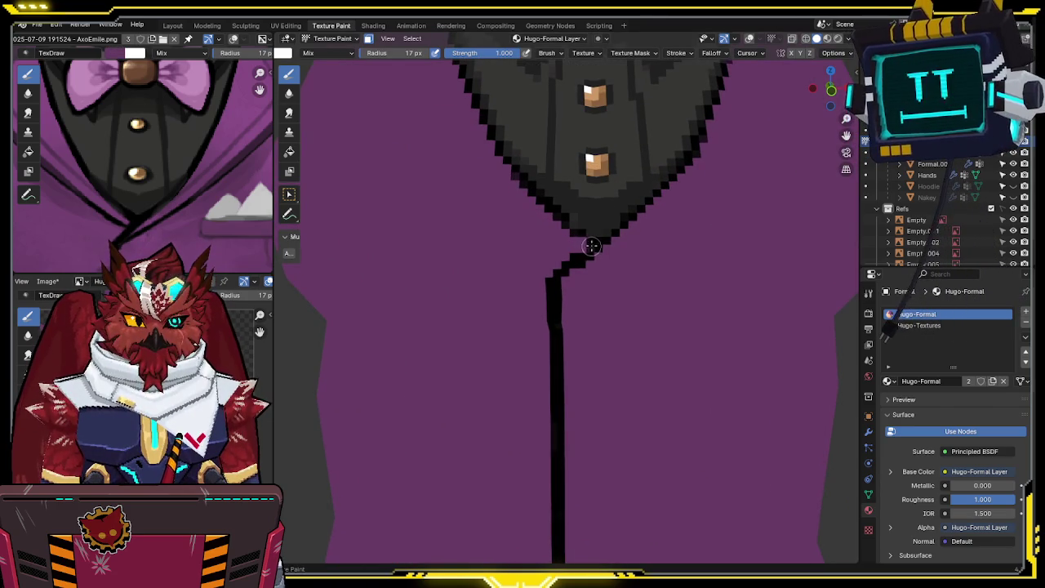
key(s)
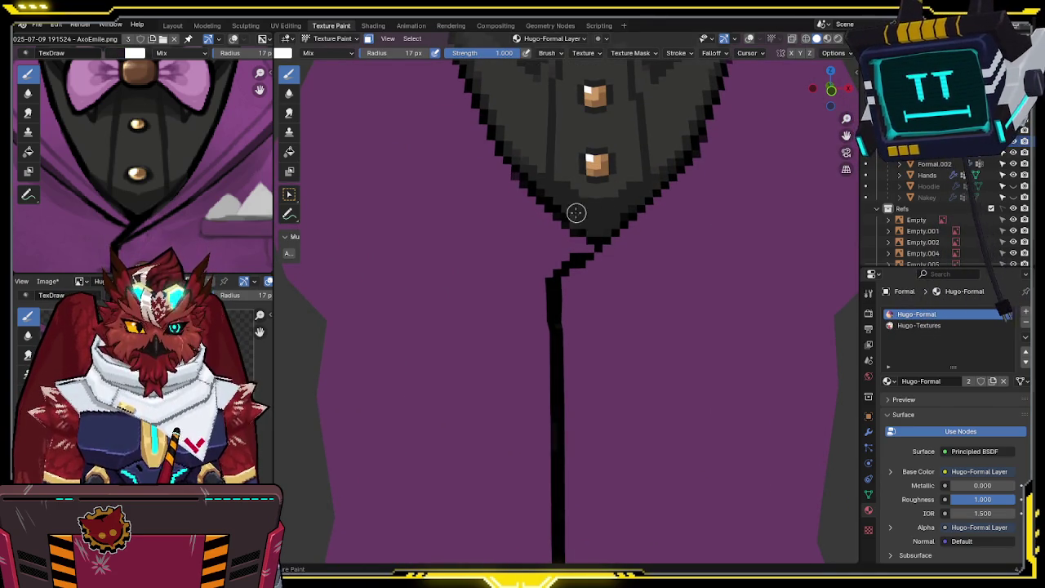
scroll(583, 209, up, 1)
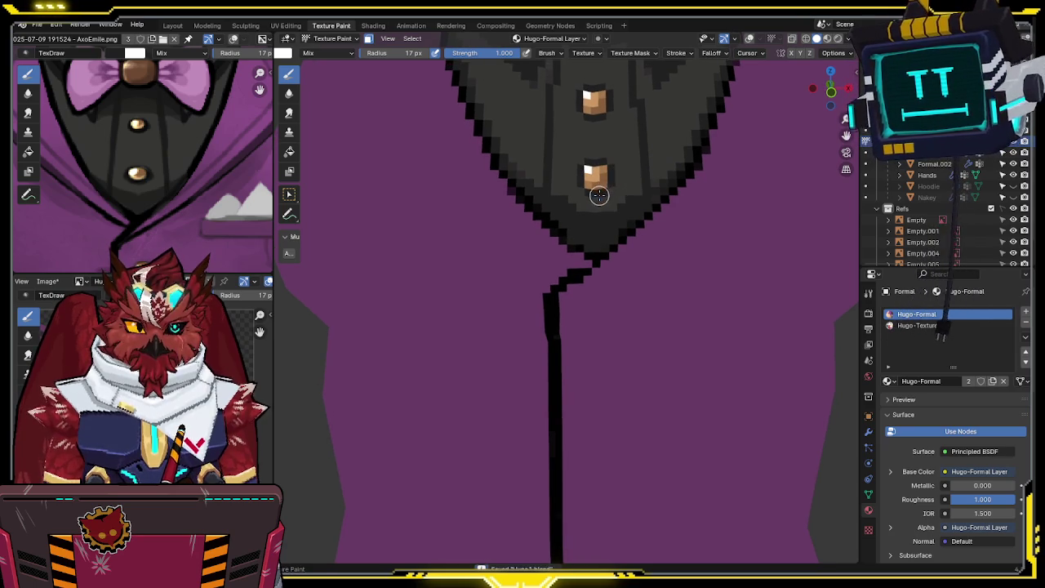
scroll(662, 191, down, 1)
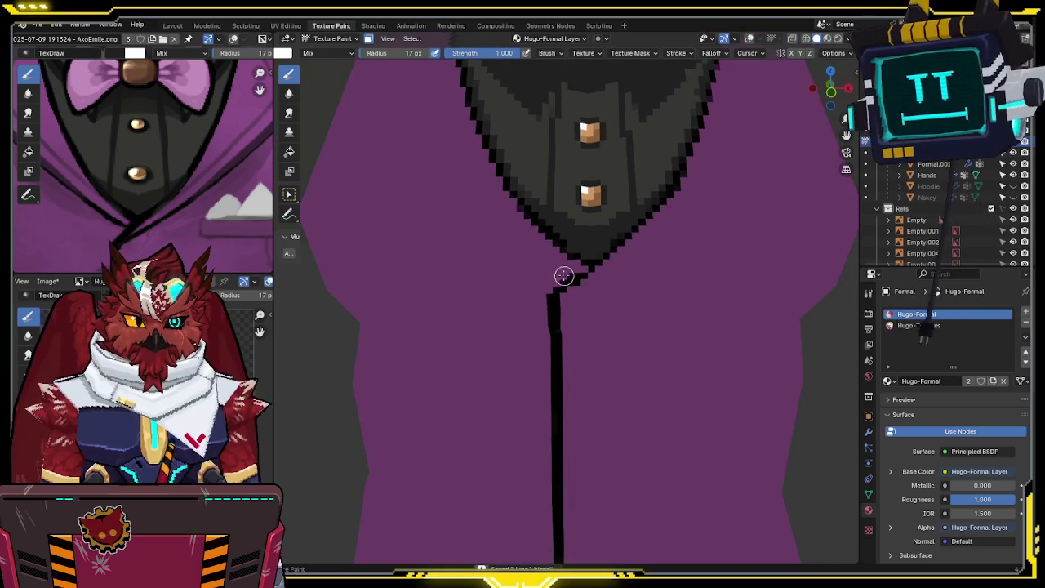
key(s)
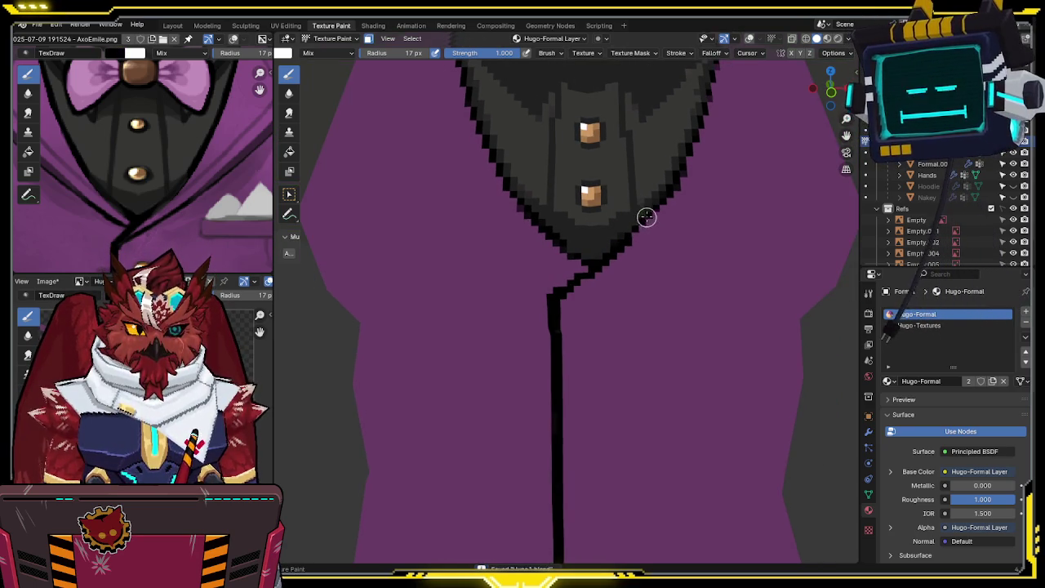
scroll(645, 219, down, 5)
scroll(588, 236, up, 2)
scroll(586, 225, up, 2)
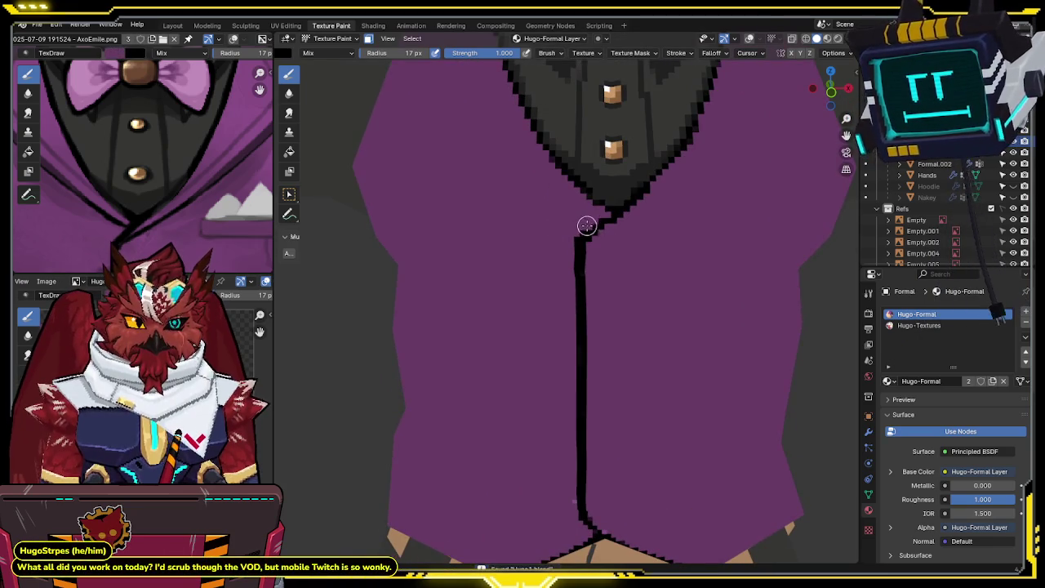
scroll(572, 238, down, 3)
mouse_move(564, 249)
middle_down()
mouse_move(543, 254)
mouse_move(551, 263)
mouse_move(611, 236)
mouse_move(611, 247)
mouse_move(619, 227)
mouse_move(630, 249)
middle_up()
key(shift+alt+z)
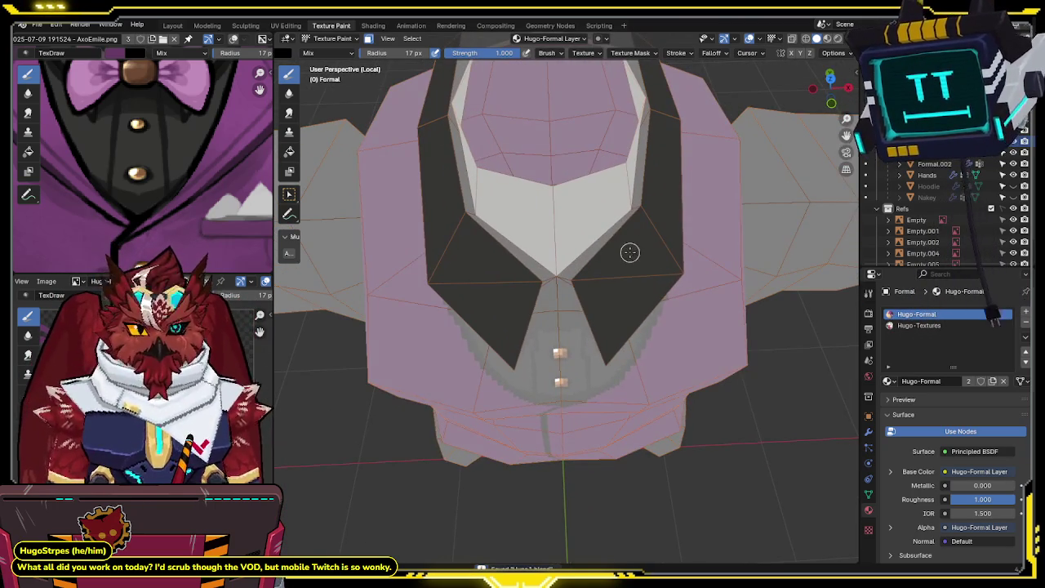
Step: Pick a dark grey brush colour and orbit around the neck opening
scroll(433, 54, left, 4)
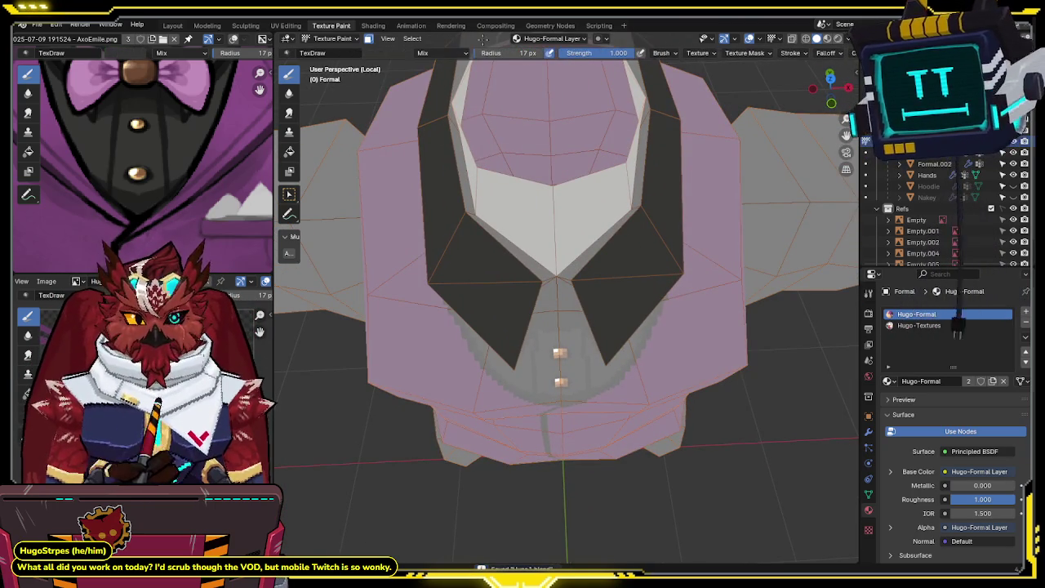
click(388, 53)
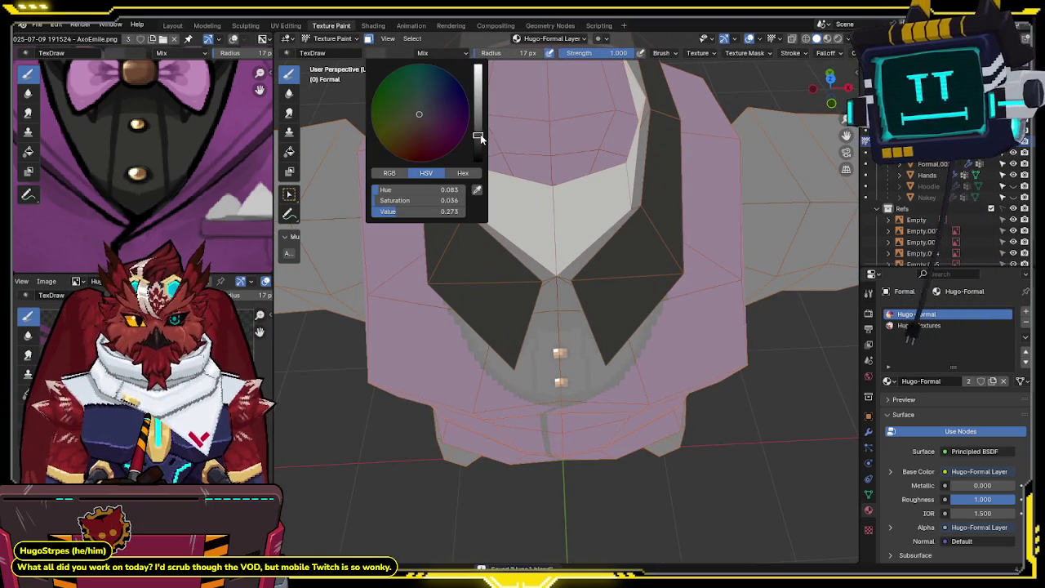
middle_drag(563, 262, 574, 309)
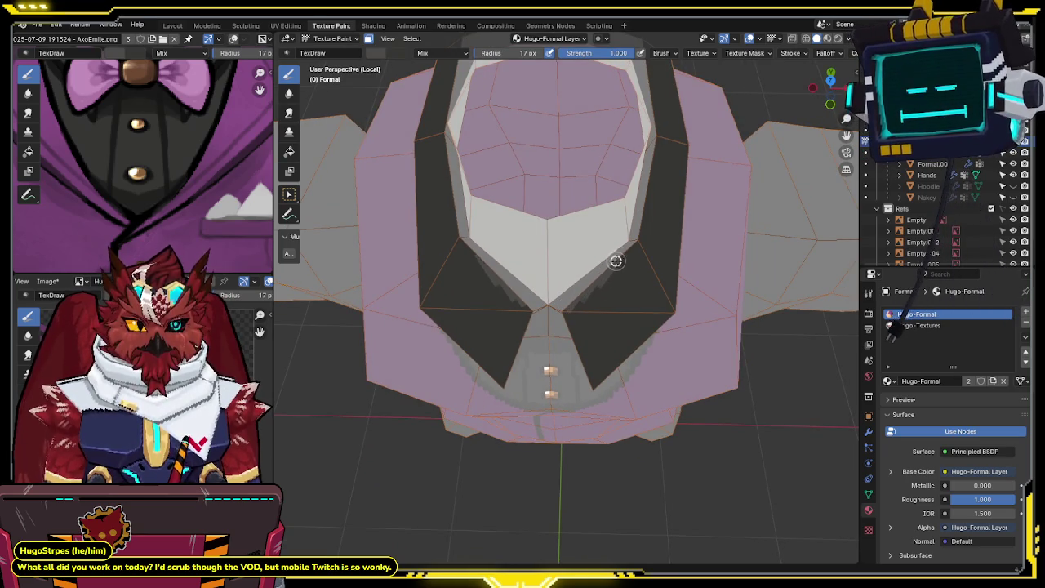
mouse_move(642, 234)
middle_down()
mouse_move(623, 235)
mouse_move(699, 133)
mouse_move(668, 176)
mouse_move(668, 198)
middle_up()
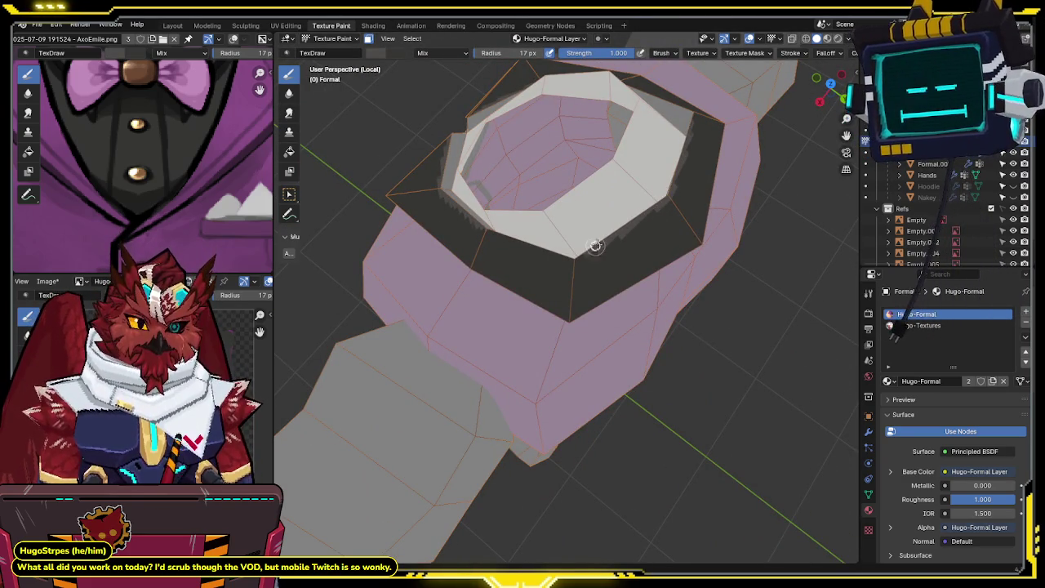
mouse_move(581, 258)
middle_down()
mouse_move(634, 217)
mouse_move(628, 247)
middle_up()
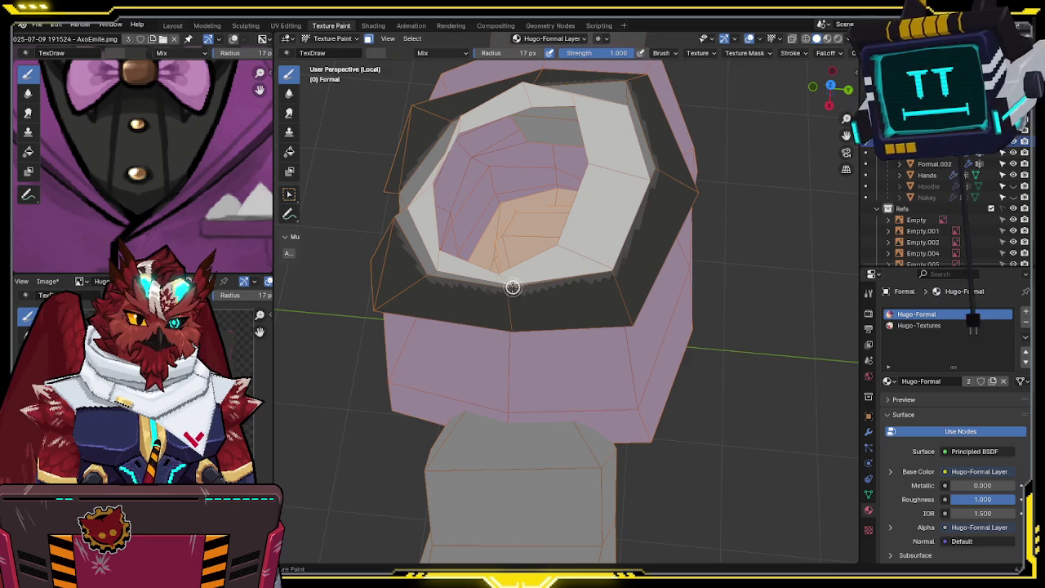
middle_drag(474, 265, 603, 209)
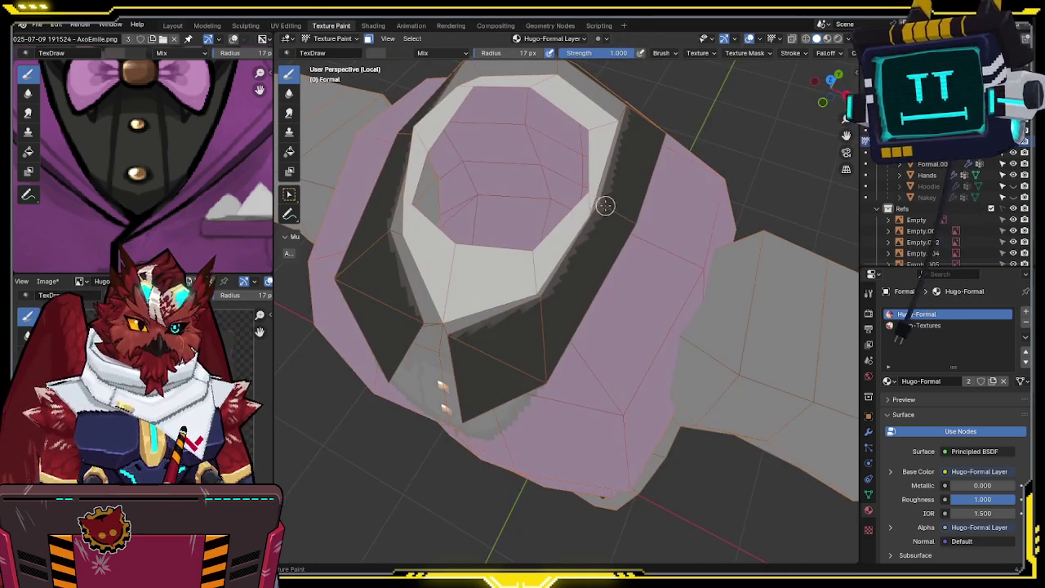
mouse_move(544, 294)
middle_down()
mouse_move(630, 159)
mouse_move(610, 193)
middle_up()
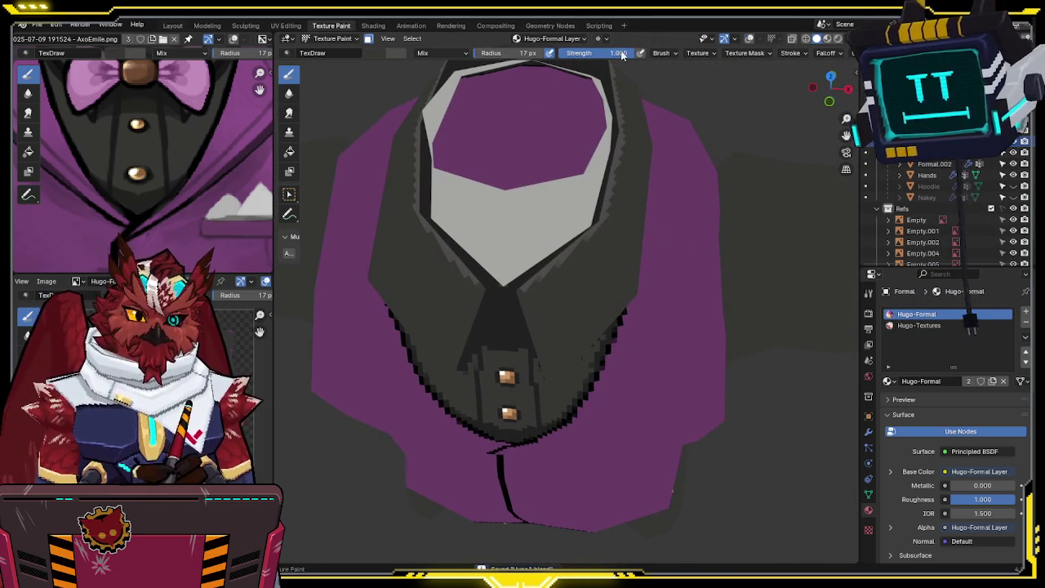
Step: Lower brush strength to 0.514 and work the dark grey collar from above and front
drag(588, 53, 576, 53)
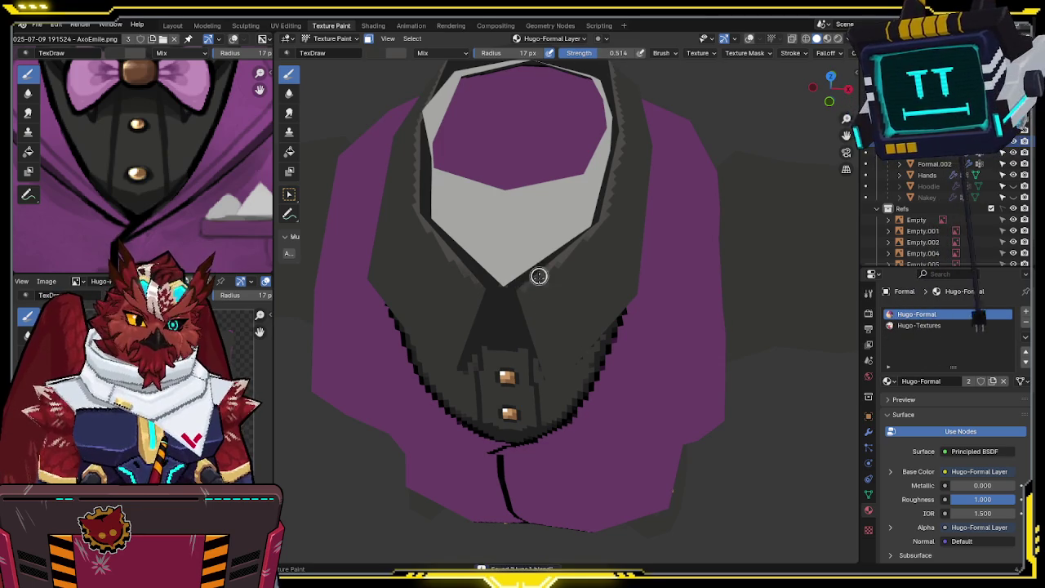
mouse_move(598, 220)
middle_down()
mouse_move(605, 156)
mouse_move(612, 182)
mouse_move(635, 159)
middle_up()
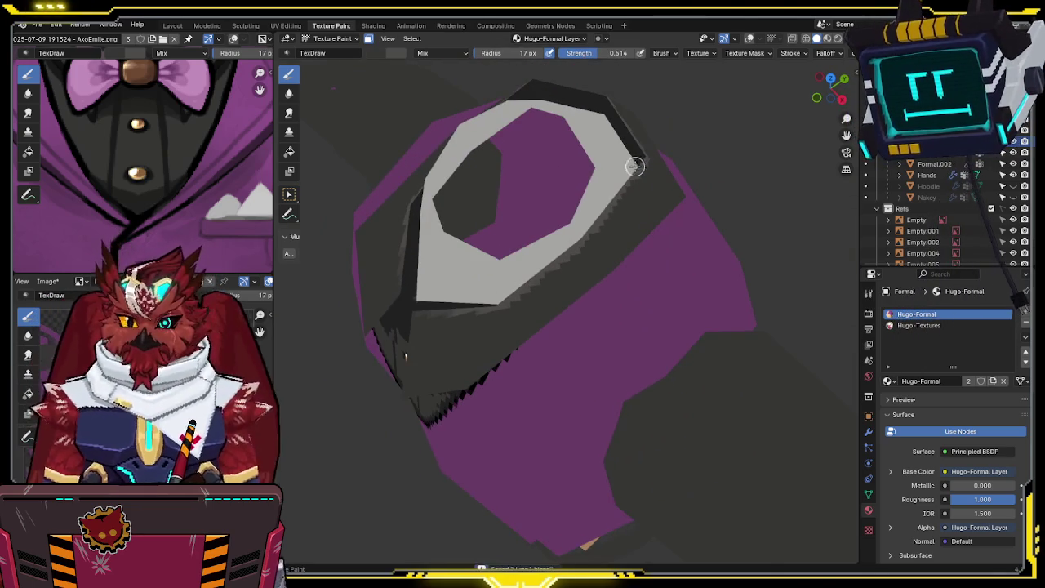
mouse_move(532, 191)
middle_down()
mouse_move(539, 204)
mouse_move(611, 226)
middle_up()
scroll(544, 214, down, 5)
key(ctrl+Tab)
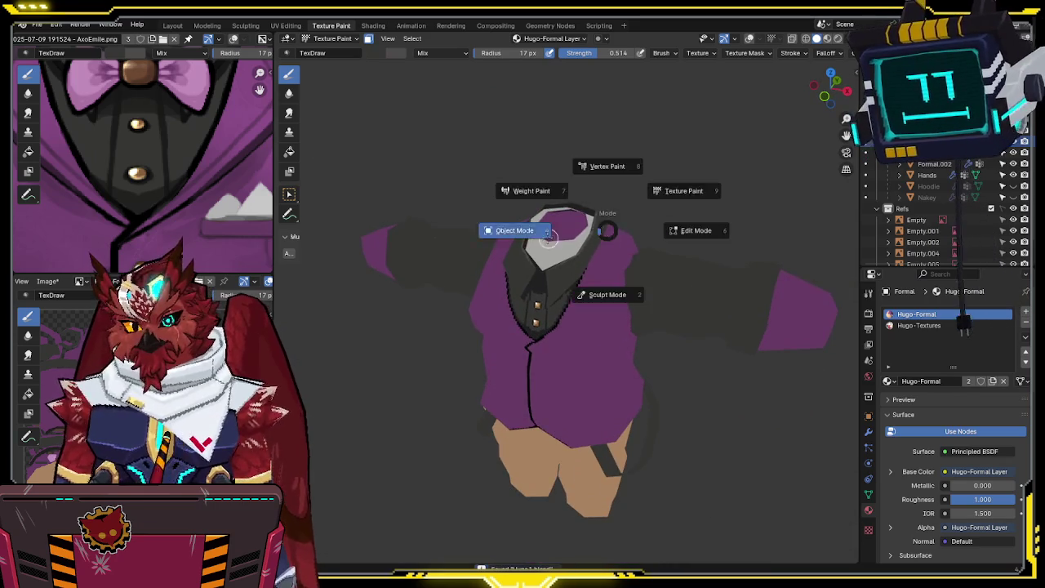
Step: Switch to Object Mode and leave local view to show the whole scene
click(592, 259)
mouse_move(601, 318)
middle_down()
mouse_move(574, 235)
mouse_move(658, 190)
mouse_move(581, 222)
middle_up()
key(KP_Divide)
key(ctrl+Tab)
click(598, 197)
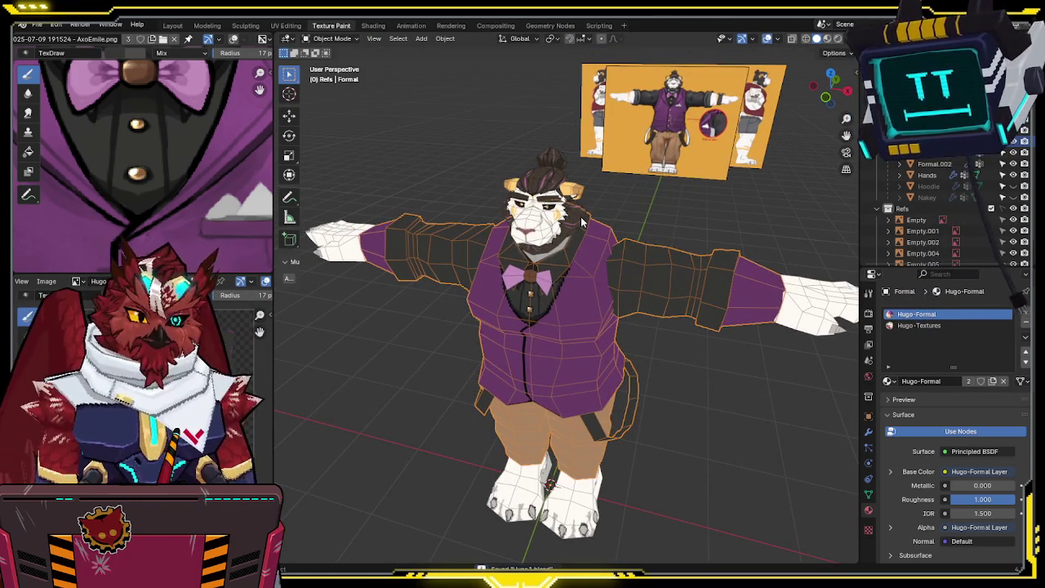
Step: Reselect the suit object and snap to front and side-on views of the lion
scroll(622, 149, down, 2)
scroll(630, 237, up, 5)
mouse_move(629, 237)
middle_down()
mouse_move(588, 223)
mouse_move(552, 233)
mouse_move(599, 214)
mouse_move(659, 216)
mouse_move(531, 217)
mouse_move(627, 209)
mouse_move(646, 219)
middle_up()
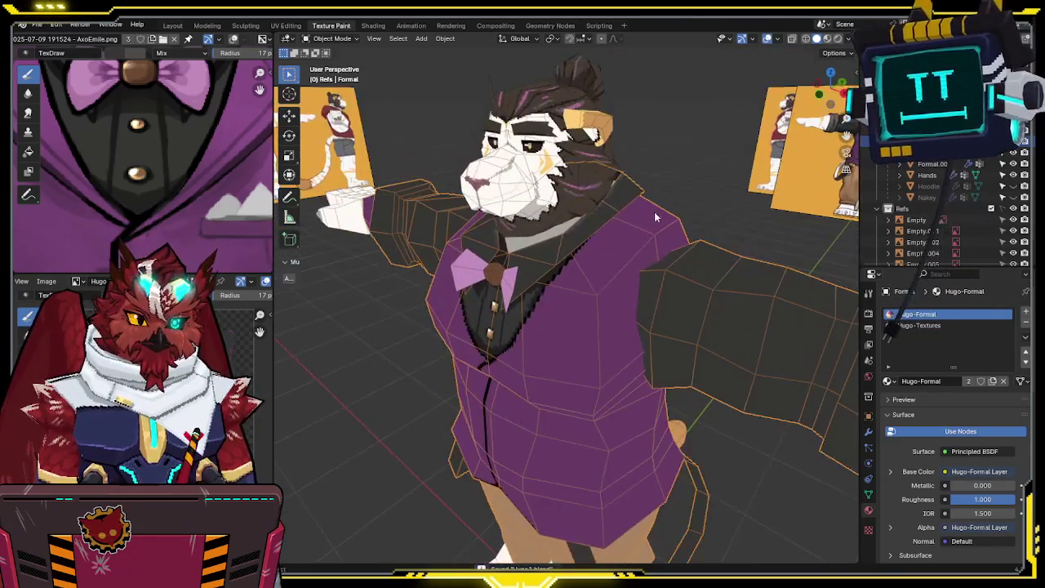
click(675, 198)
click(644, 213)
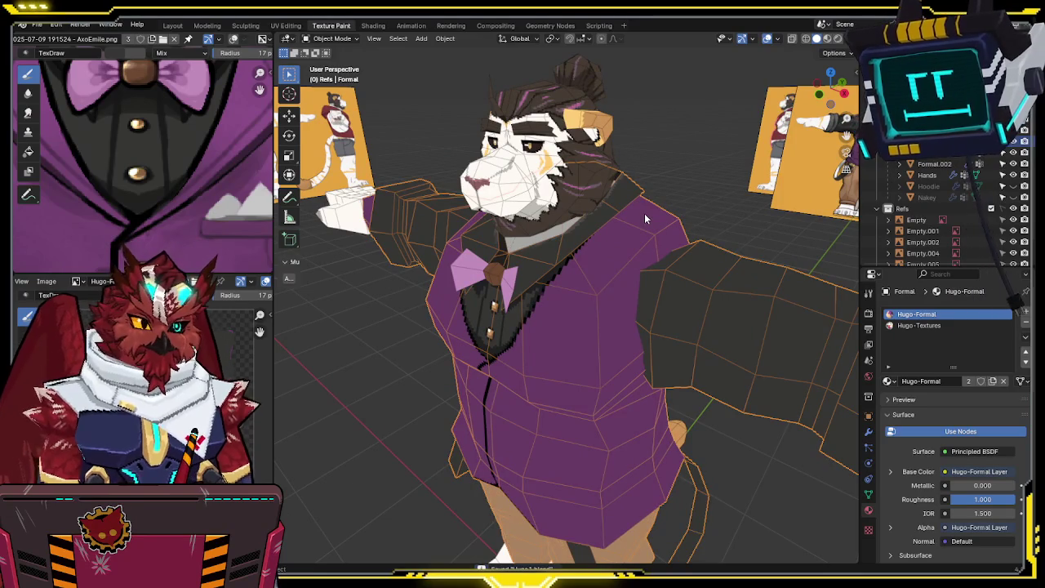
key(KP_1)
key(KP_3)
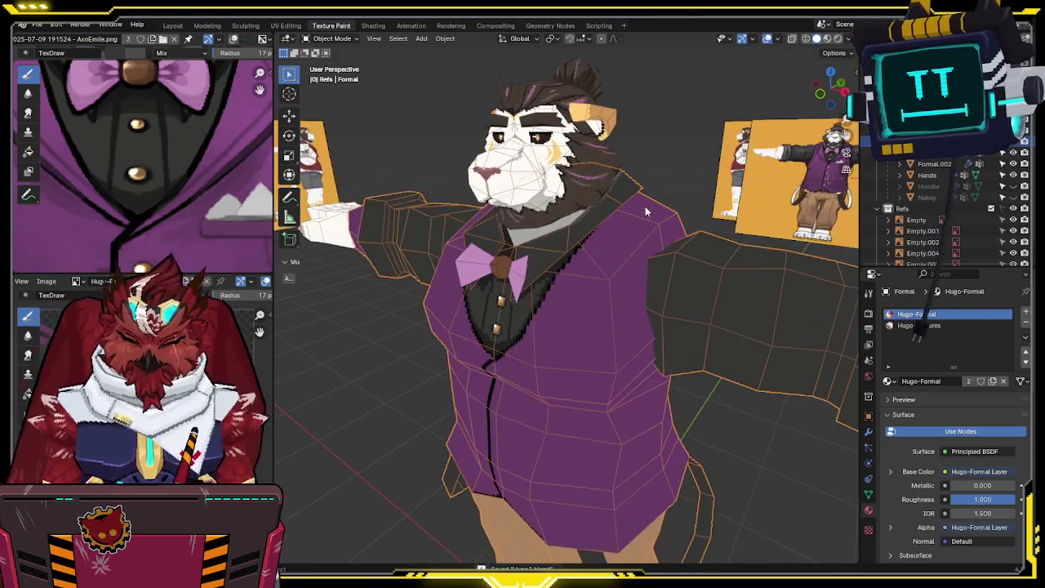
scroll(645, 205, down, 2)
Step: Compare the vest against the side and front reference art in orthographic views
scroll(627, 234, up, 1)
scroll(576, 328, up, 1)
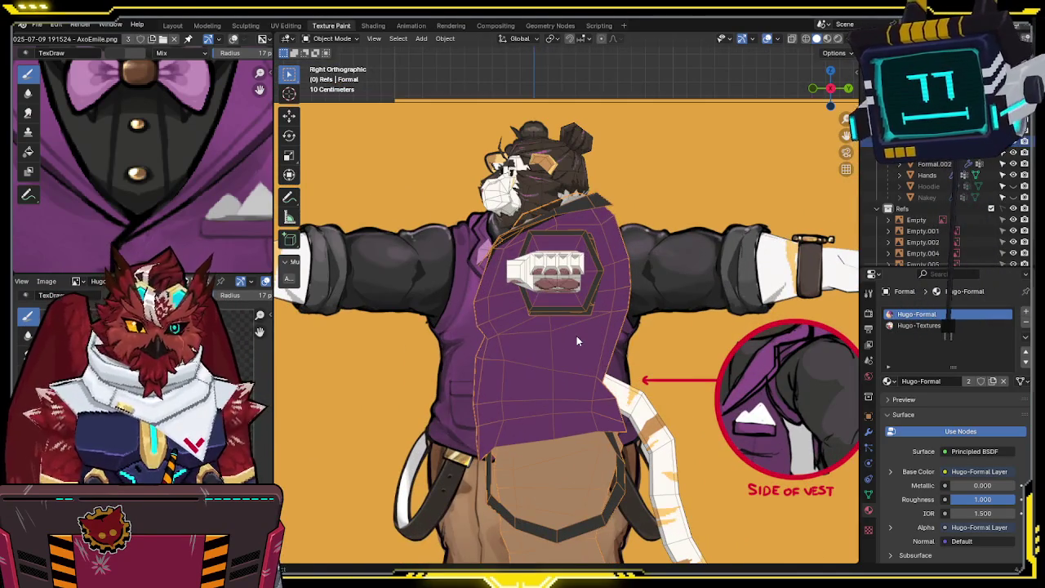
scroll(576, 336, down, 3)
key(KP_1)
key(KP_3)
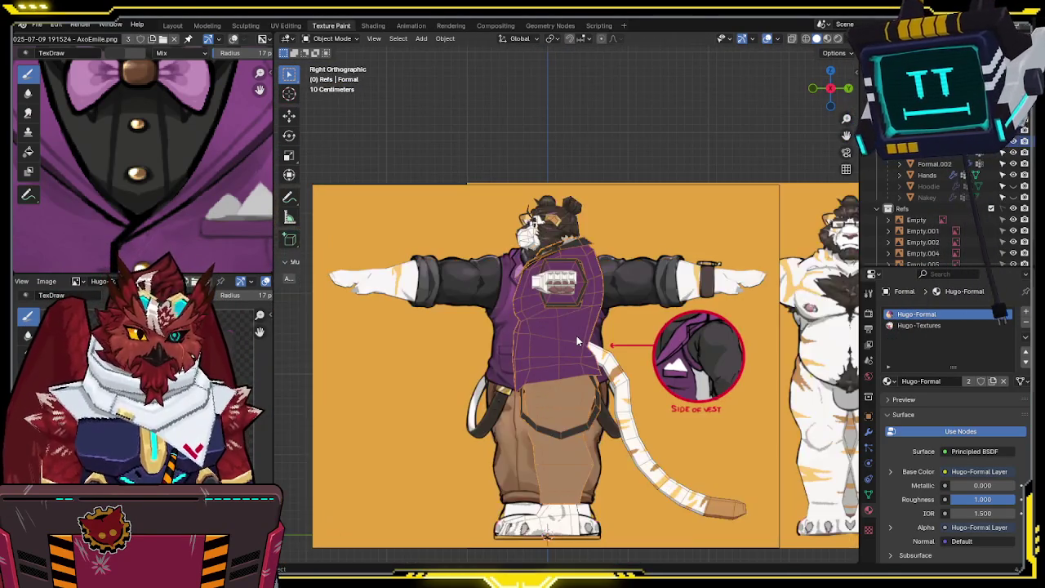
scroll(576, 337, up, 2)
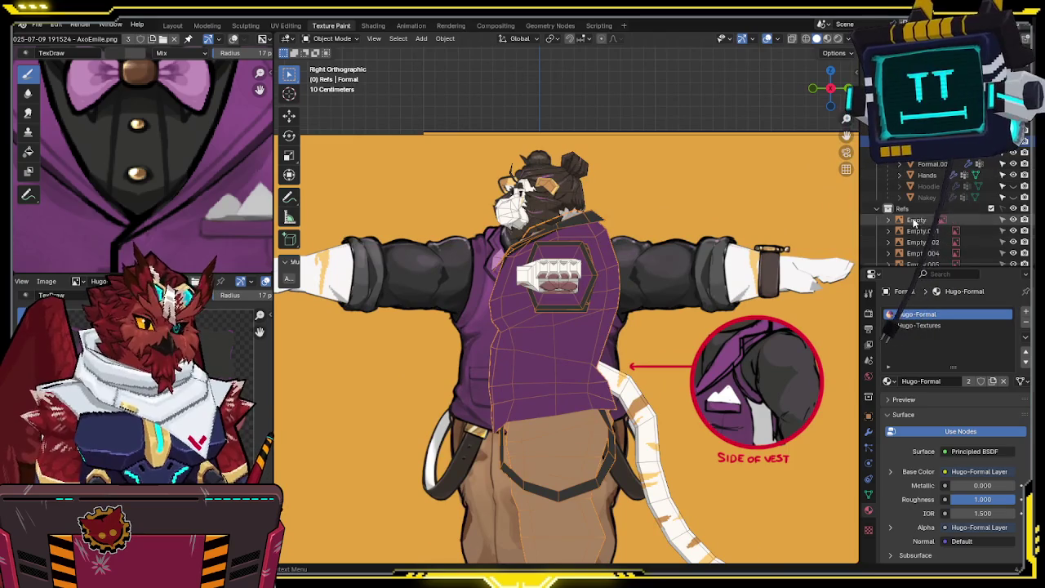
scroll(633, 261, down, 3)
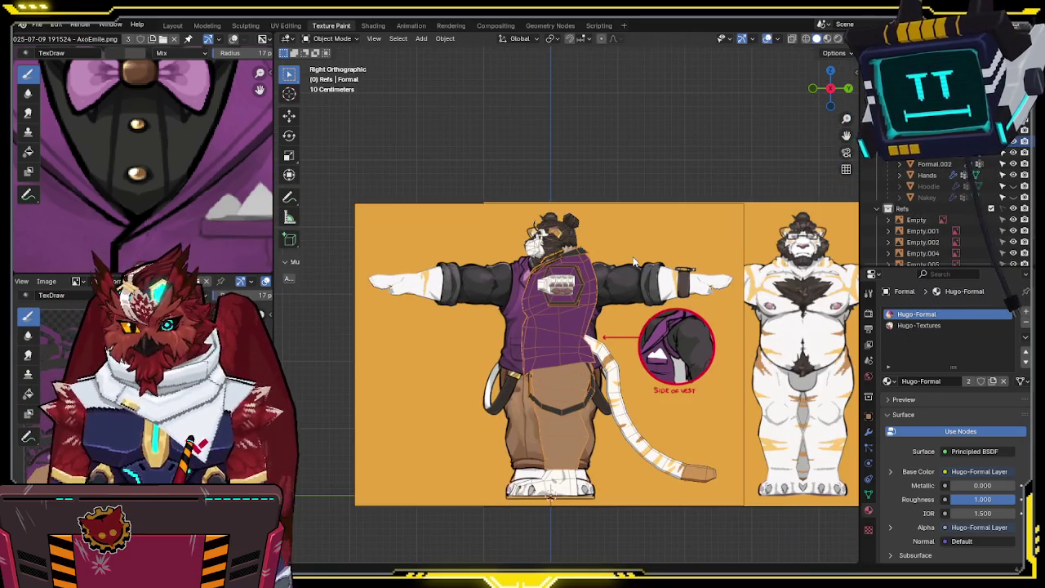
key(KP_1)
Step: Delete the selected mesh object, then select the Body and undo the last change
scroll(634, 262, up, 2)
scroll(633, 261, up, 2)
key(x)
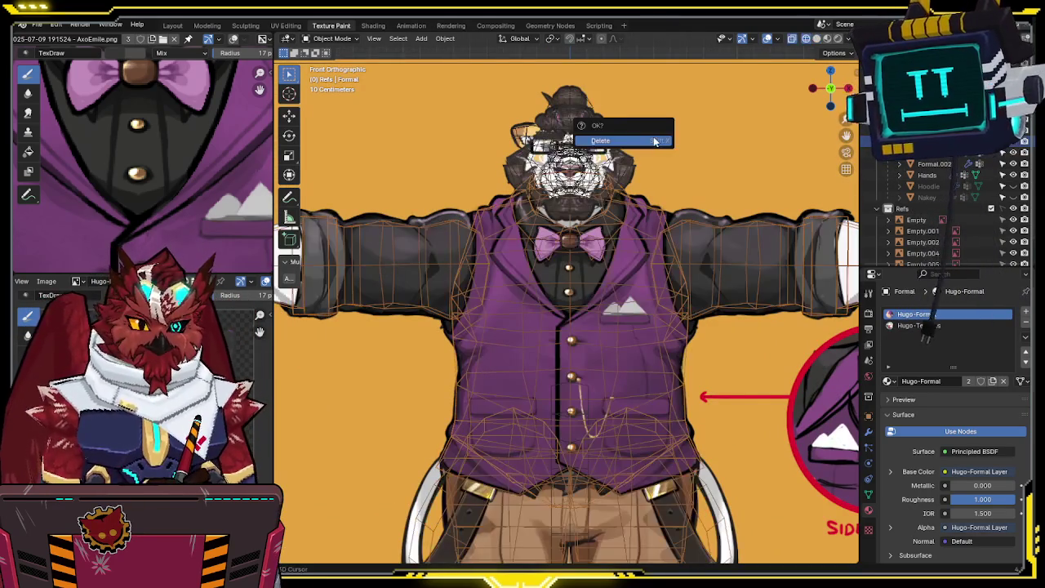
key(Return)
scroll(576, 205, up, 5)
click(577, 206)
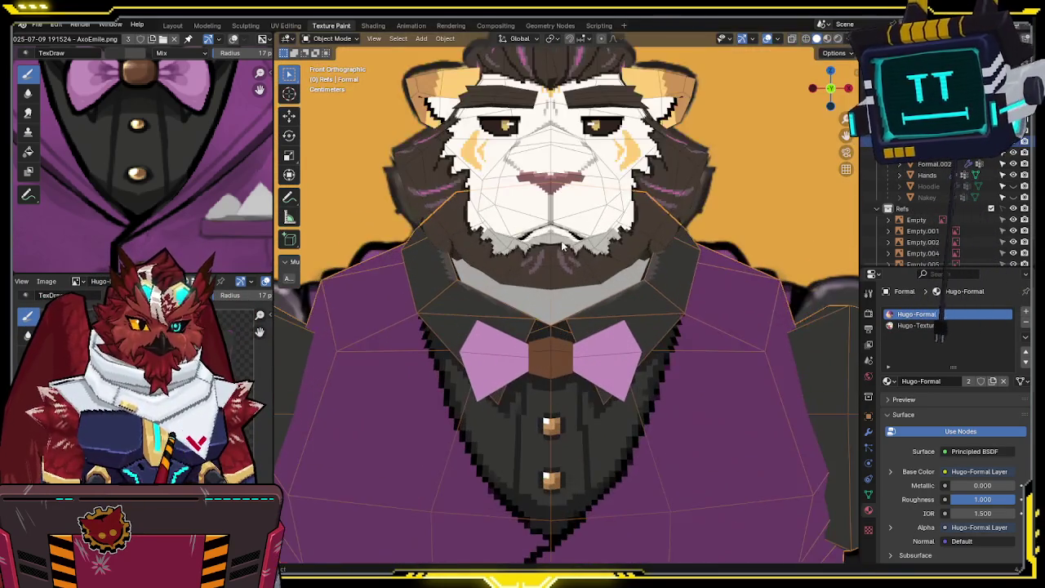
scroll(576, 205, down, 3)
key(ctrl+z)
key(ctrl+shift+z)
key(ctrl+z)
key(ctrl+shift+z)
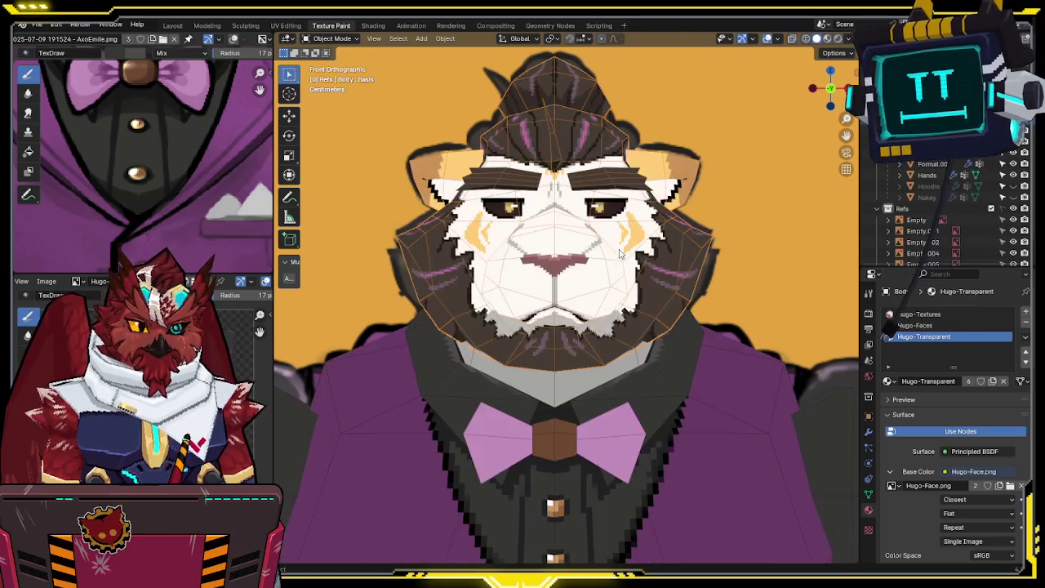
key(ctrl+z)
key(ctrl+shift+z)
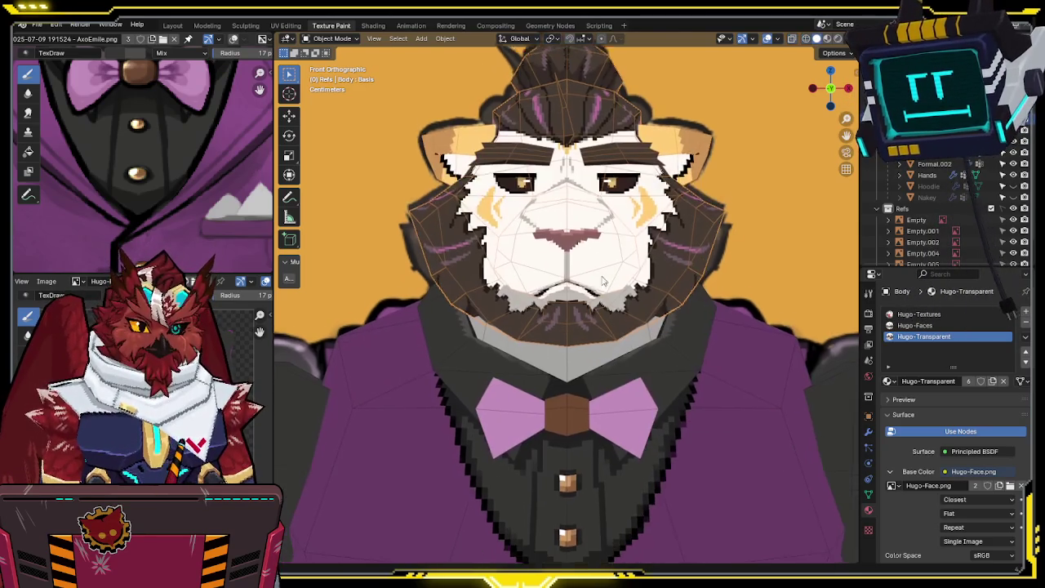
key(ctrl+z)
scroll(597, 280, up, 3)
key(ctrl+shift+z)
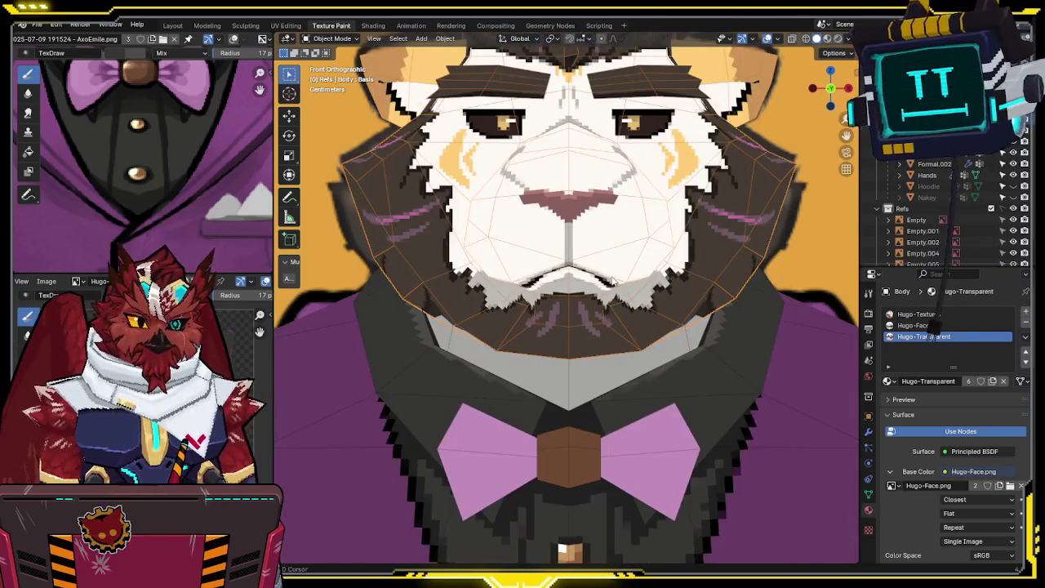
key(ctrl+z)
key(ctrl+shift+z)
scroll(613, 280, down, 2)
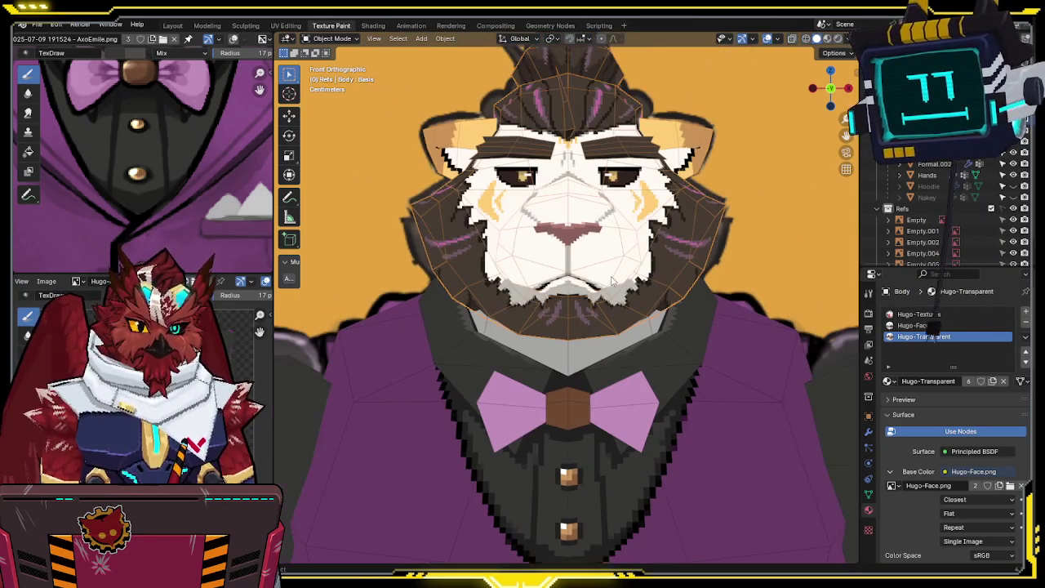
key(ctrl+z)
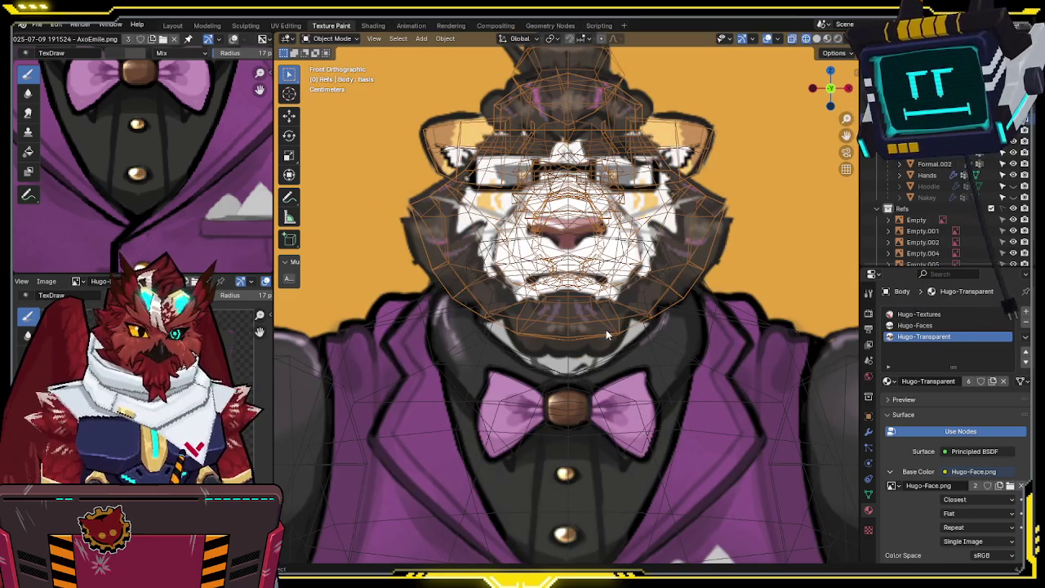
key(ctrl+shift+z)
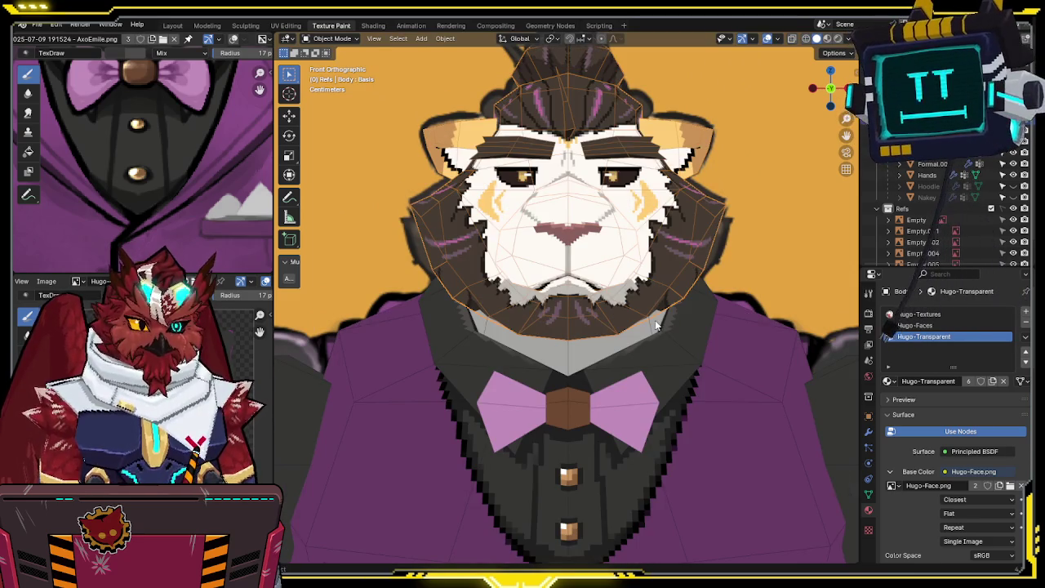
key(ctrl+z)
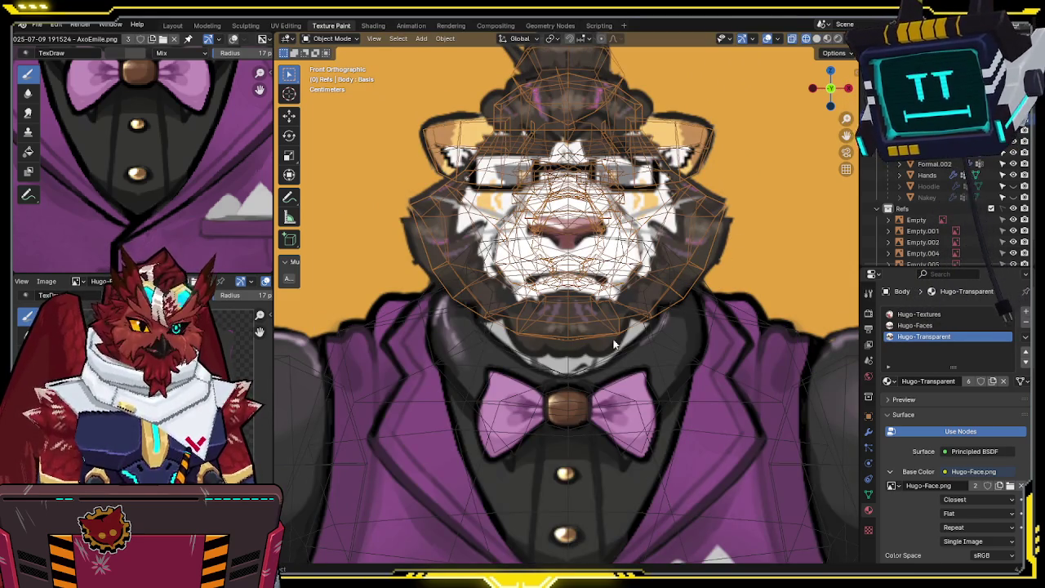
key(ctrl+shift+z)
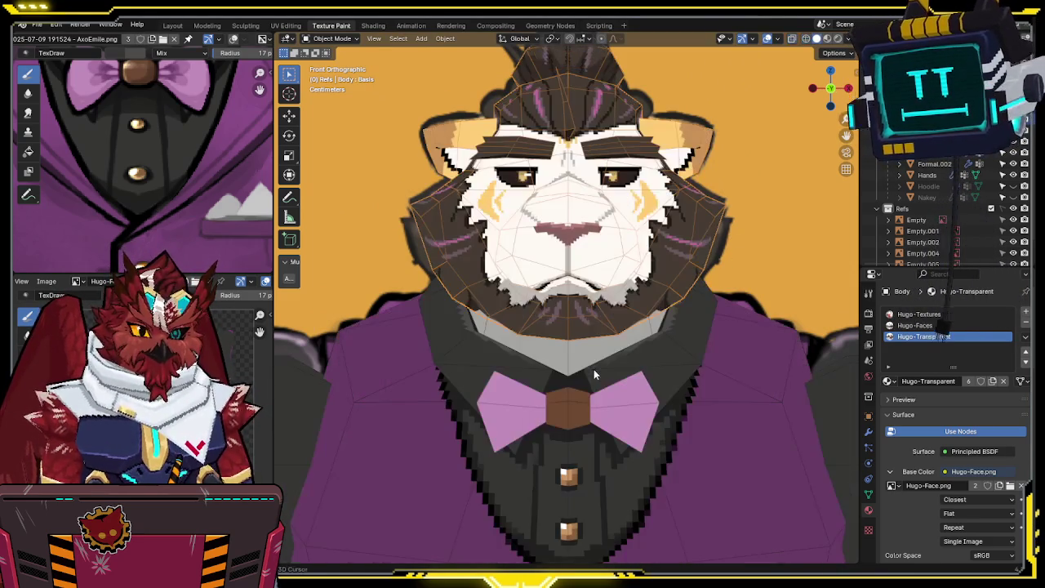
key(ctrl+shift+z)
key(ctrl+z)
key(ctrl+shift+z)
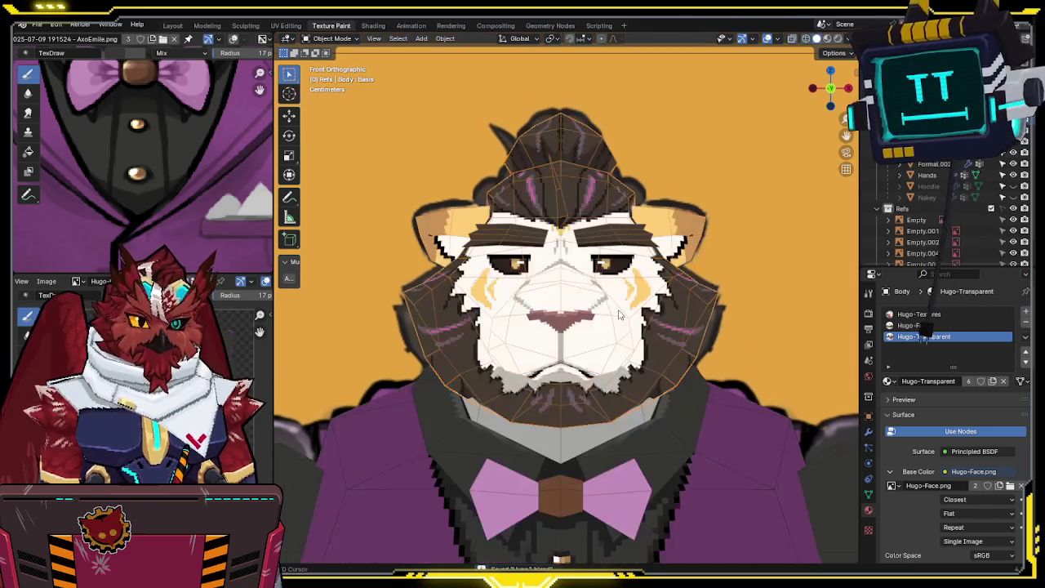
key(ctrl+z)
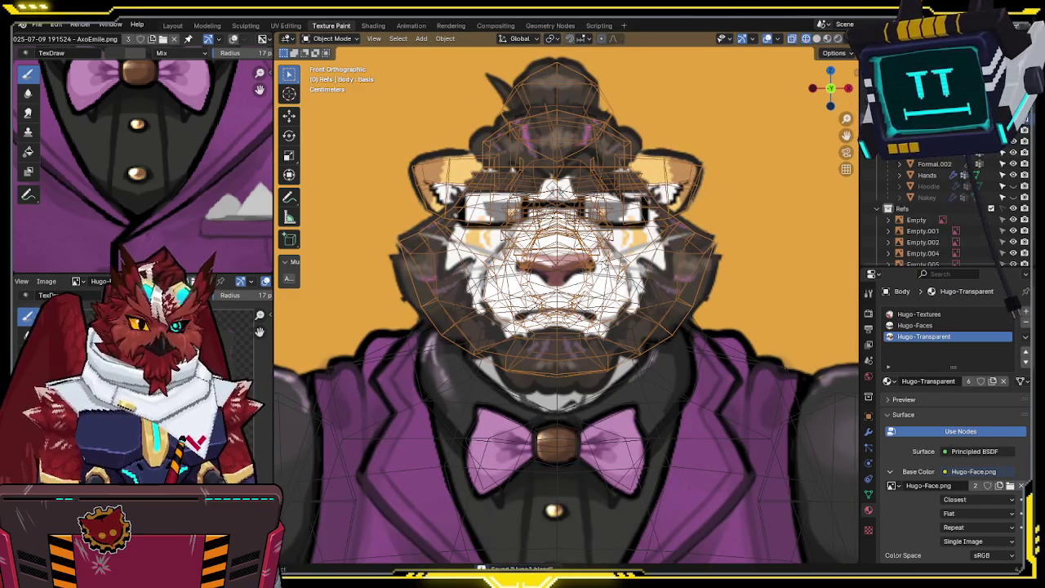
key(ctrl+shift+z)
key(ctrl+z)
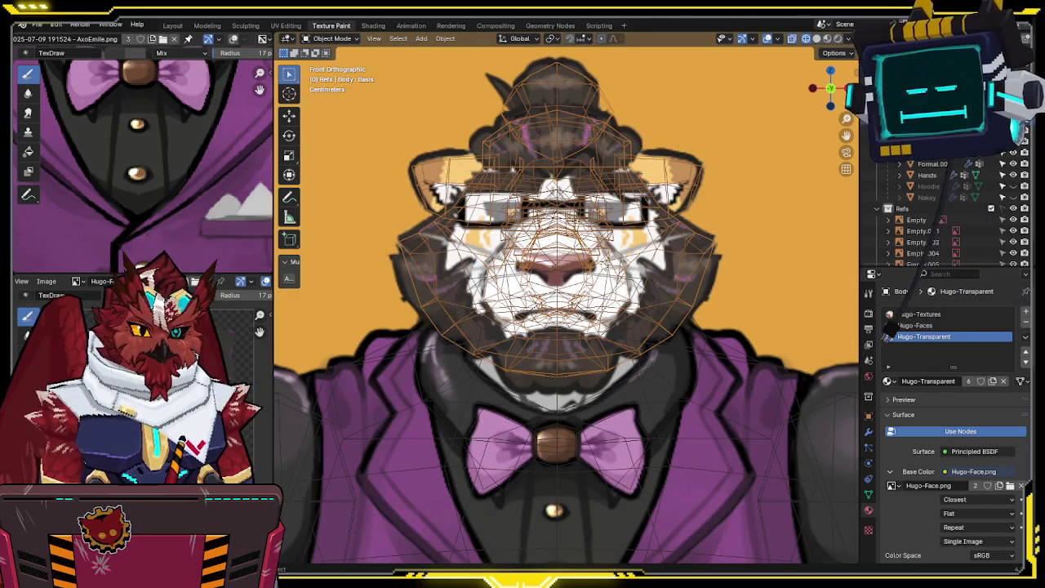
key(ctrl+shift+z)
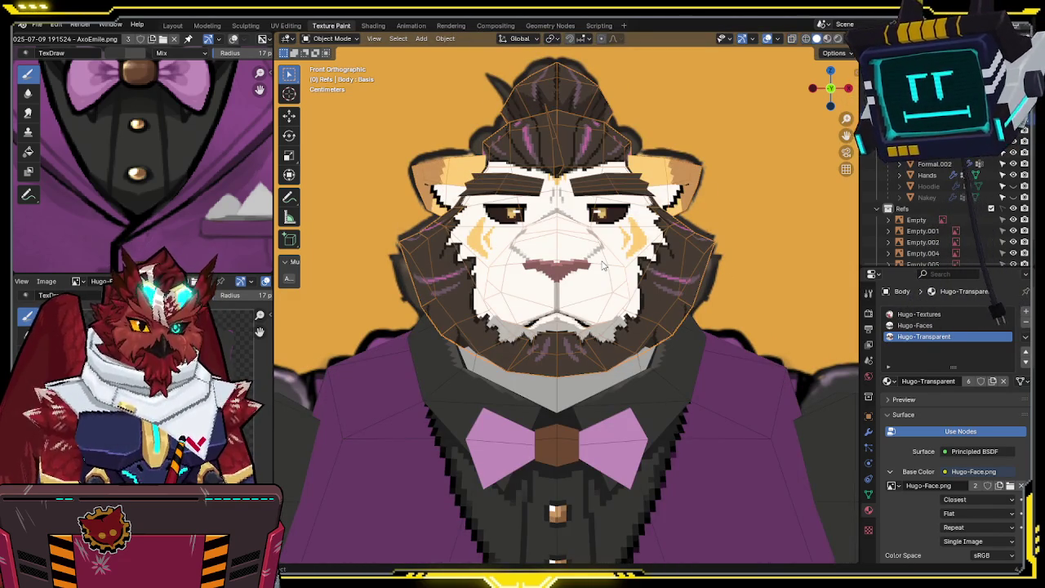
shift+middle_drag(602, 265, 598, 223)
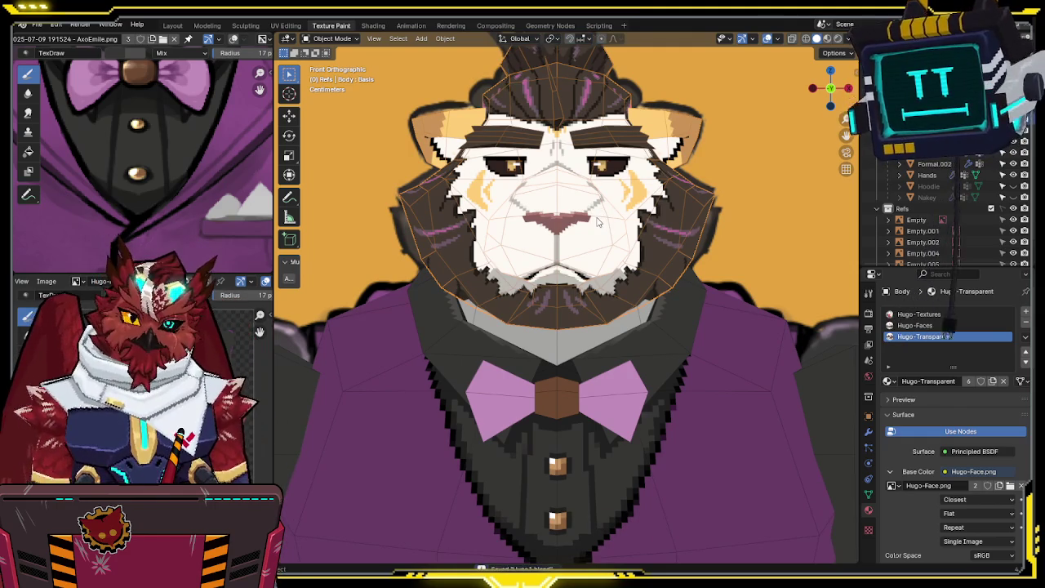
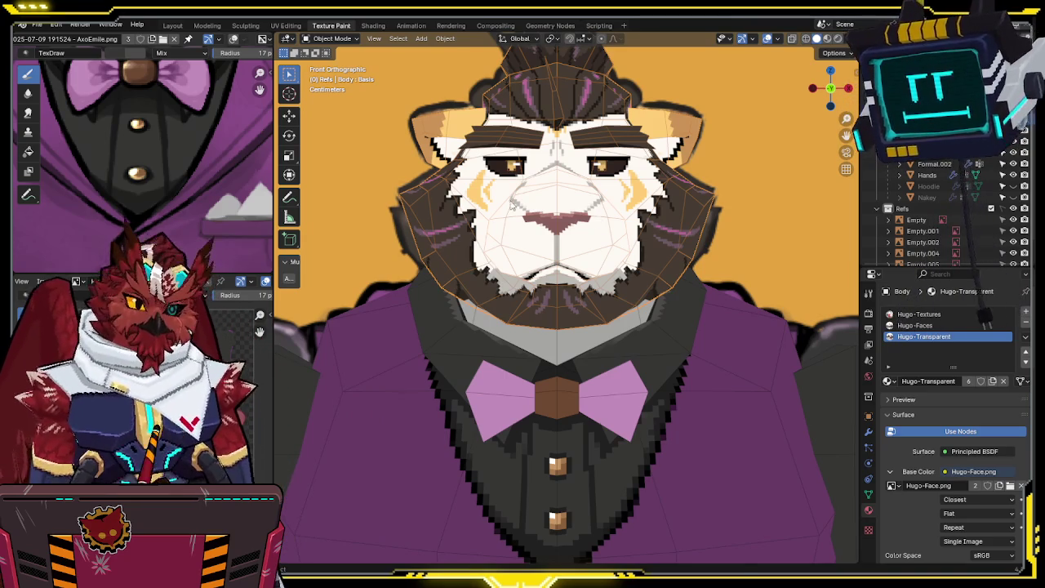
Step: Select the Formal outfit and put it in Texture Paint mode on the Hugo-Formal Layer texture
scroll(511, 206, down, 4)
scroll(604, 201, up, 3)
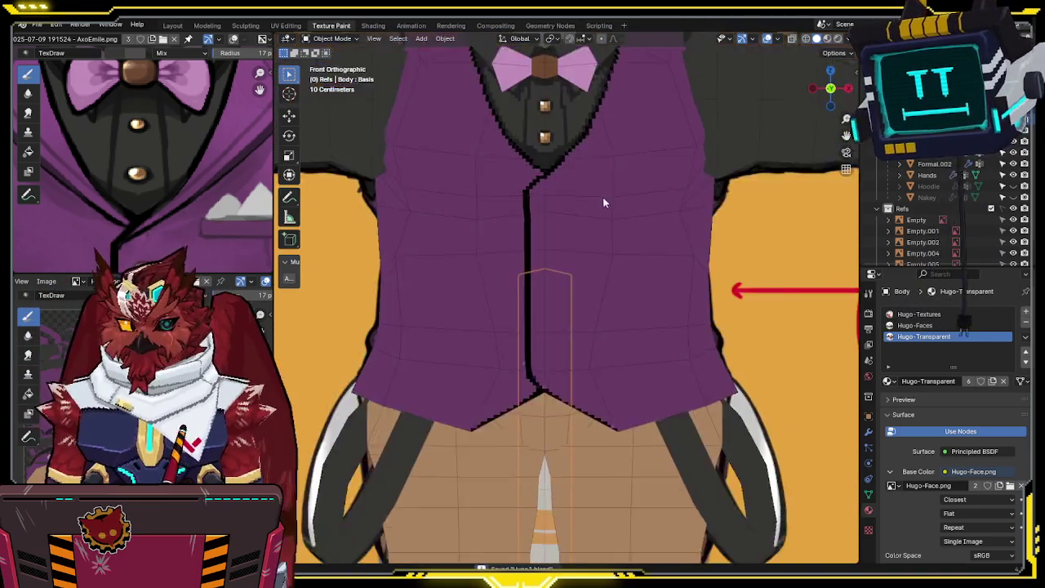
scroll(604, 201, down, 3)
scroll(616, 248, up, 2)
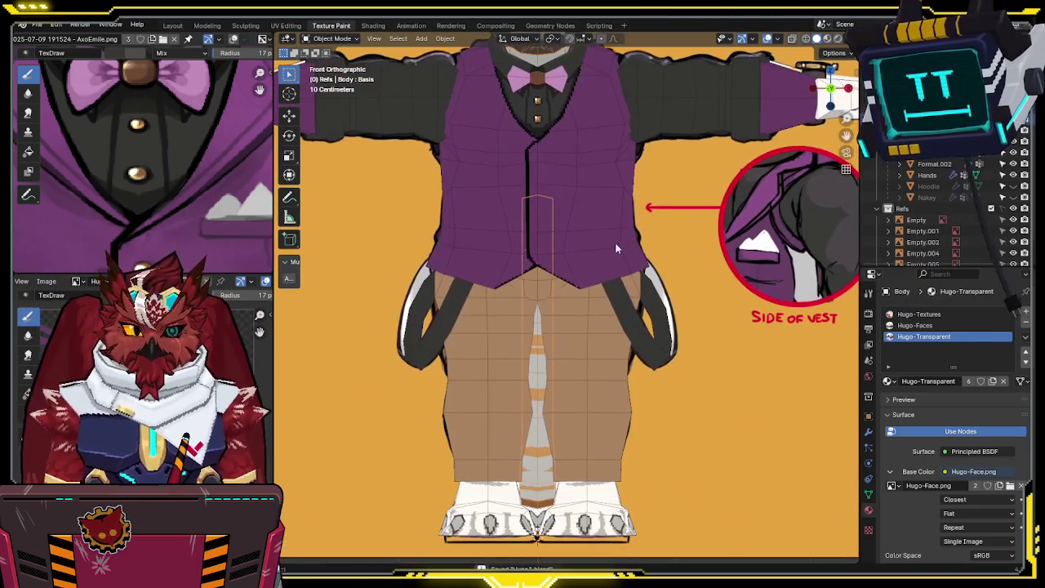
click(599, 329)
key(alt+h)
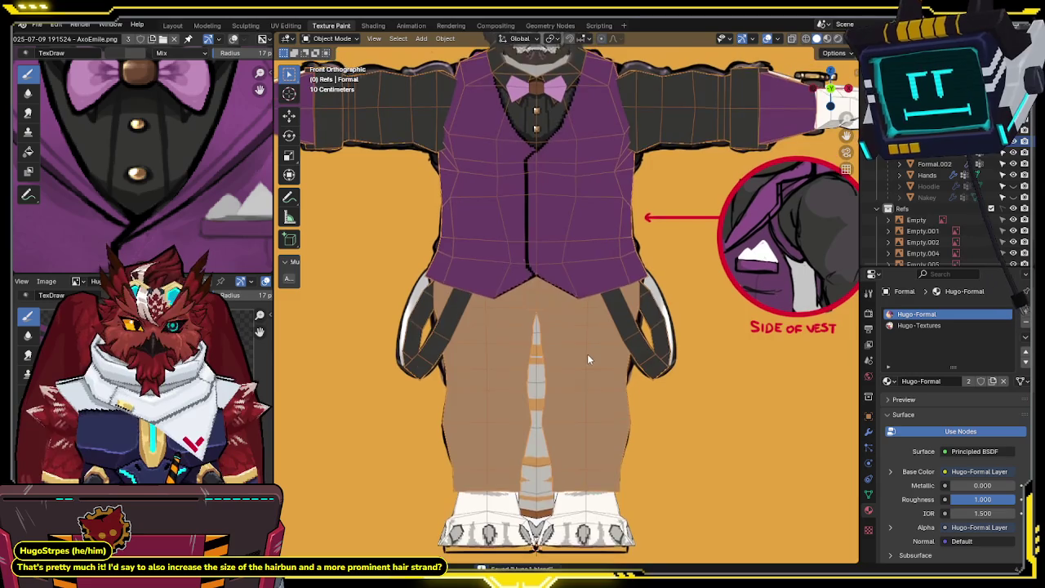
mouse_move(580, 337)
middle_down()
mouse_move(566, 381)
mouse_move(549, 329)
middle_up()
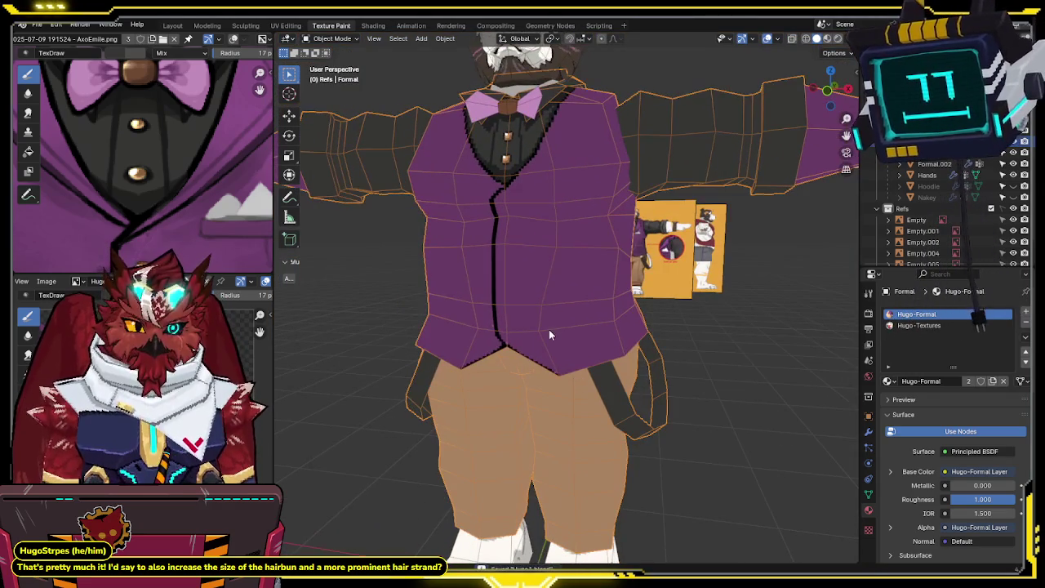
key(ctrl+Tab)
click(599, 293)
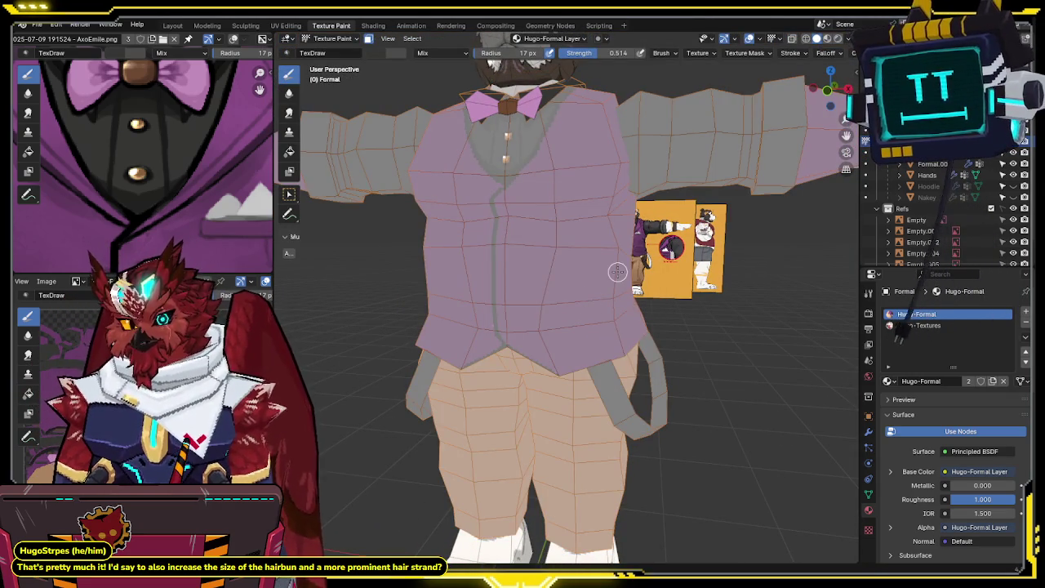
mouse_move(615, 283)
middle_down()
mouse_move(653, 435)
mouse_move(662, 418)
middle_up()
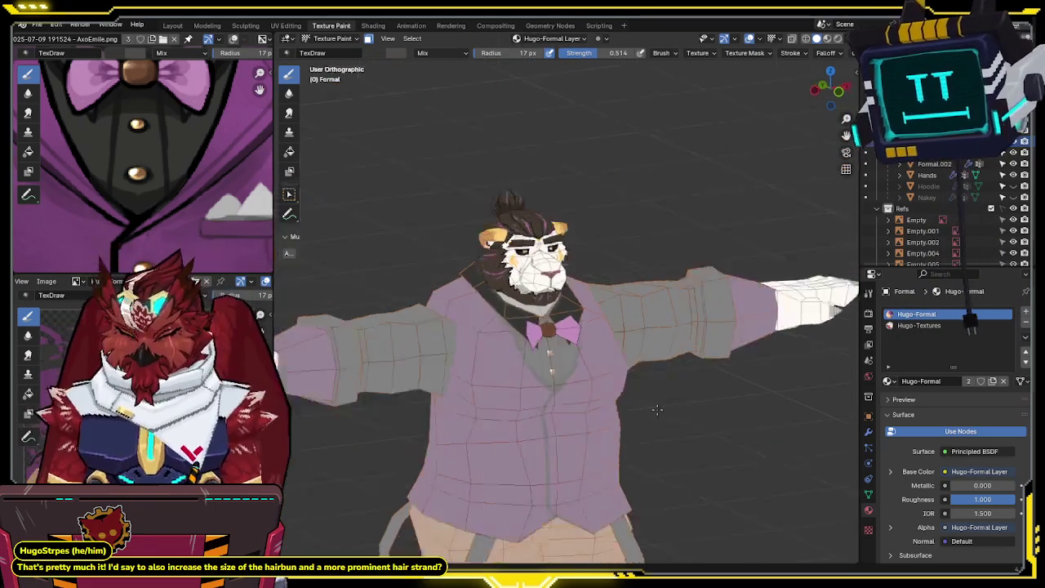
key(KP_3)
scroll(620, 284, up, 3)
key(KP_1)
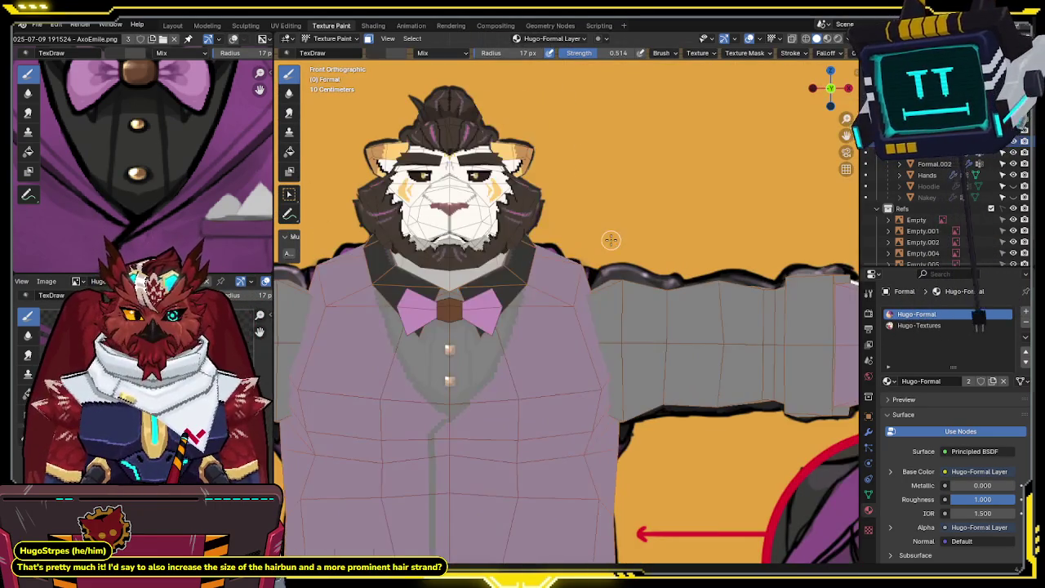
key(KP_3)
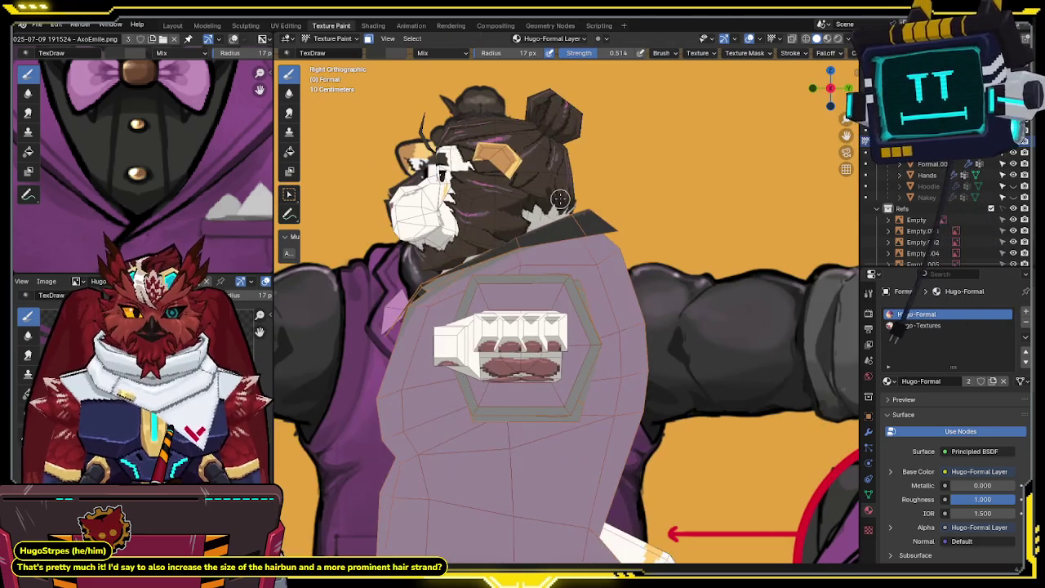
key(KP_1)
key(alt+z)
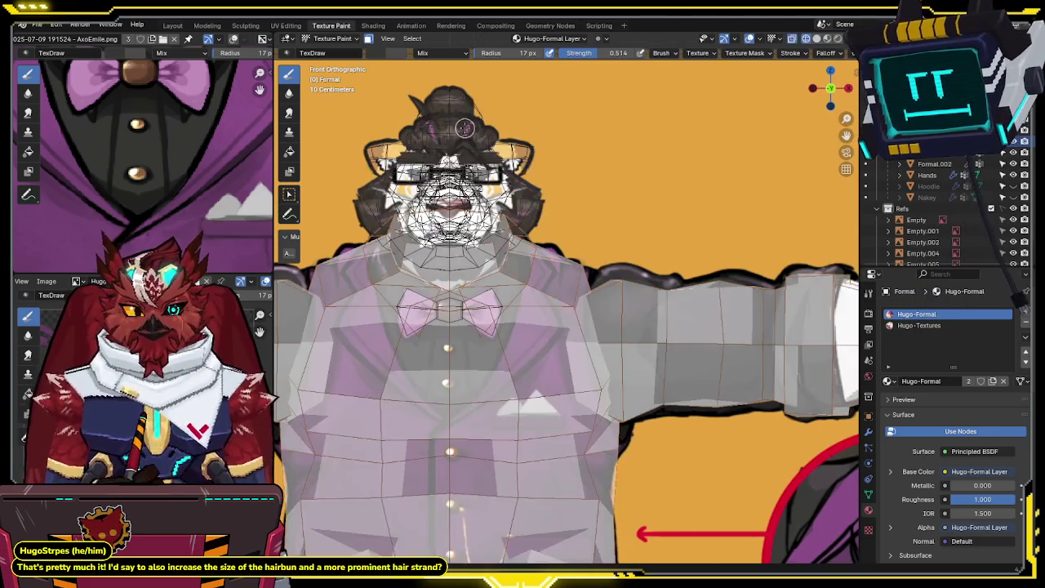
scroll(559, 247, down, 2)
scroll(559, 247, up, 2)
scroll(563, 240, up, 1)
key(alt+z)
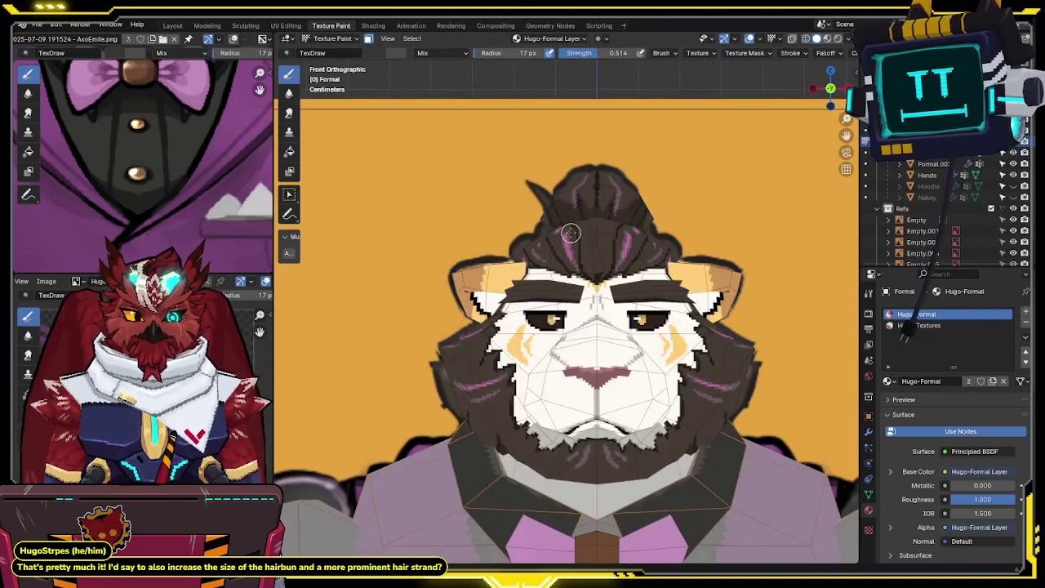
key(alt+z)
scroll(648, 247, up, 1)
scroll(578, 220, down, 1)
key(alt+z)
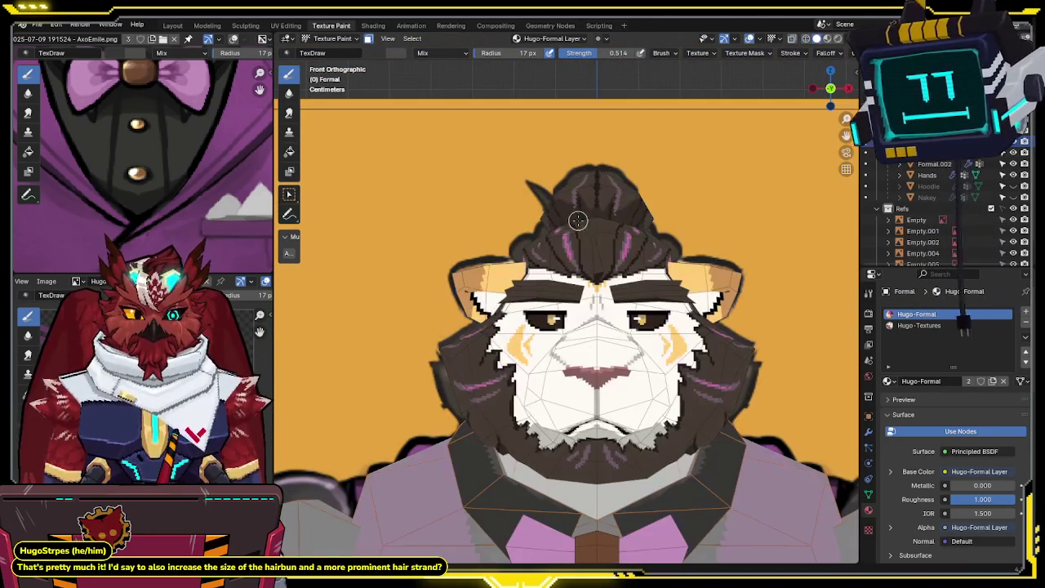
scroll(620, 278, down, 1)
scroll(621, 294, down, 1)
key(alt+z)
key(alt+z)
scroll(621, 311, down, 1)
key(ctrl+Tab)
click(559, 350)
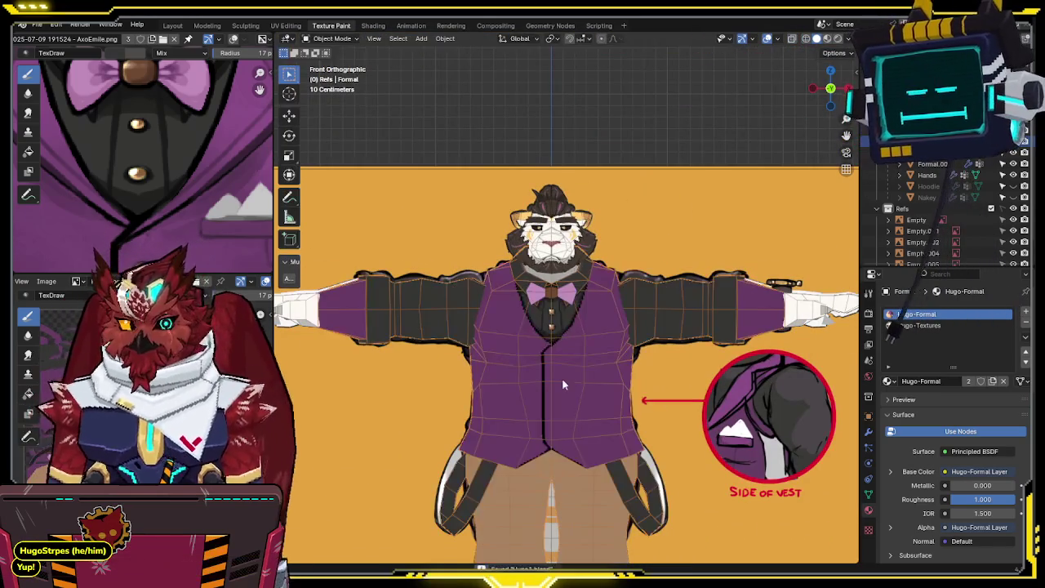
scroll(584, 335, down, 1)
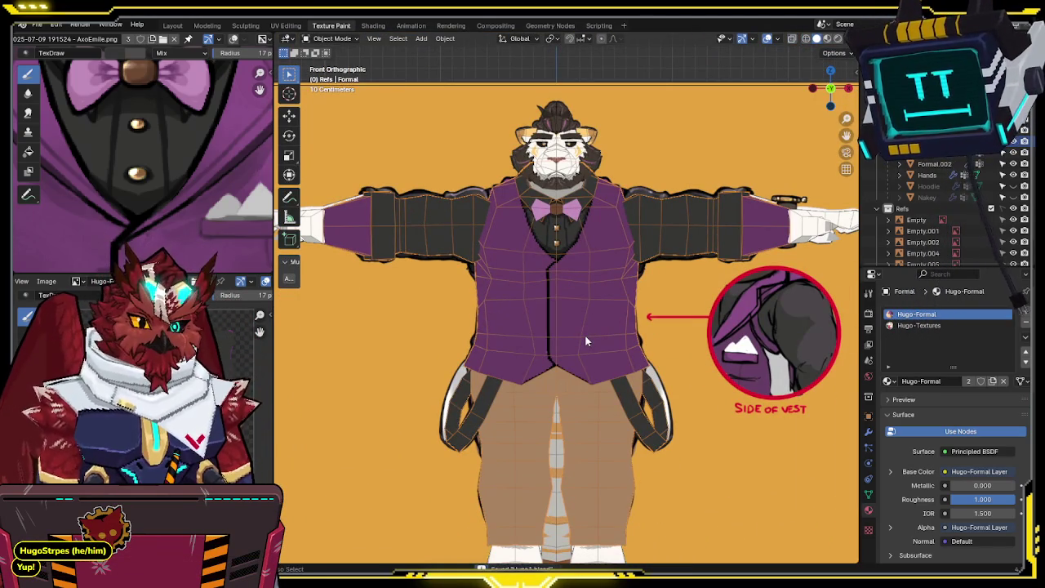
click(620, 312)
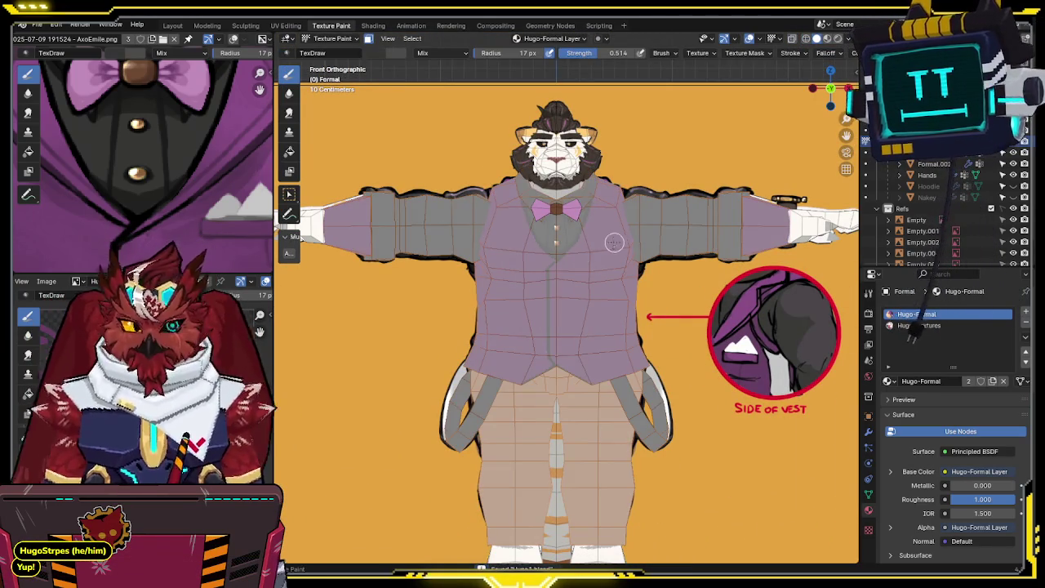
shift+middle_drag(621, 313, 641, 283)
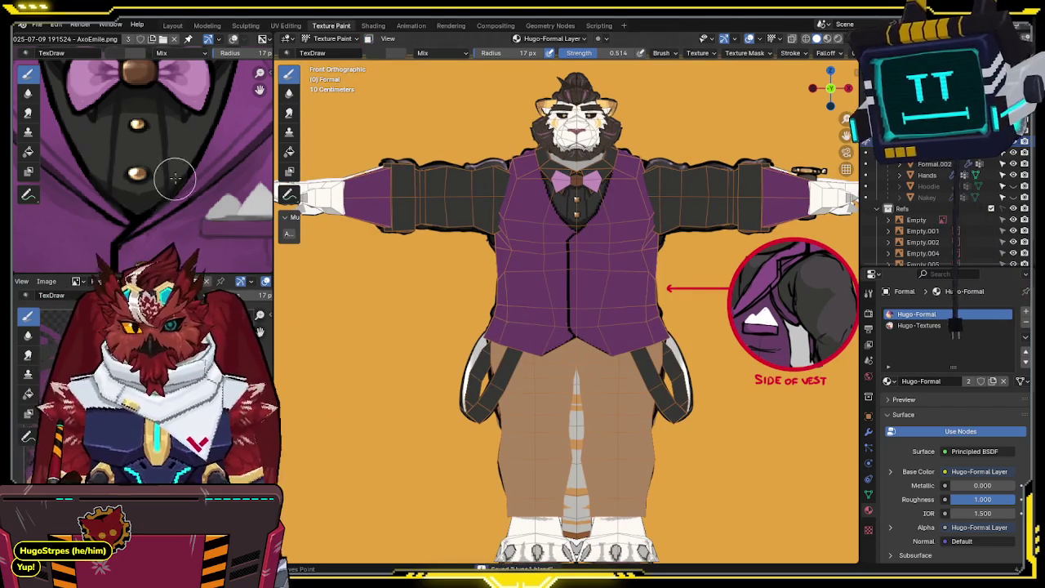
scroll(186, 190, down, 3)
scroll(576, 214, up, 4)
mouse_move(555, 237)
middle_down()
mouse_move(579, 215)
mouse_move(552, 154)
middle_up()
scroll(576, 214, up, 1)
scroll(566, 212, down, 3)
middle_drag(513, 226, 550, 235)
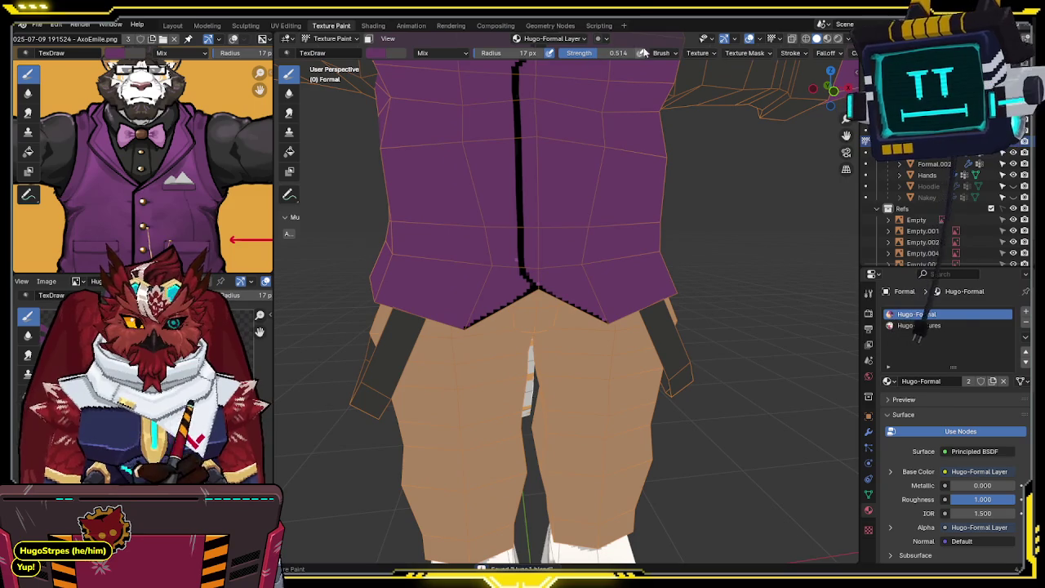
Step: Paint black pixels carrying the front seam down to the vest's bottom point
scroll(409, 180, up, 3)
scroll(400, 178, up, 2)
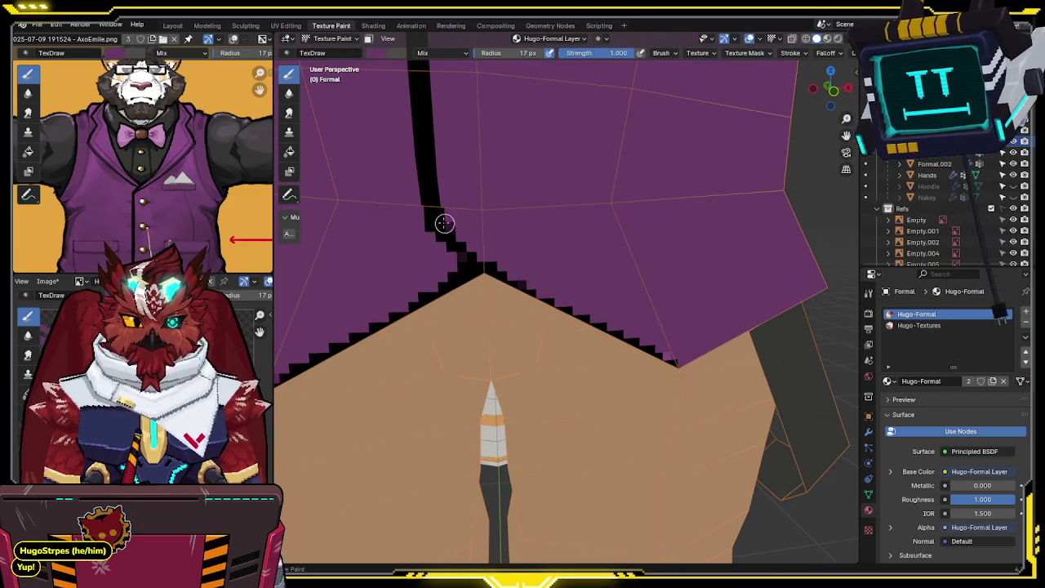
drag(446, 243, 466, 256)
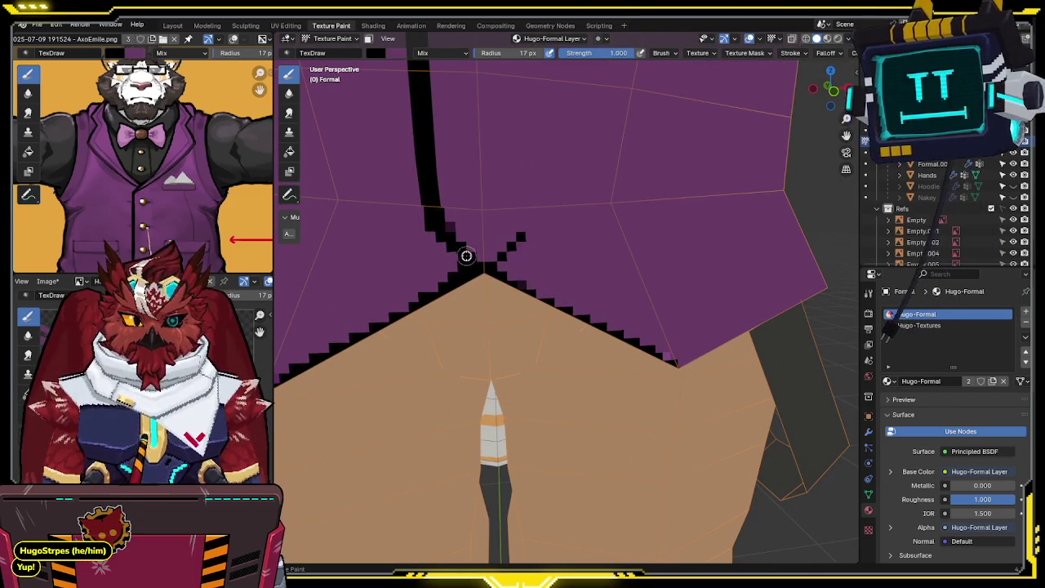
drag(439, 214, 478, 259)
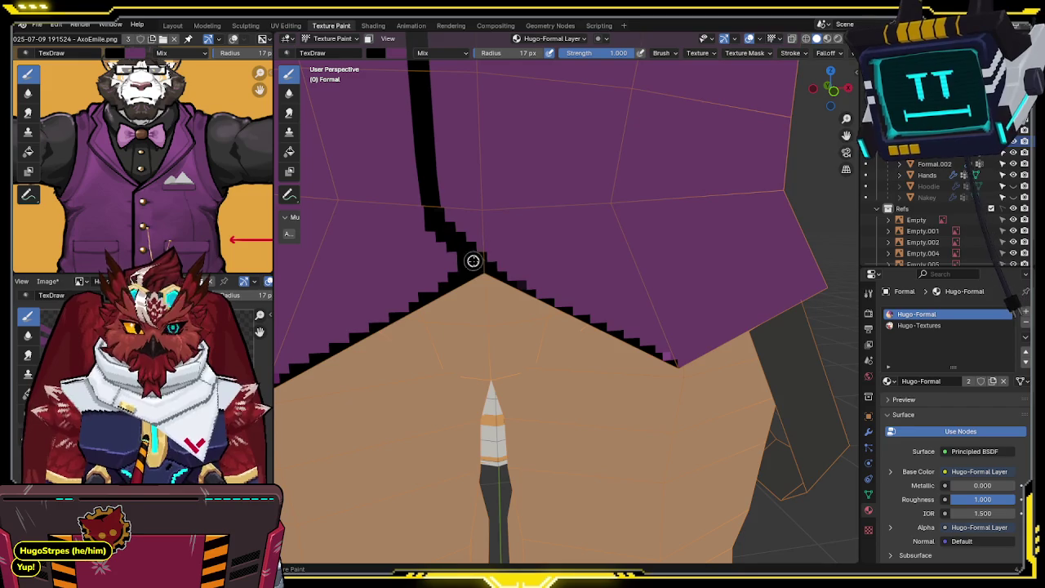
Step: Zoom out and orbit to a higher angled view of the vest
scroll(470, 259, down, 2)
scroll(523, 203, down, 2)
scroll(550, 205, down, 1)
scroll(547, 198, up, 1)
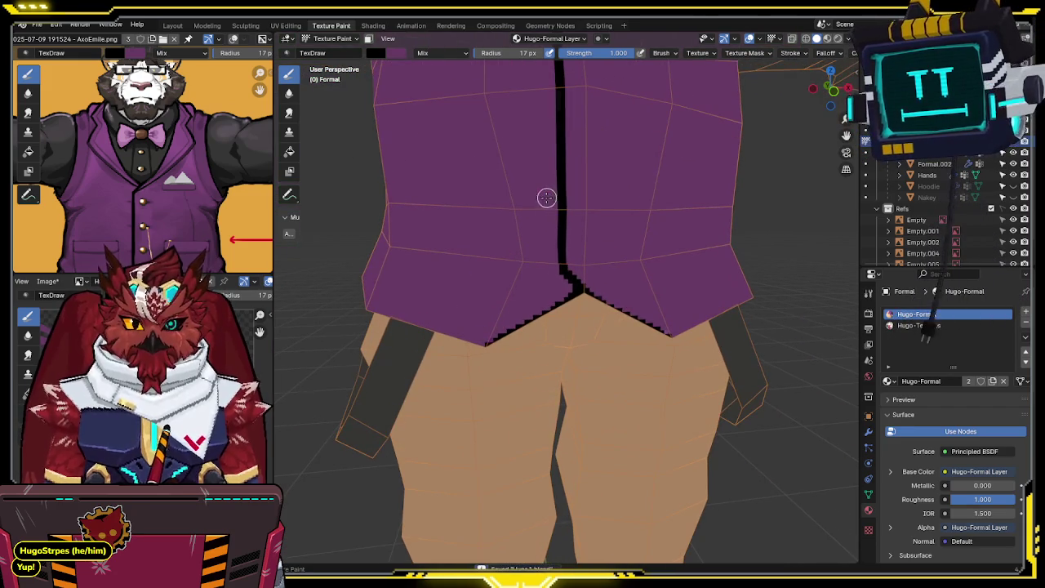
shift+scroll(193, 247, down, 5)
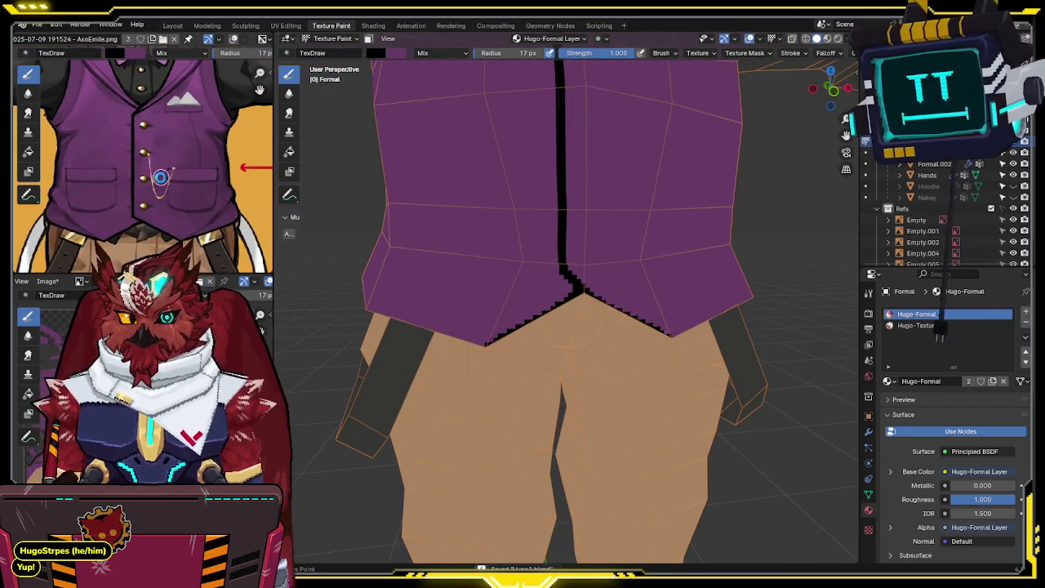
scroll(511, 159, down, 2)
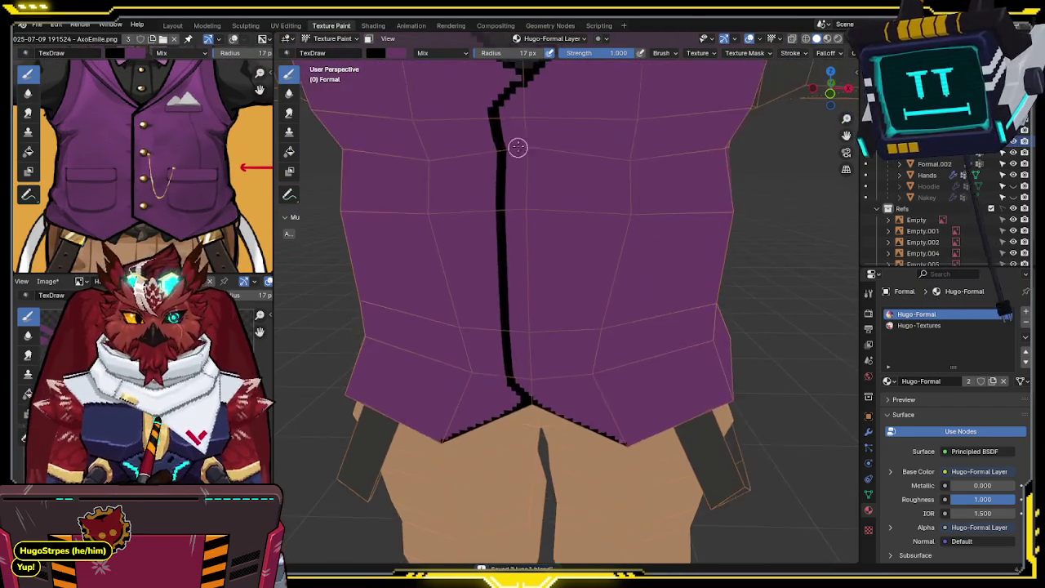
scroll(566, 145, down, 2)
middle_drag(566, 146, 588, 187)
shift+scroll(183, 163, up, 5)
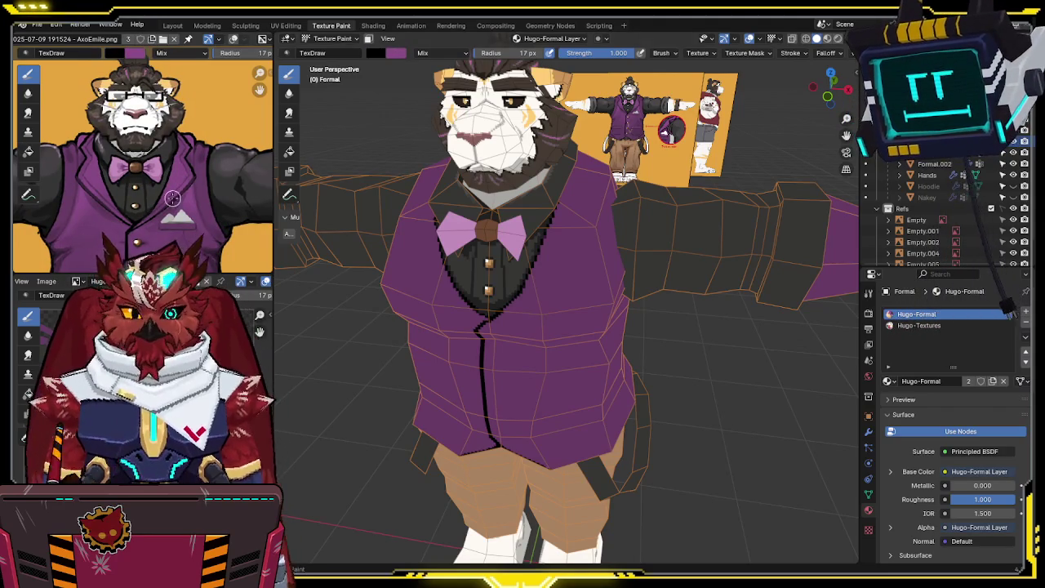
Step: Save the file and line up the front view, checking the vest against the reference art
key(ctrl+s)
mouse_move(604, 259)
middle_down()
mouse_move(567, 233)
mouse_move(519, 222)
middle_up()
key(KP_1)
key(KP_1)
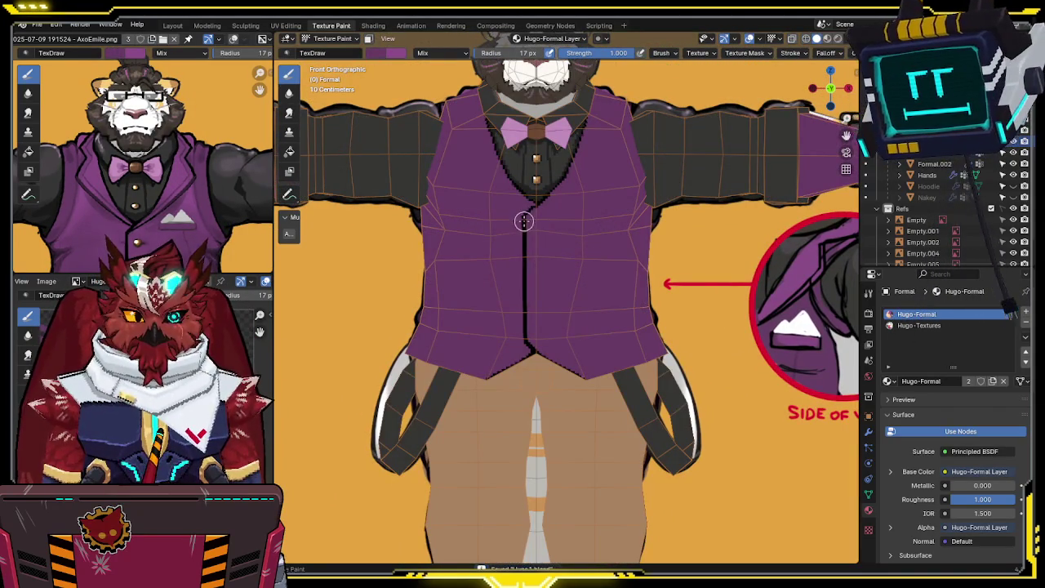
scroll(539, 229, up, 2)
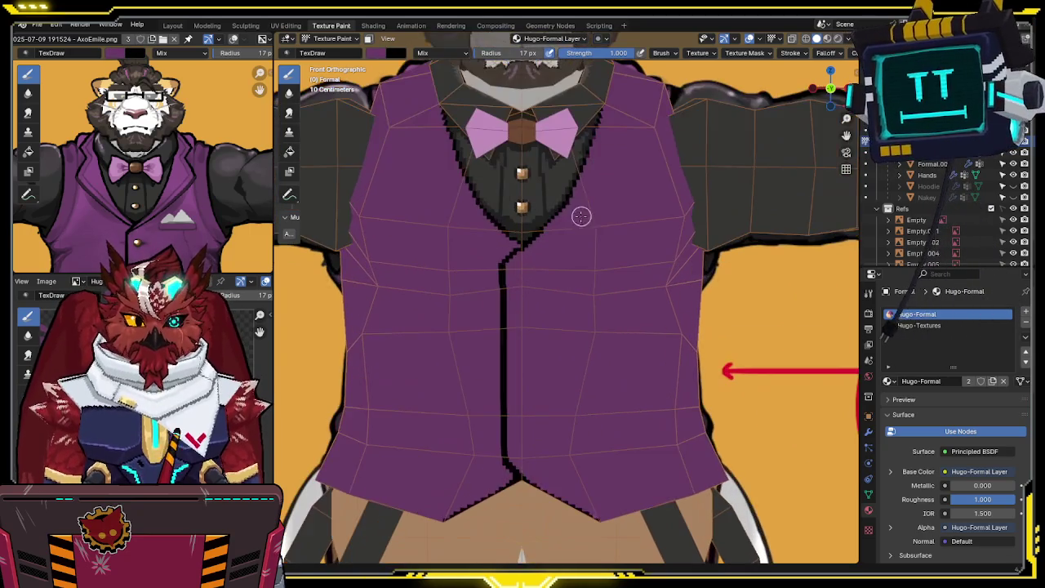
key(alt+z)
key(alt+z)
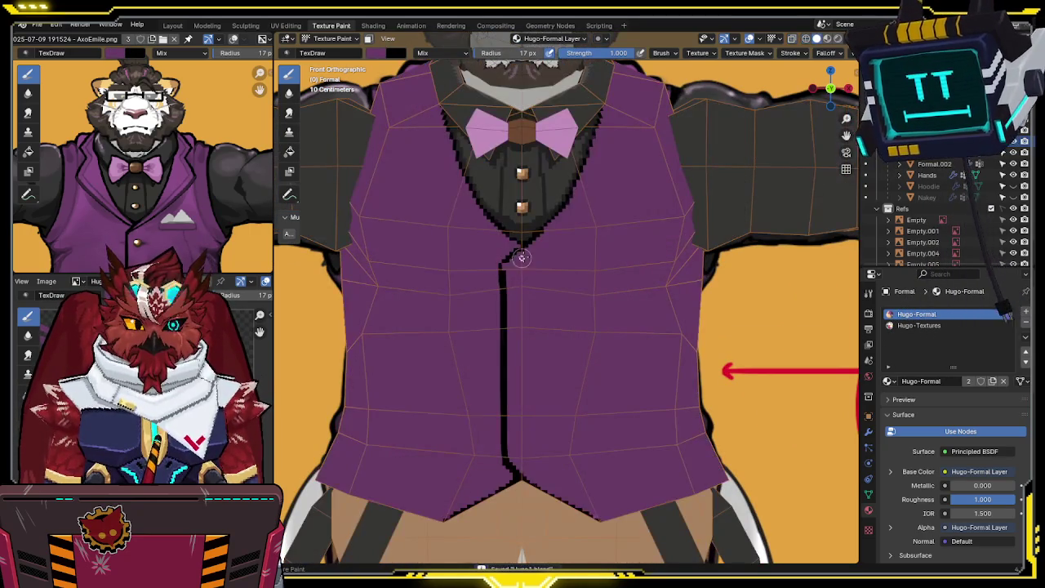
key(alt+z)
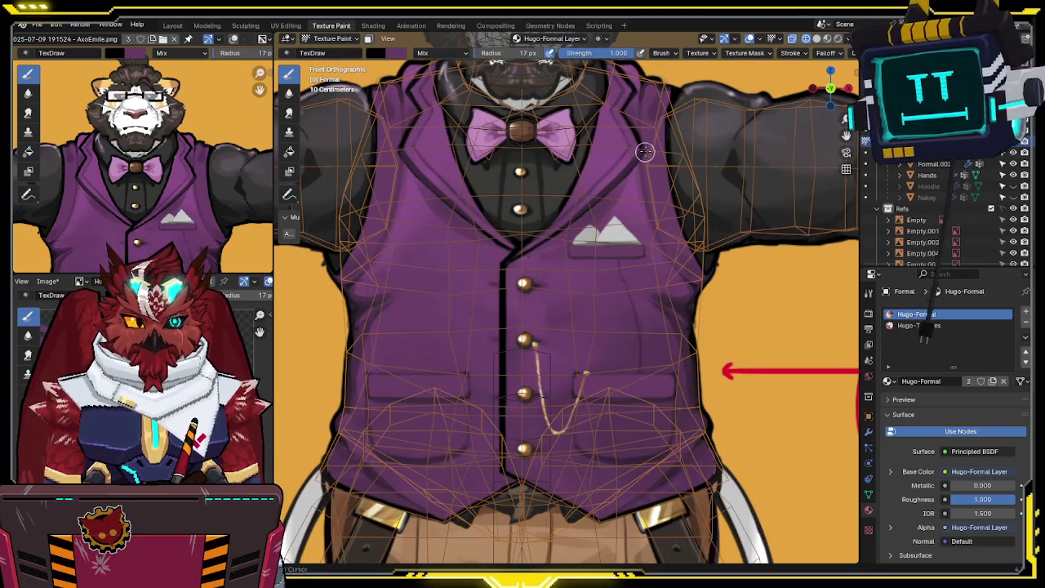
key(alt+z)
Step: Set the brush radius to 9 px, comparing the vest with the reference in X-ray
shift+middle_drag(658, 152, 637, 187)
key(f)
click(523, 297)
key(alt+z)
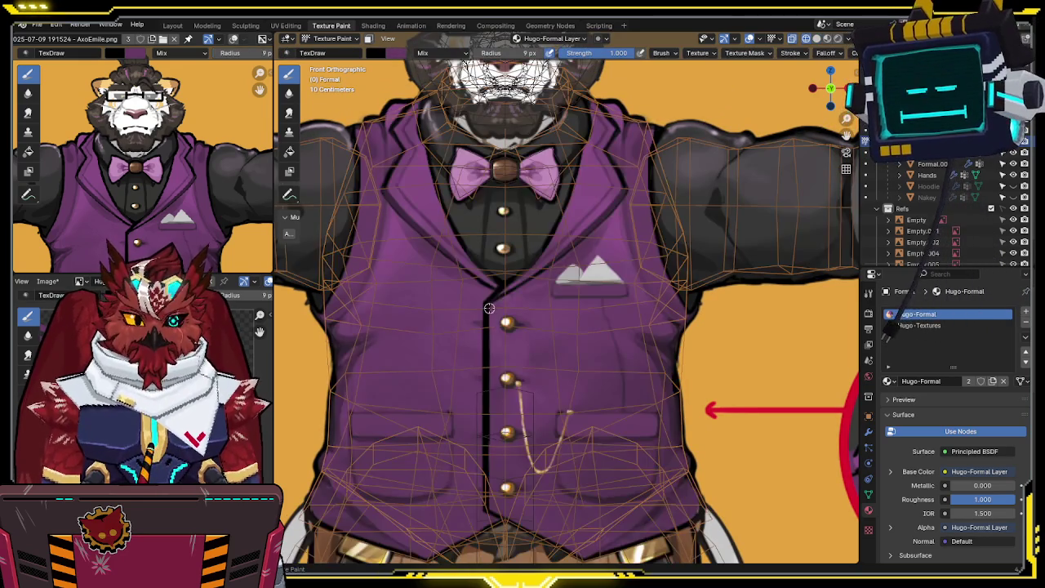
key(alt+z)
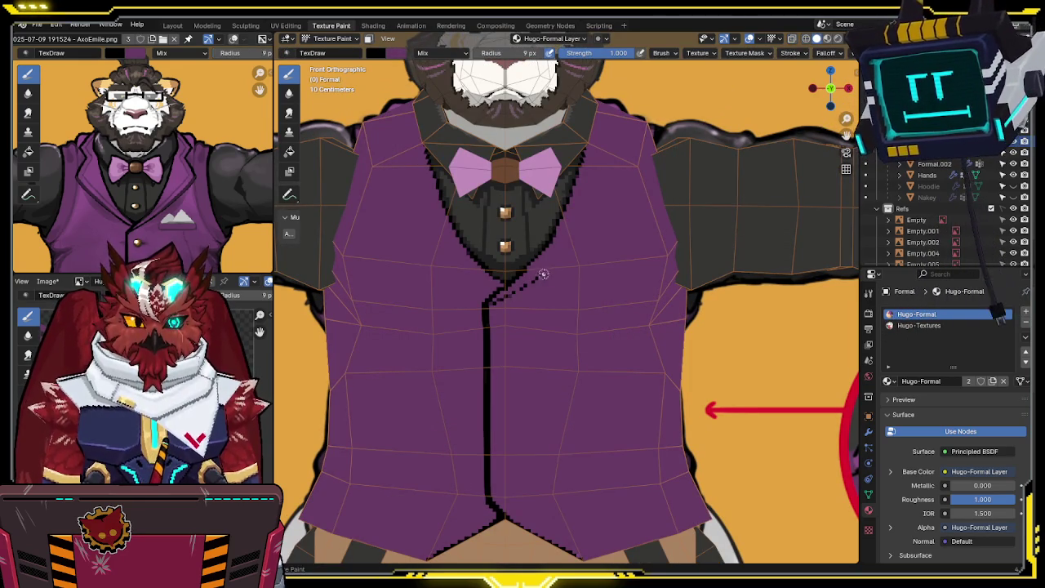
key(alt+z)
shift+middle_drag(627, 189, 610, 222)
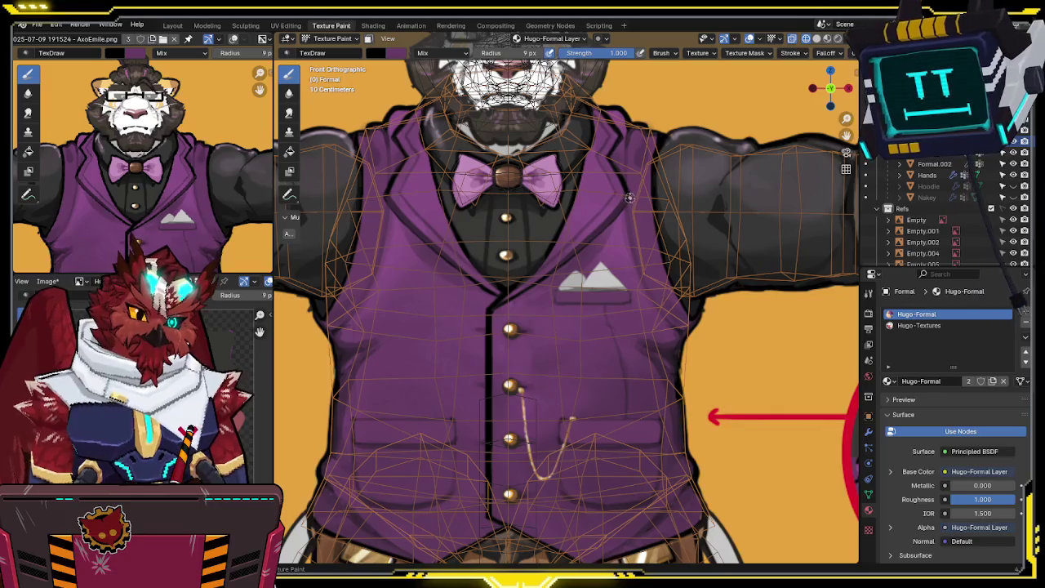
key(alt+z)
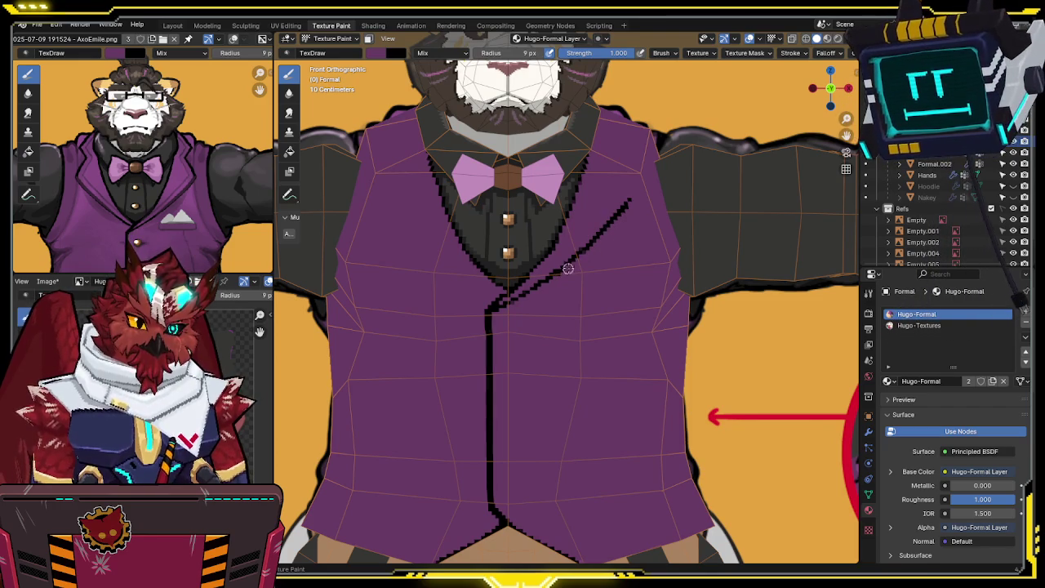
Step: Paint black outlines along both lapels and the front opening, then save
key(x)
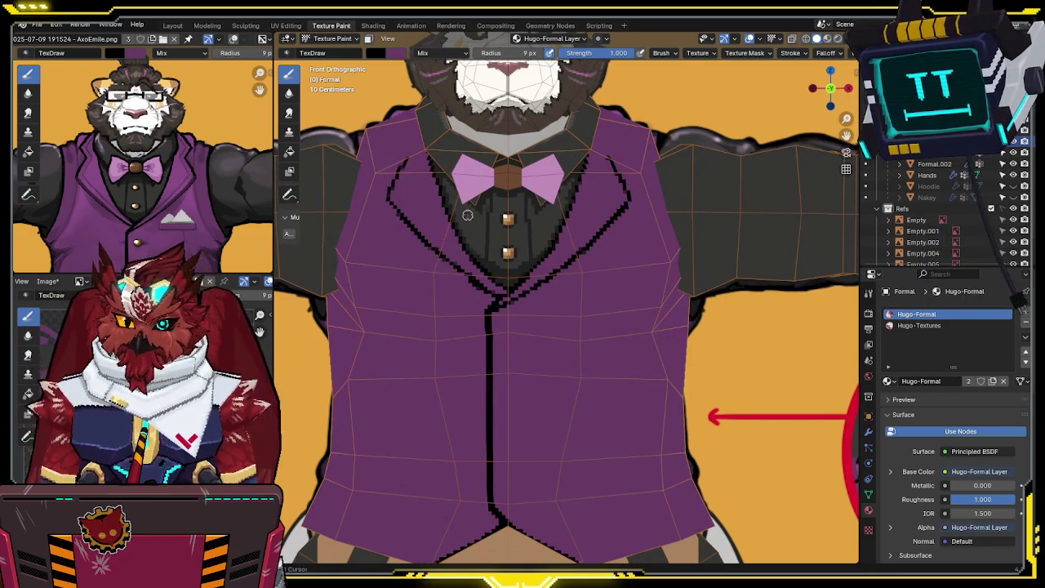
shift+middle_drag(454, 229, 461, 223)
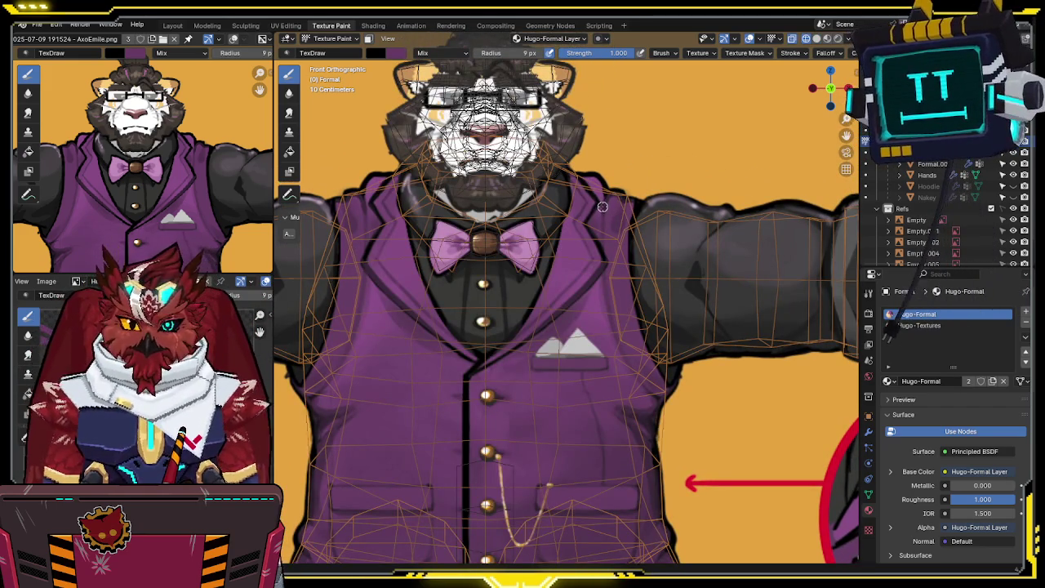
key(ctrl+s)
middle_drag(601, 207, 584, 236)
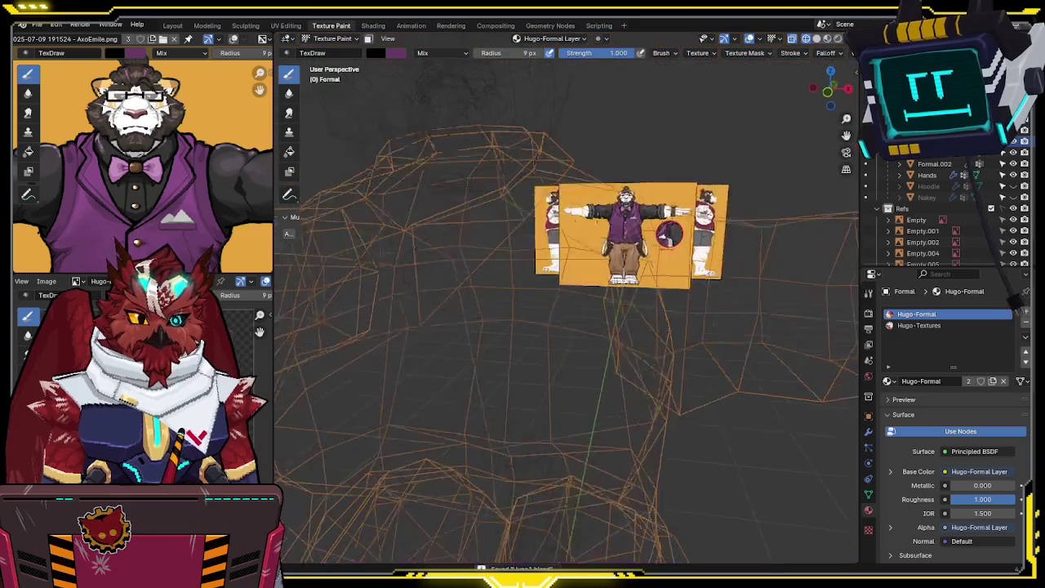
Step: Set the brush radius to 17 px in an angled view of the collar and shoulder
key(KP_1)
scroll(587, 220, up, 2)
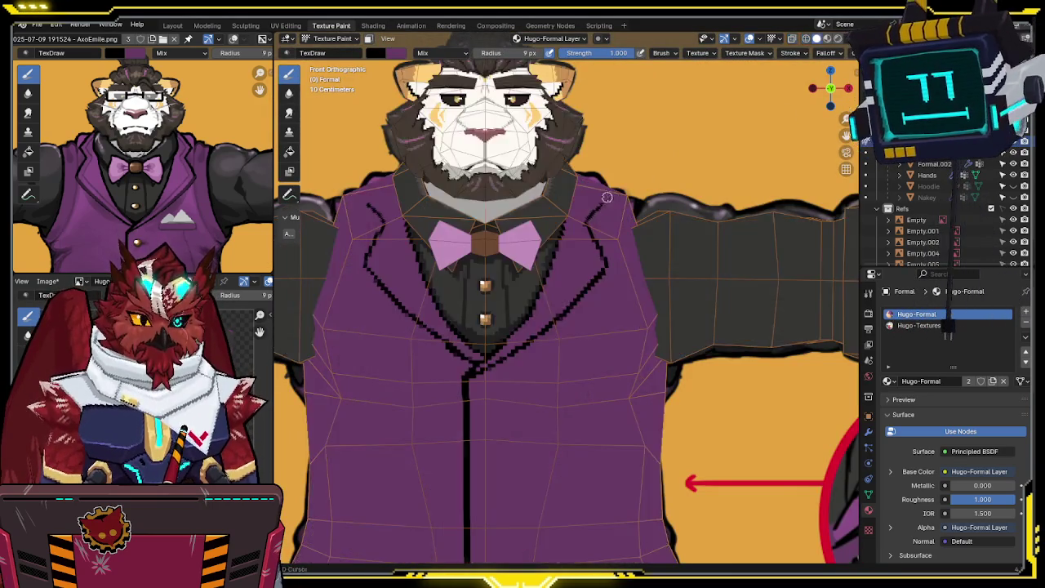
middle_drag(587, 221, 520, 316)
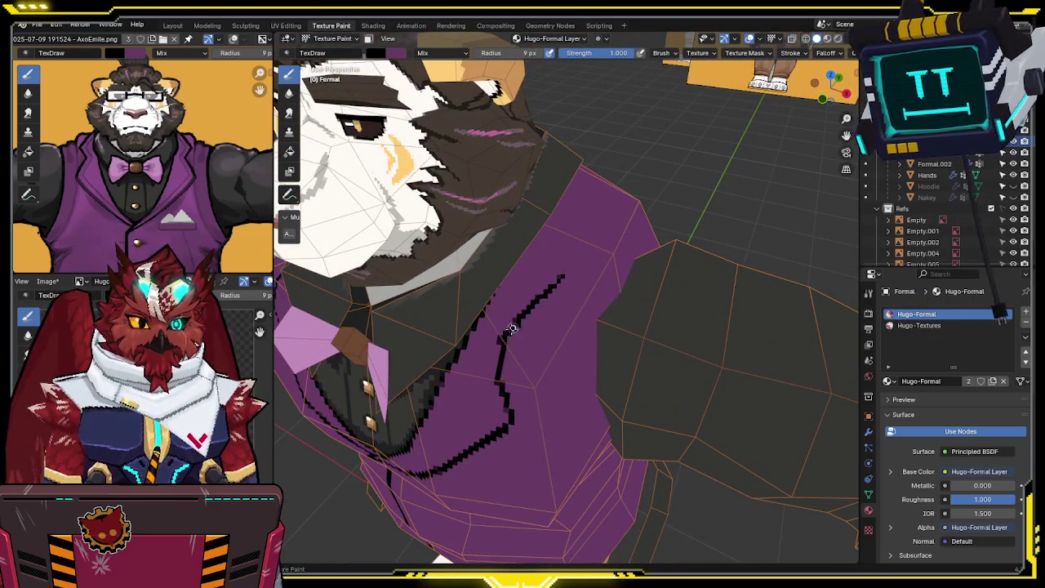
key(x)
key(f)
click(550, 289)
key(x)
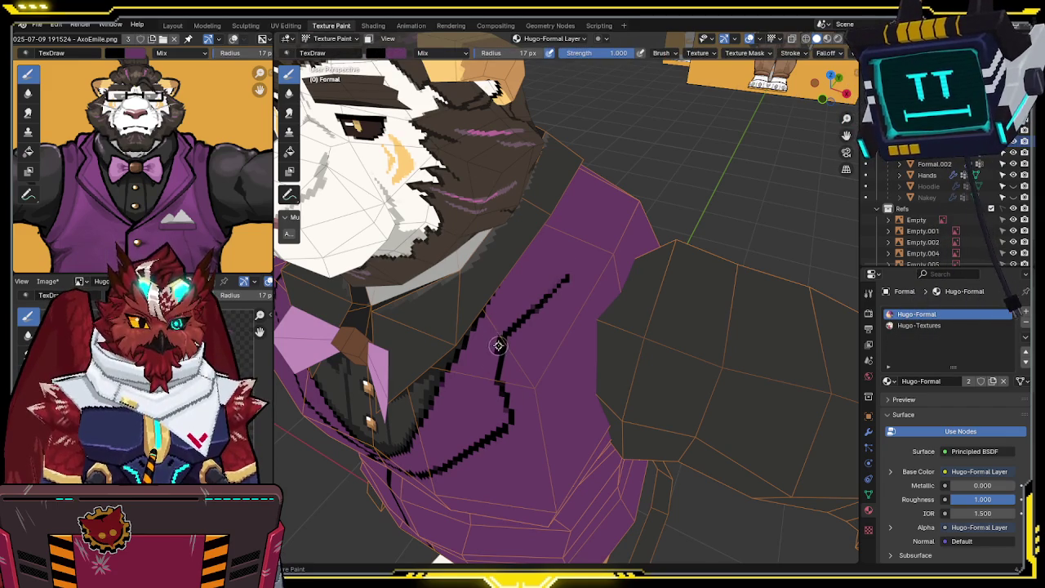
Step: From a side-on view, extend the black lapel outline up the side of the vest
middle_drag(500, 337, 509, 340)
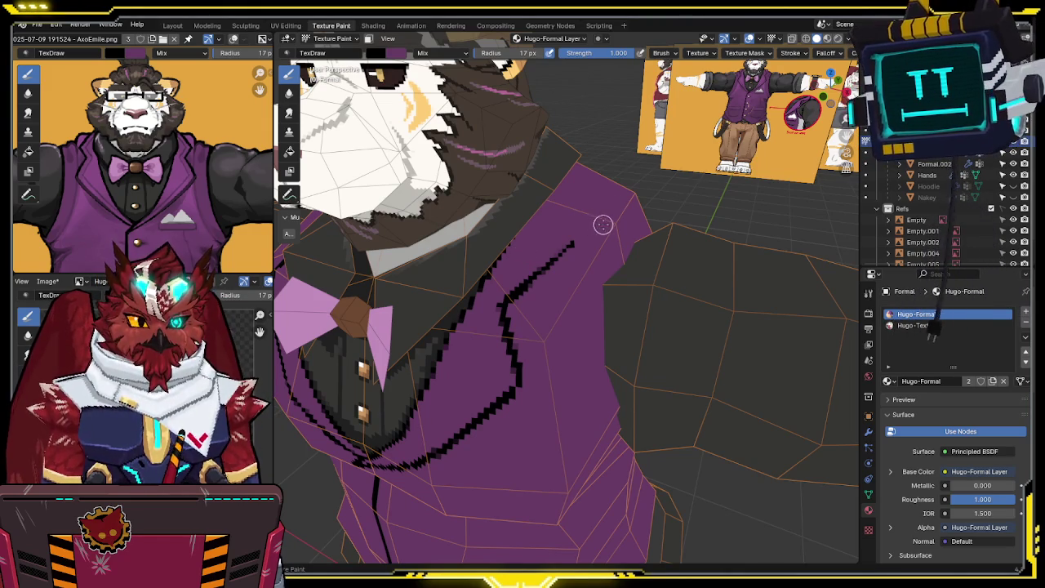
middle_drag(600, 224, 585, 280)
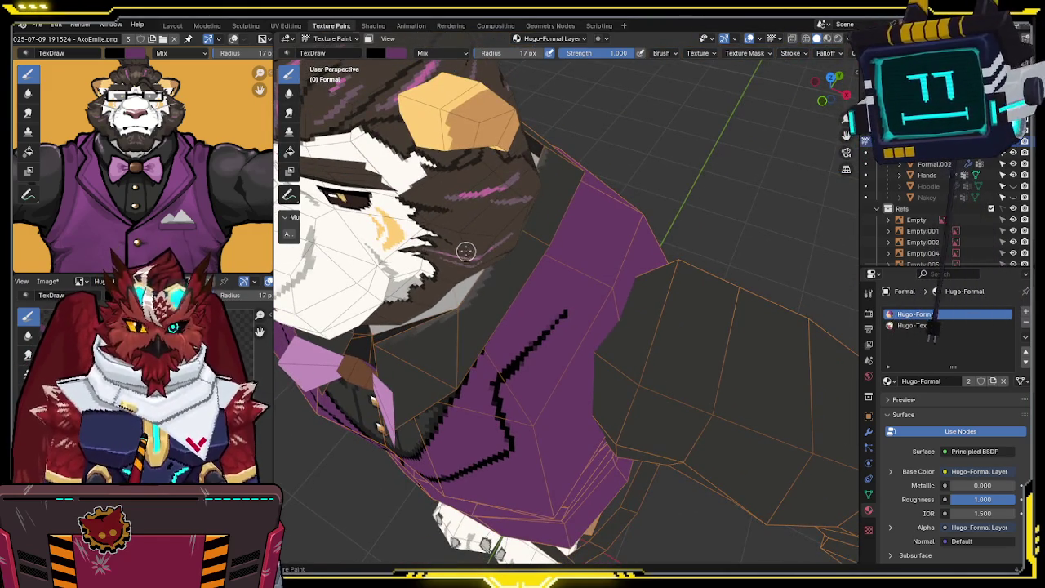
middle_drag(465, 254, 509, 294)
key(x)
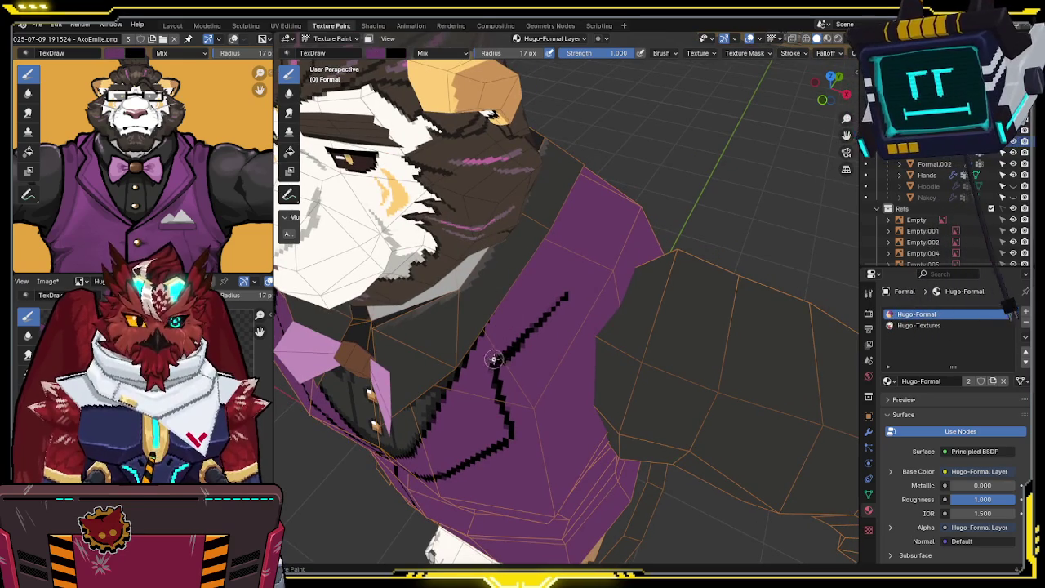
key(x)
drag(565, 299, 558, 308)
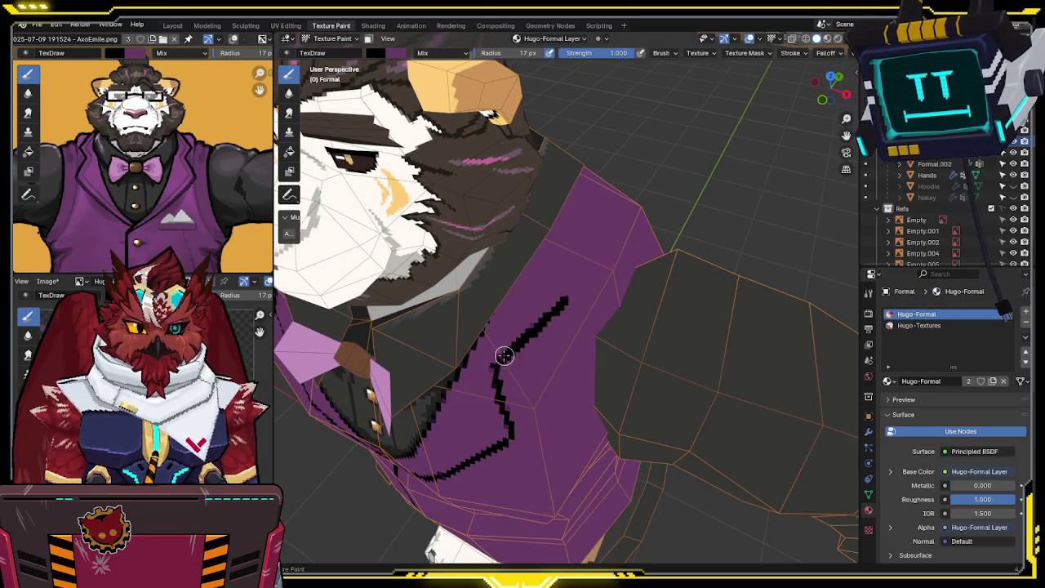
key(x)
Step: Touch up the lapel outline toward the shoulder, alternating between black and purple
mouse_move(536, 308)
middle_down()
mouse_move(541, 292)
mouse_move(532, 335)
middle_up()
key(x)
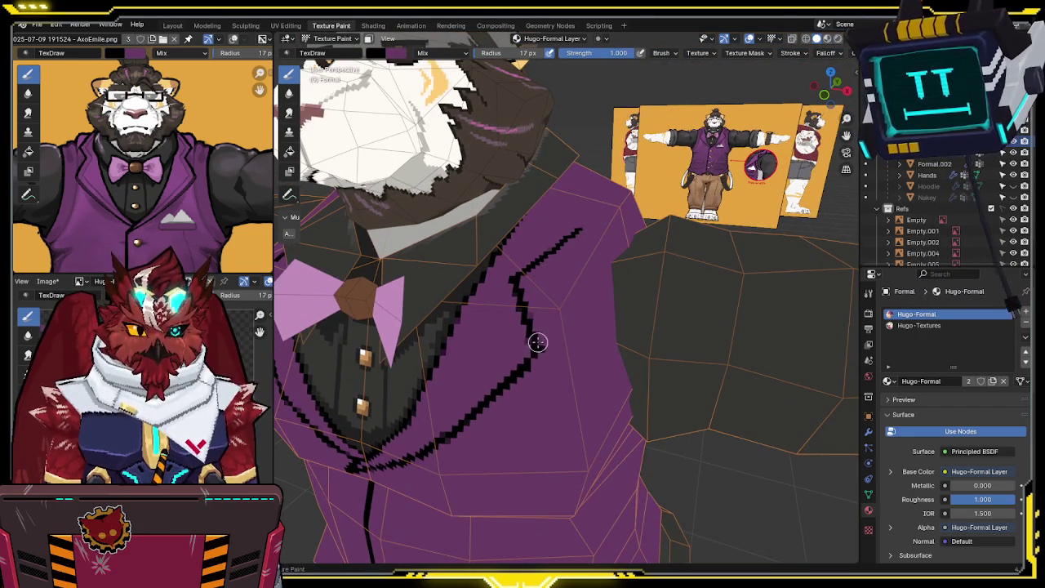
key(x)
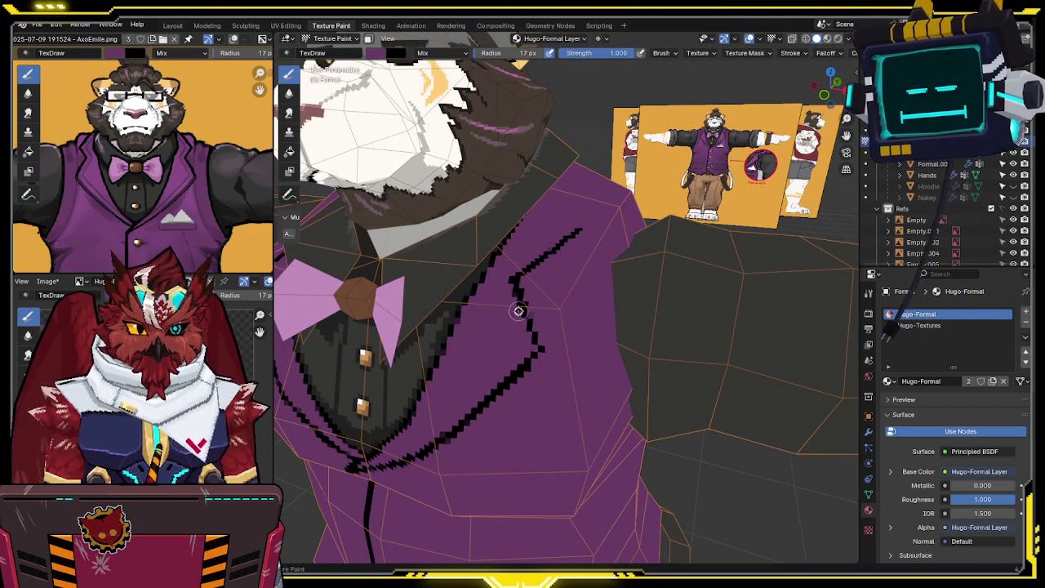
key(x)
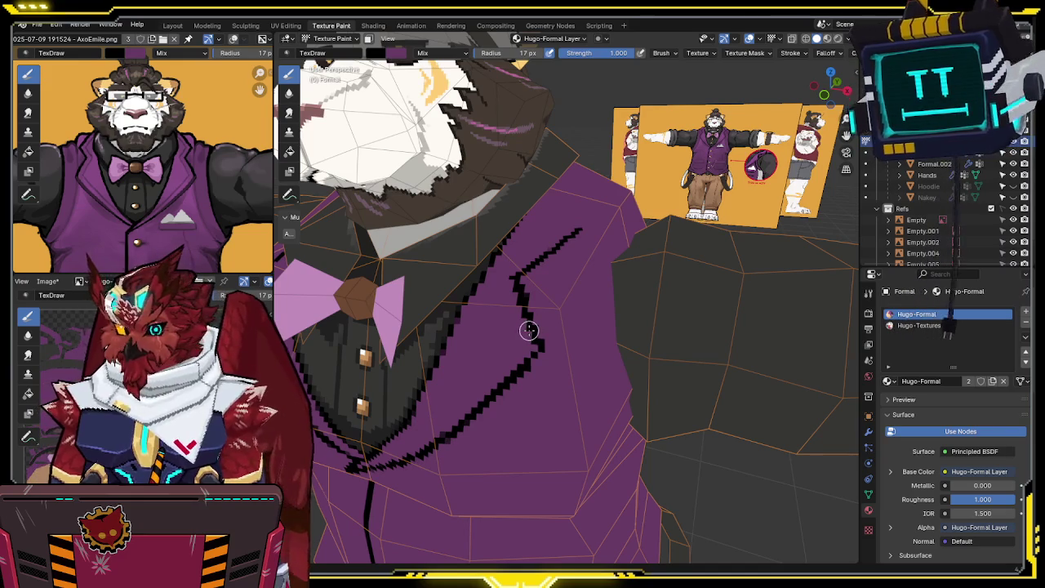
middle_drag(527, 299, 522, 334)
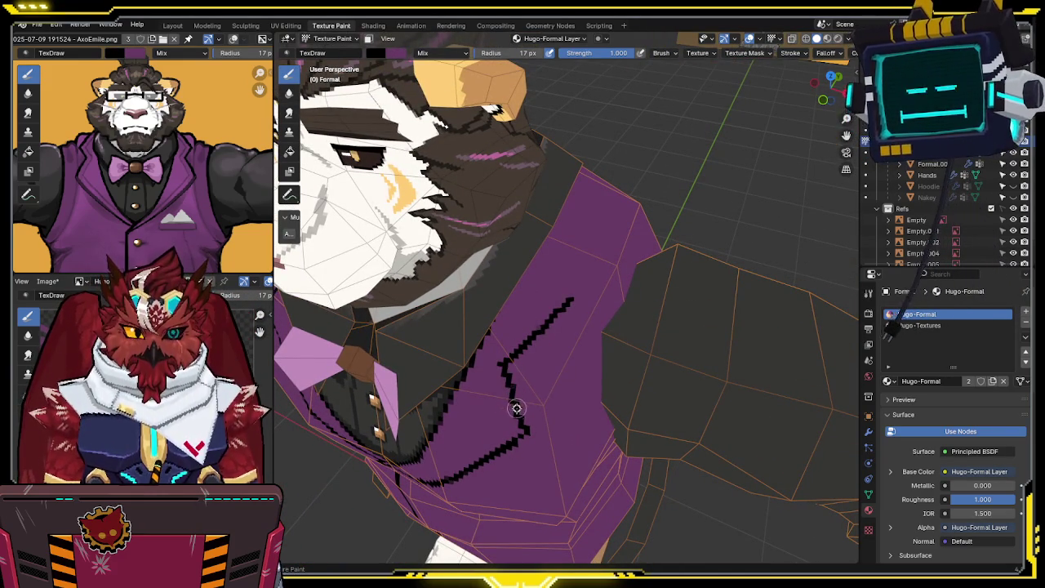
middle_drag(513, 395, 527, 335)
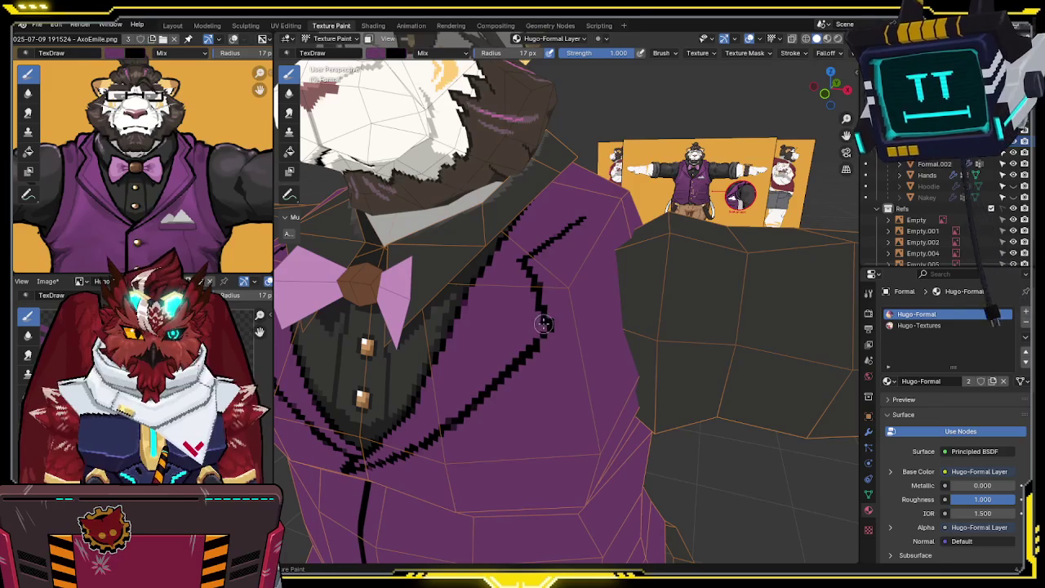
mouse_move(525, 280)
middle_down()
mouse_move(544, 263)
mouse_move(544, 280)
middle_up()
Step: Zoom out and orbit to look down on the head and shoulders
scroll(544, 280, down, 2)
scroll(544, 280, down, 2)
scroll(544, 280, down, 1)
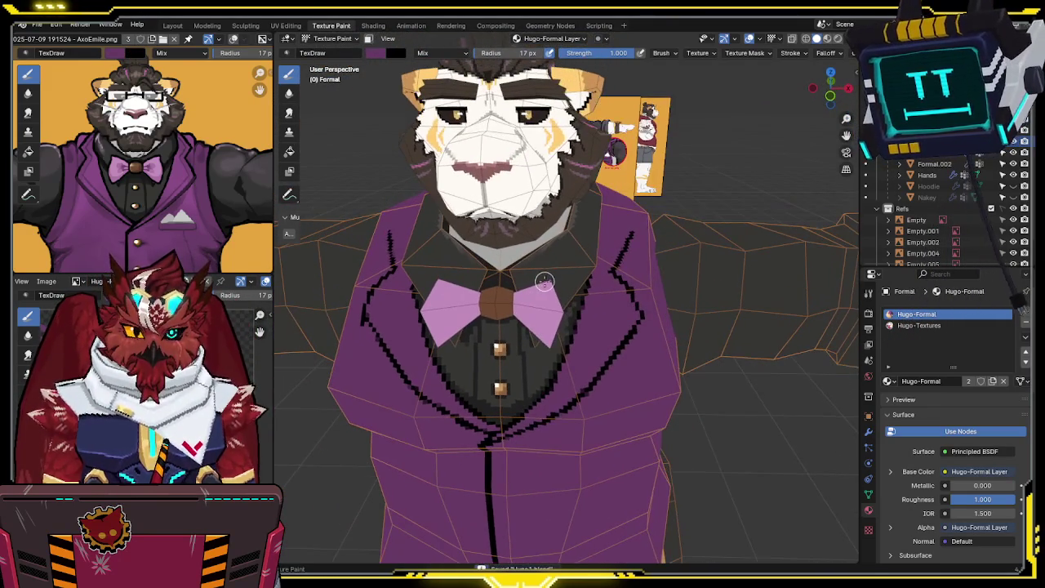
mouse_move(546, 273)
middle_down()
mouse_move(560, 275)
mouse_move(513, 276)
mouse_move(550, 275)
mouse_move(539, 269)
mouse_move(547, 257)
middle_up()
Step: Hide the collar faces, select the vest faces and enable the Paint Mask in Texture Paint
key(Tab)
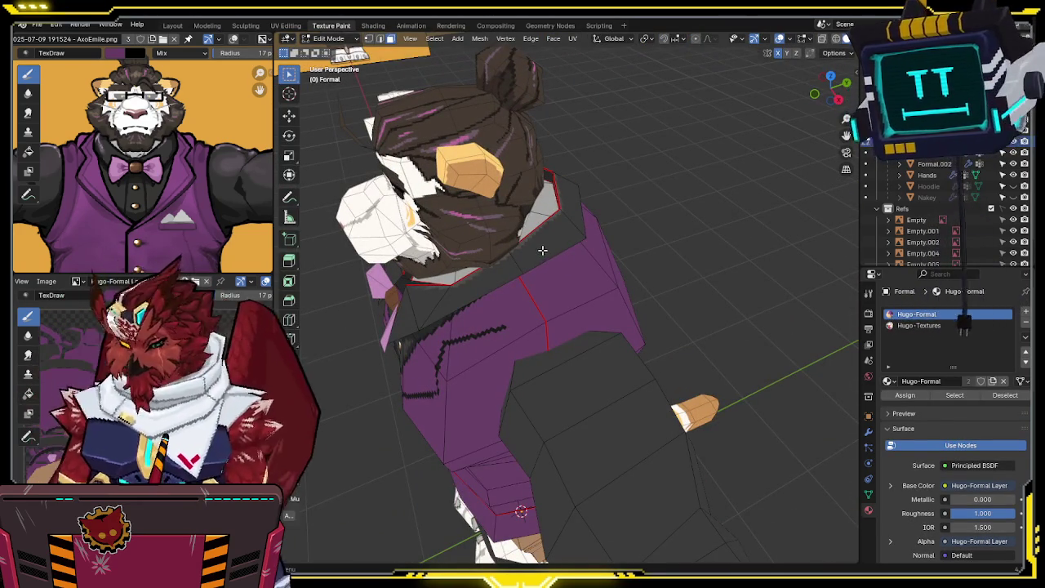
key(l)
key(h)
key(l)
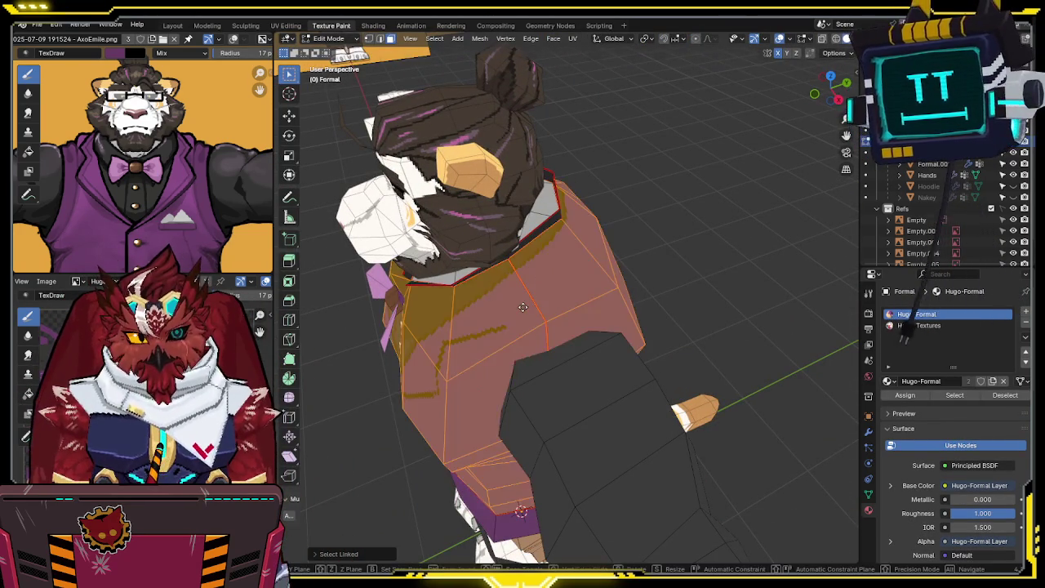
key(ctrl+Tab)
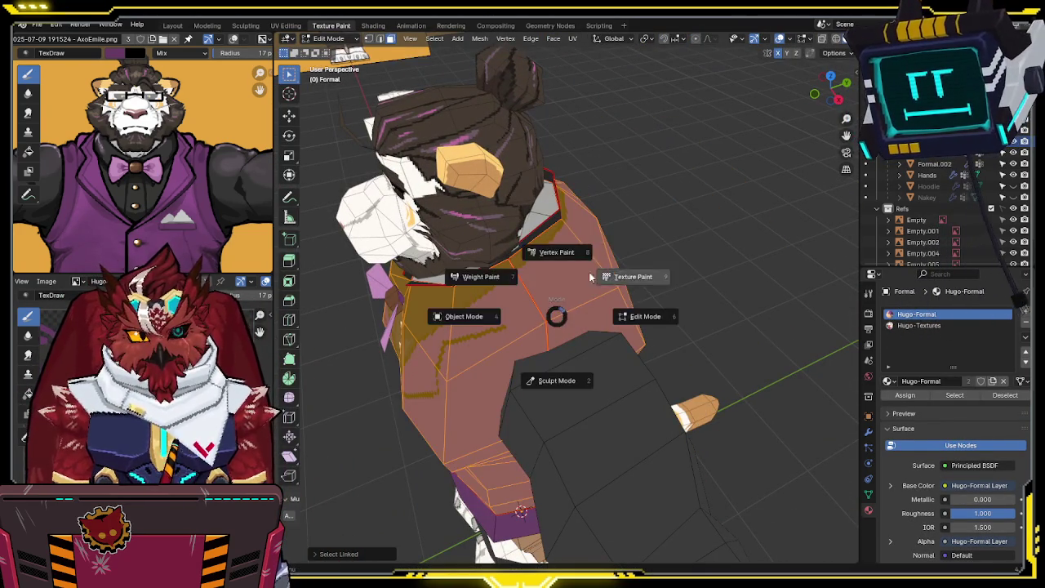
click(627, 273)
mouse_move(627, 273)
middle_down()
mouse_move(644, 243)
mouse_move(625, 242)
mouse_move(496, 341)
middle_up()
key(m)
Step: Paint a black outline along the vest's back neckline
key(x)
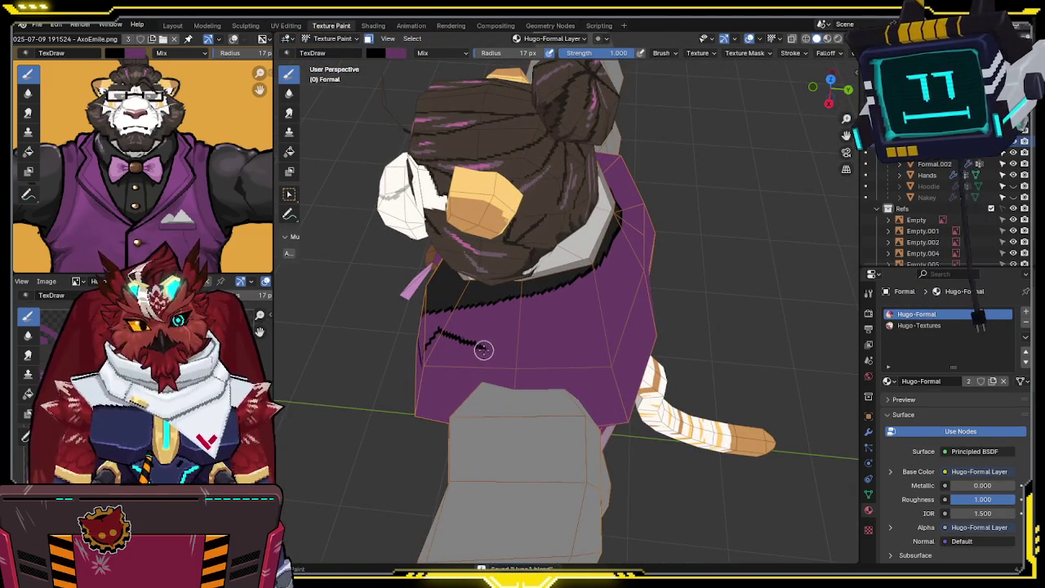
drag(503, 342, 544, 319)
middle_drag(582, 295, 515, 281)
drag(515, 281, 622, 262)
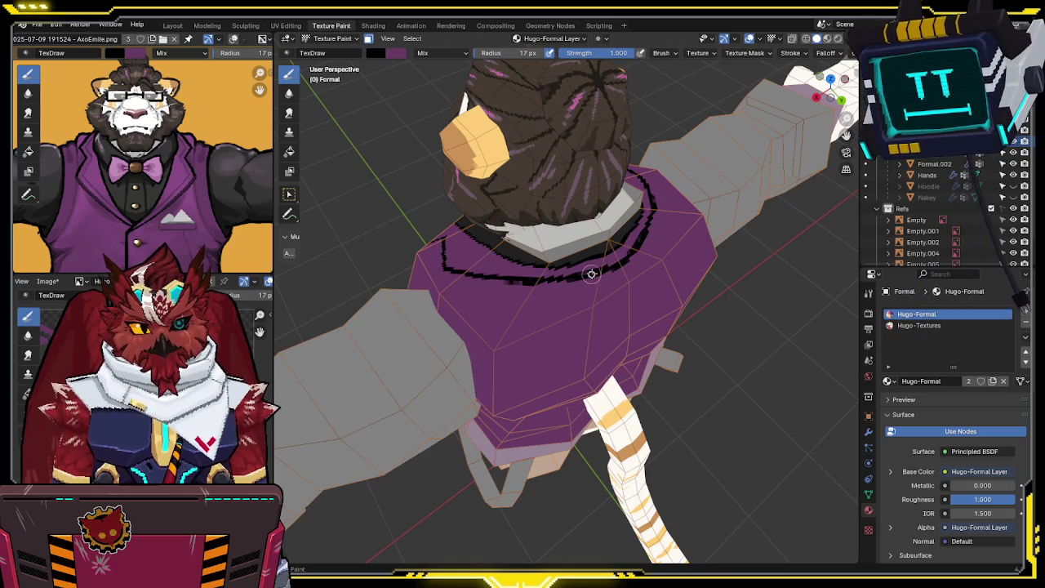
key(x)
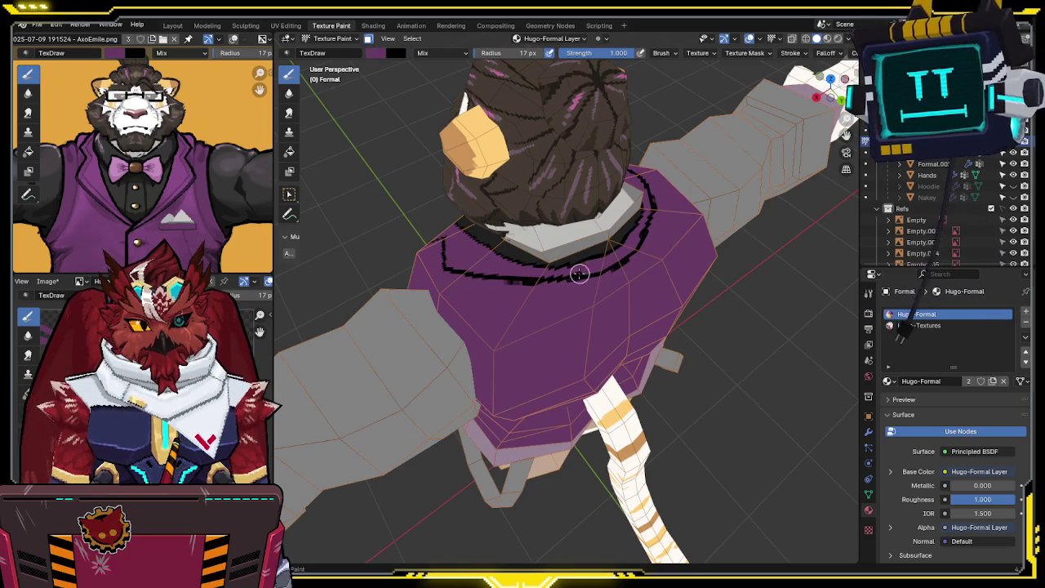
Step: Touch up the back of the collar from several angles, swapping between purple and black
mouse_move(581, 272)
middle_down()
mouse_move(555, 294)
mouse_move(511, 298)
middle_up()
key(x)
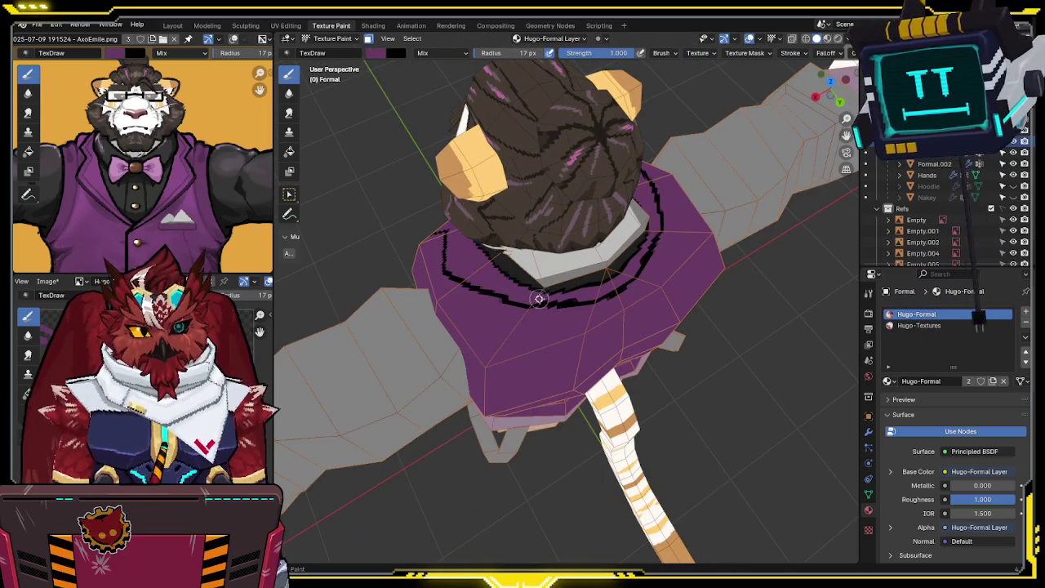
mouse_move(578, 295)
middle_down()
mouse_move(552, 271)
mouse_move(606, 262)
middle_up()
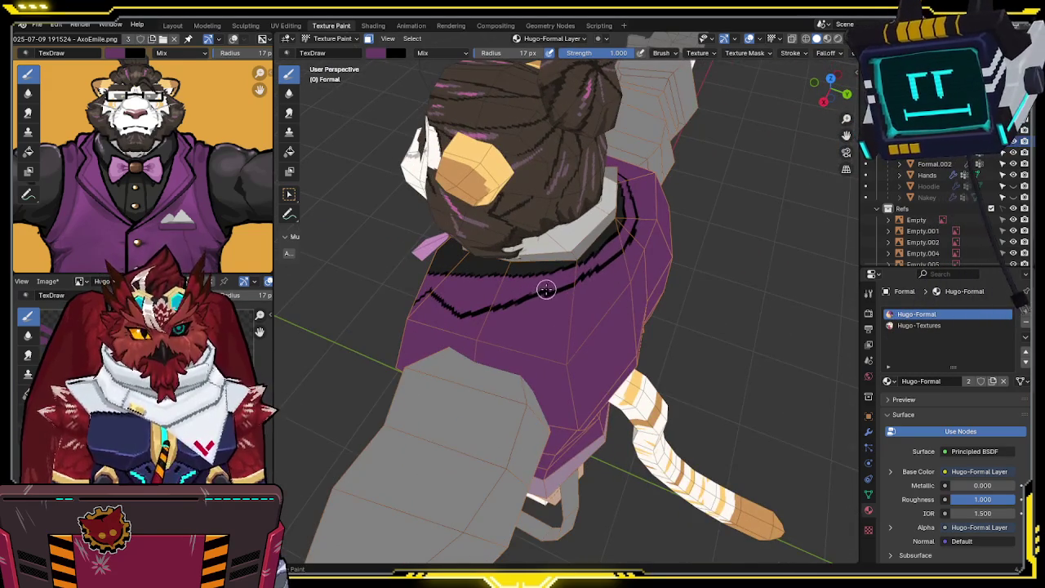
key(x)
middle_drag(554, 284, 549, 289)
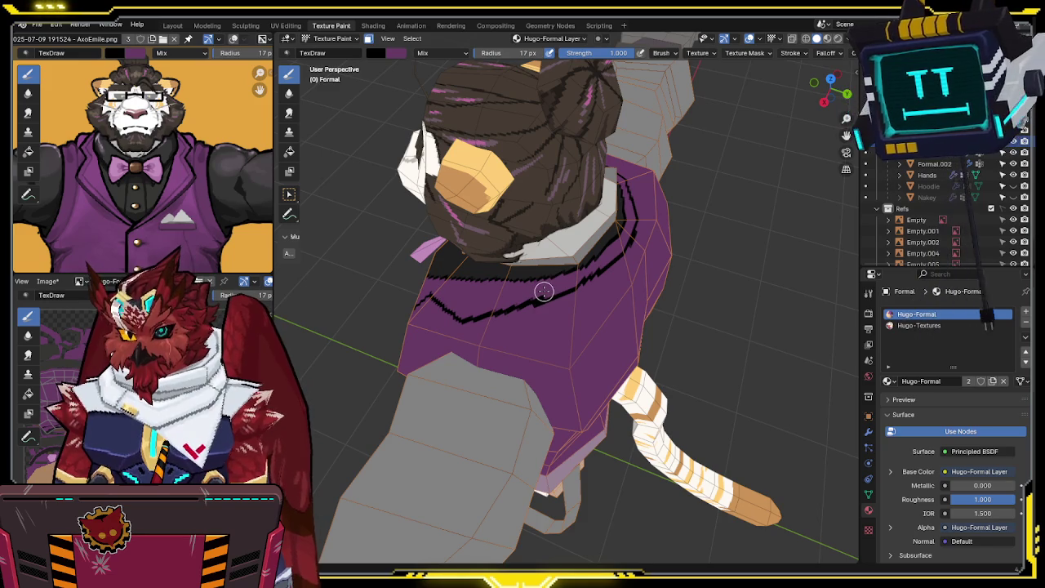
middle_drag(543, 289, 490, 294)
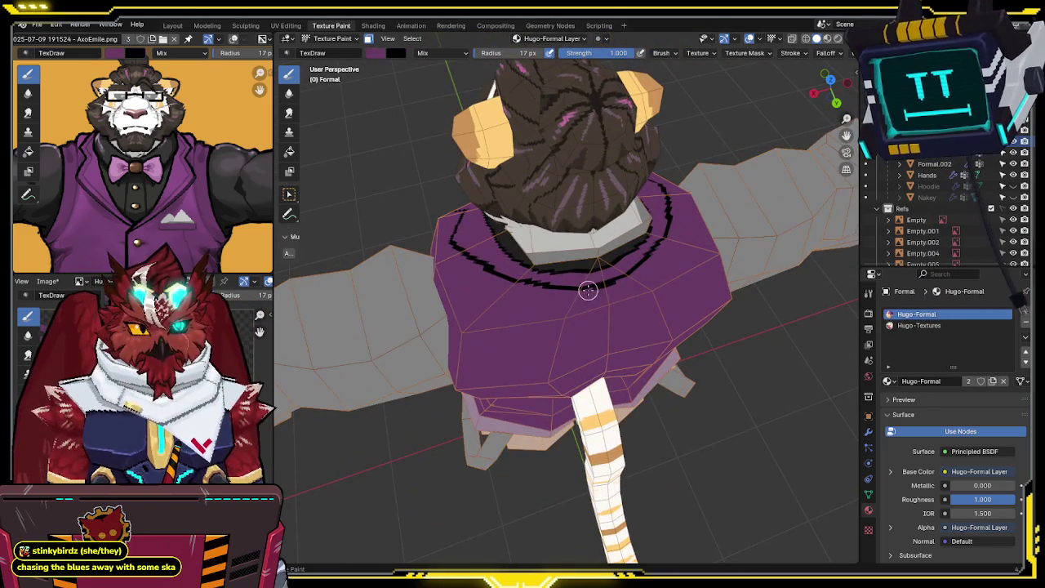
key(x)
middle_drag(601, 283, 687, 243)
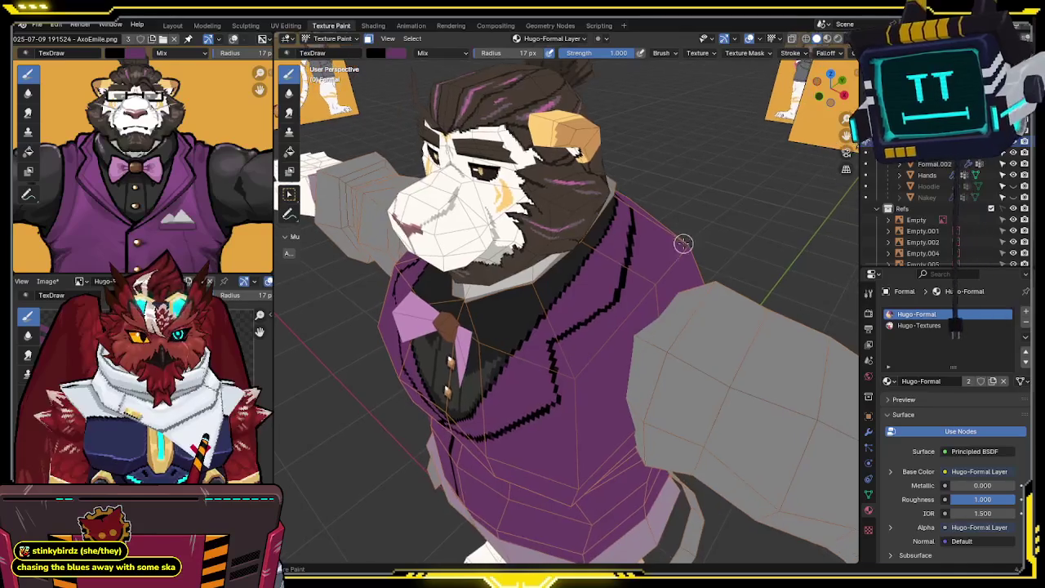
middle_drag(545, 342, 569, 307)
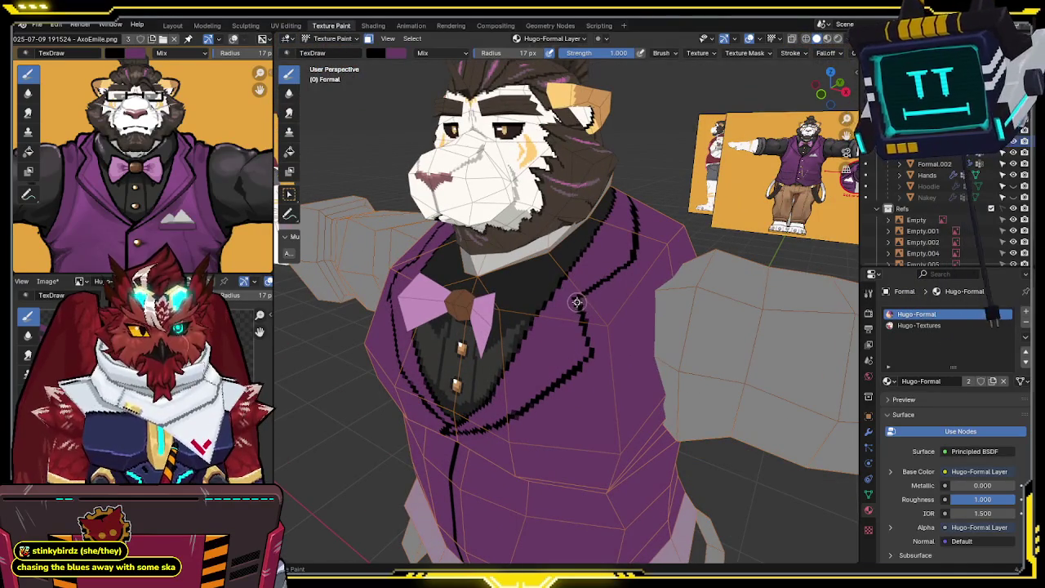
middle_drag(590, 354, 591, 329)
middle_drag(607, 369, 478, 355)
key(x)
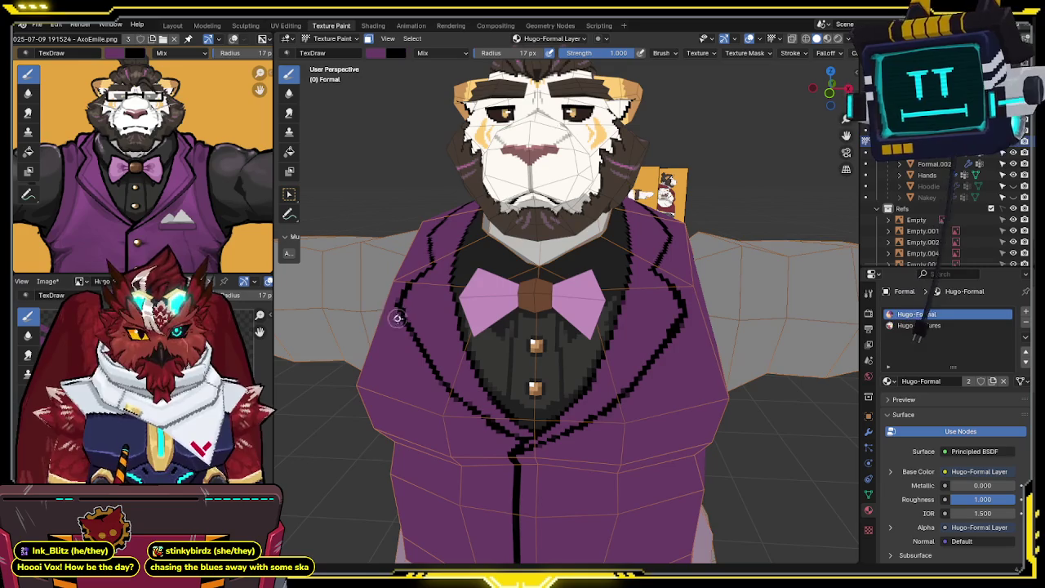
mouse_move(400, 319)
middle_down()
mouse_move(457, 321)
mouse_move(541, 250)
mouse_move(555, 170)
mouse_move(537, 245)
mouse_move(607, 182)
mouse_move(577, 247)
mouse_move(520, 295)
mouse_move(563, 216)
mouse_move(575, 259)
middle_up()
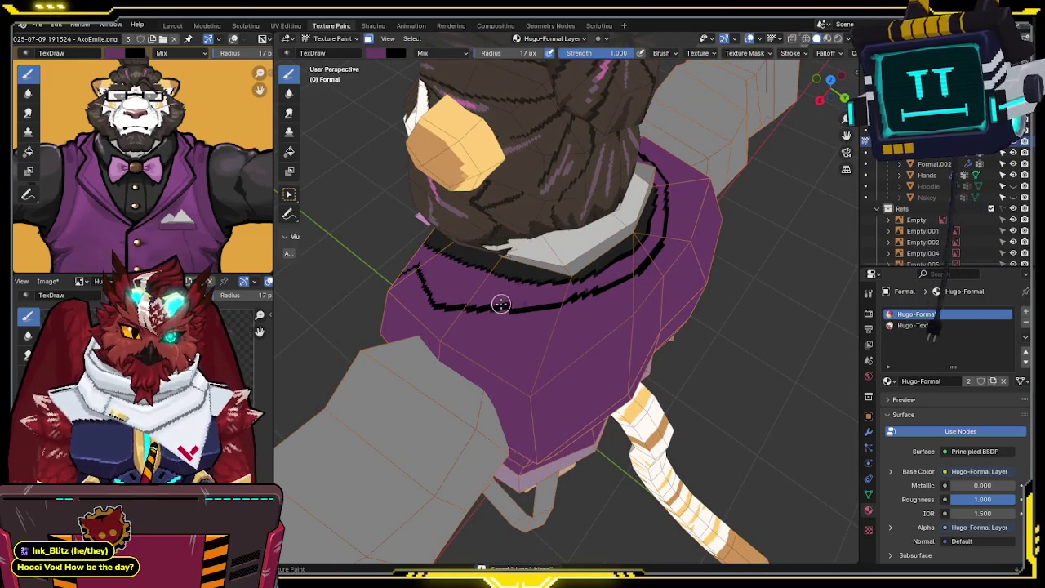
mouse_move(628, 270)
middle_down()
mouse_move(602, 256)
mouse_move(593, 280)
mouse_move(680, 244)
mouse_move(592, 291)
middle_up()
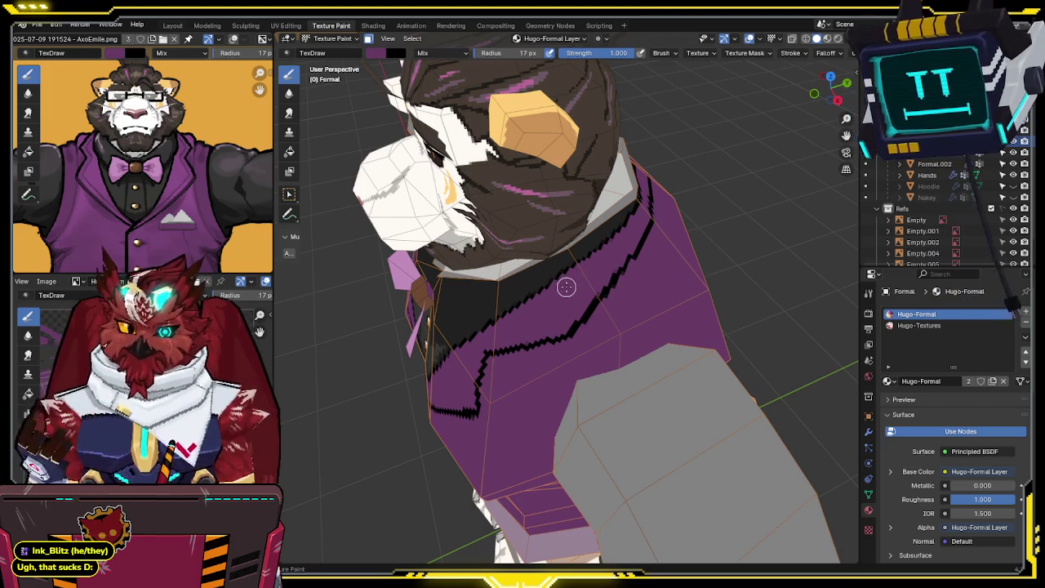
mouse_move(563, 292)
middle_down()
mouse_move(585, 279)
mouse_move(511, 285)
mouse_move(571, 289)
mouse_move(560, 259)
middle_up()
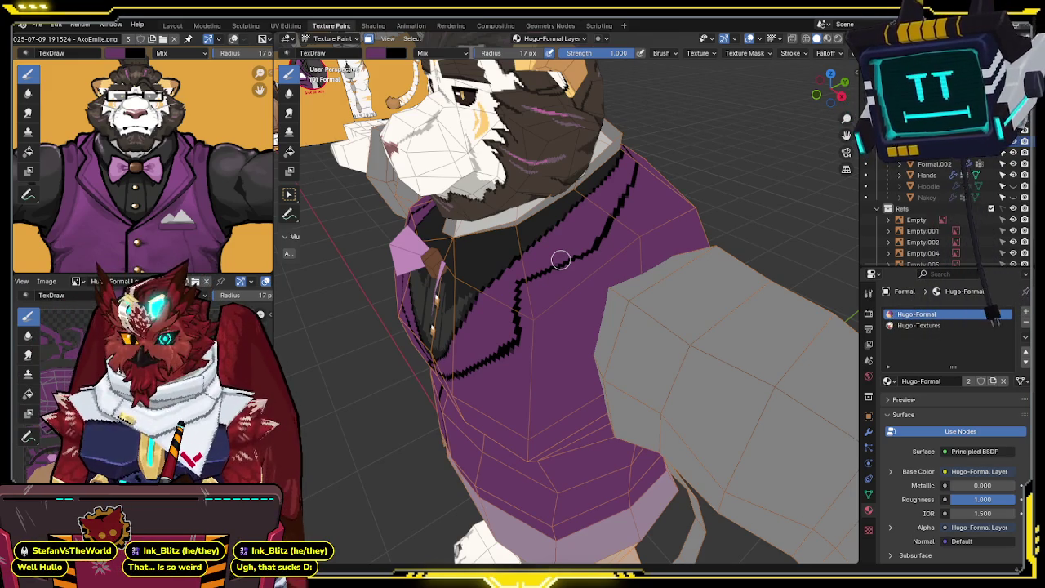
mouse_move(560, 259)
middle_down()
mouse_move(691, 261)
mouse_move(632, 287)
mouse_move(602, 249)
mouse_move(613, 273)
mouse_move(654, 267)
middle_up()
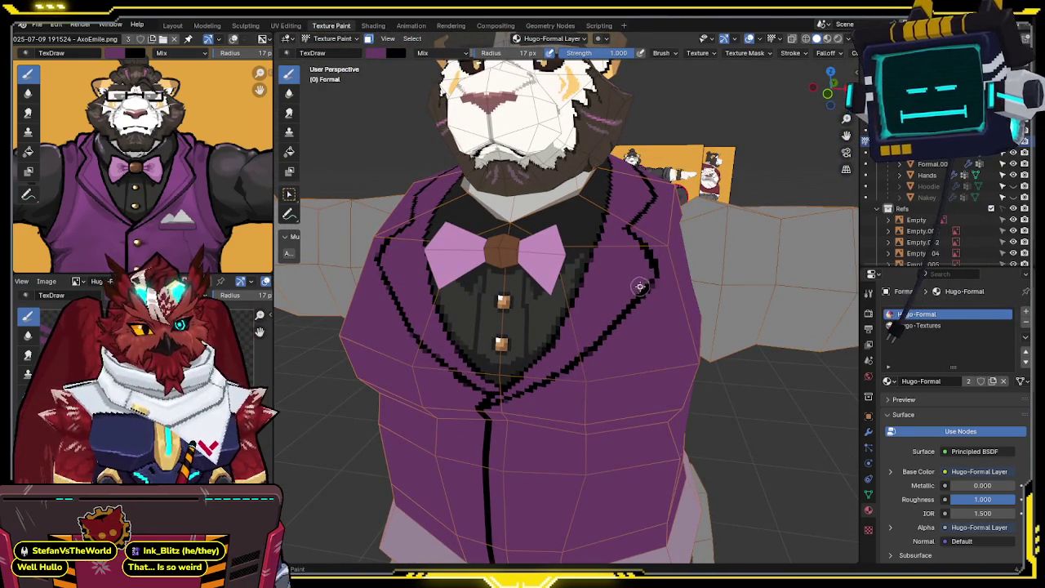
Step: Fix the lapel outlines in black from a frontal view of the torso
key(x)
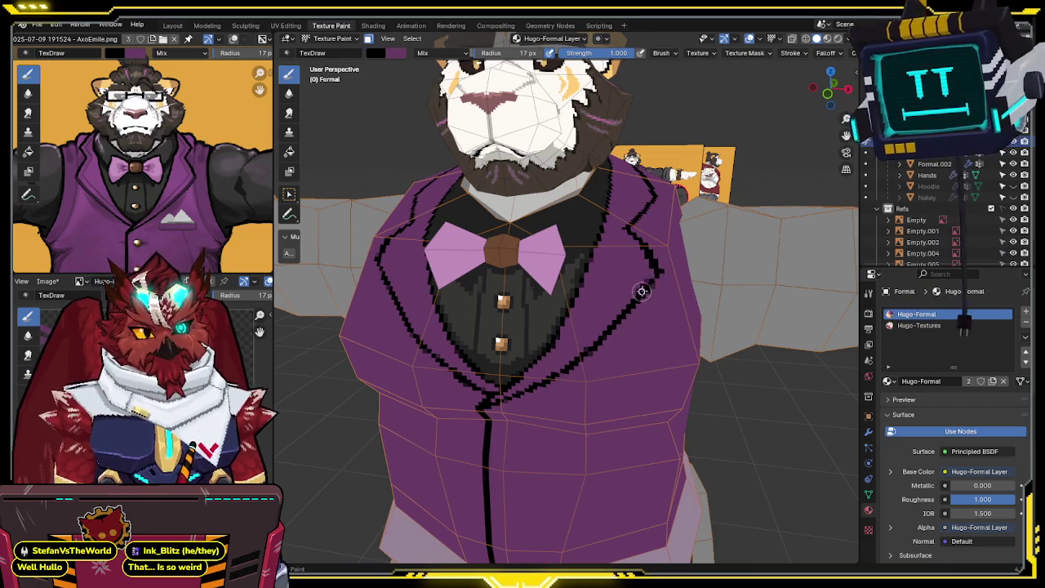
key(x)
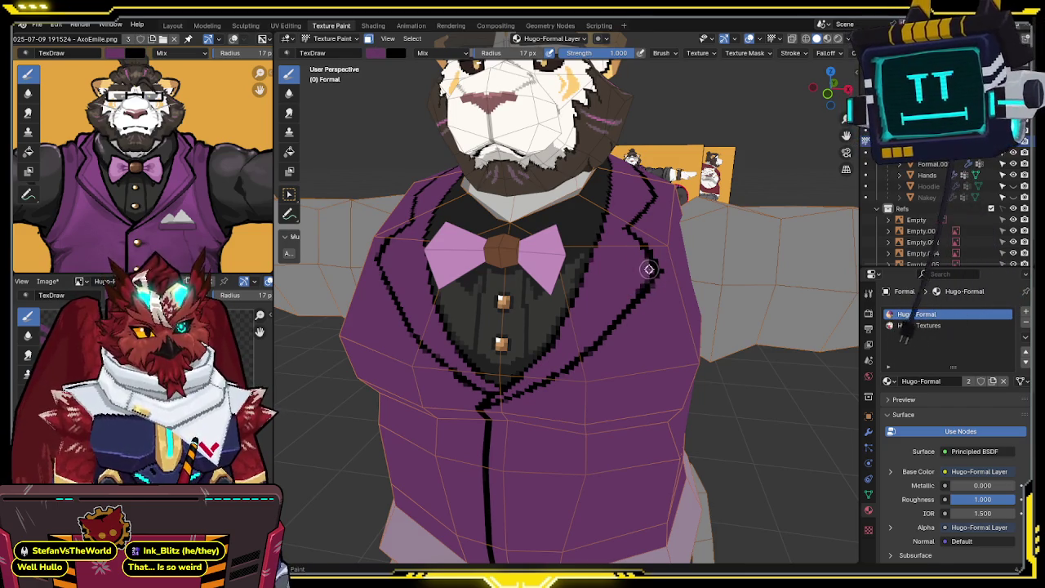
mouse_move(631, 294)
middle_down()
mouse_move(608, 294)
mouse_move(618, 275)
mouse_move(599, 306)
mouse_move(626, 270)
middle_up()
scroll(618, 276, down, 2)
scroll(600, 307, up, 2)
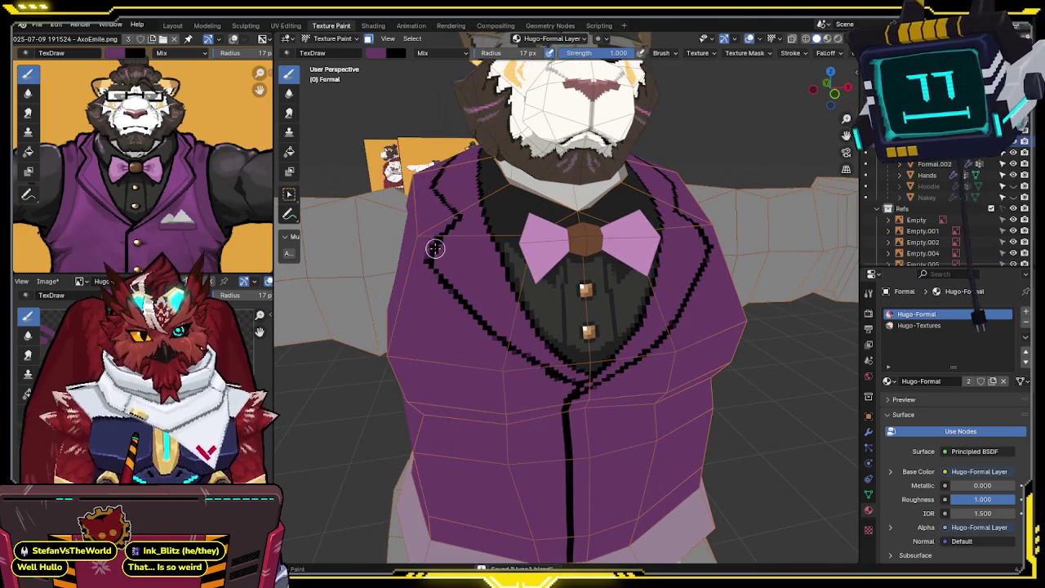
key(x)
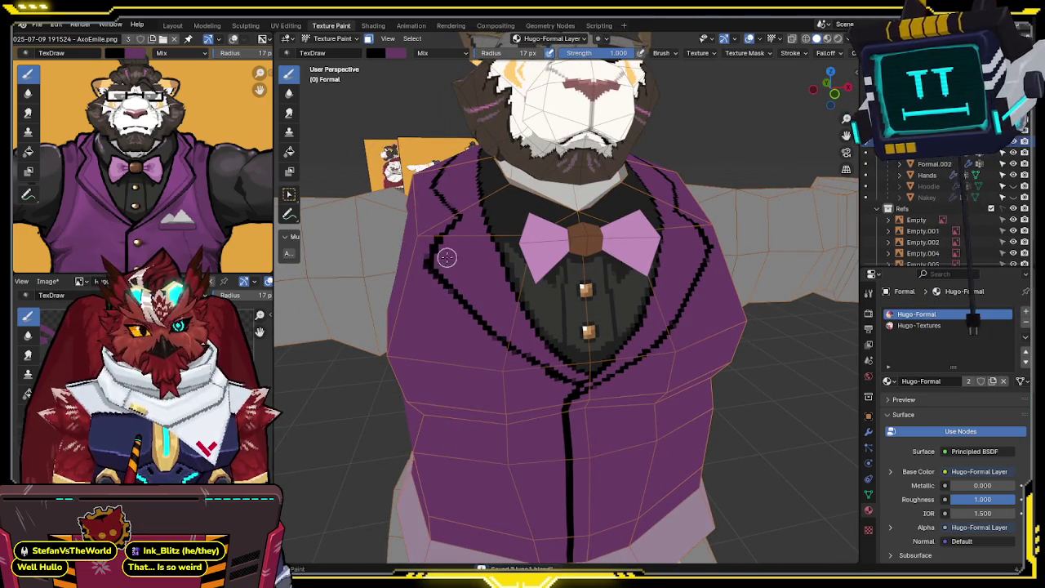
middle_drag(454, 240, 450, 269)
middle_drag(520, 234, 472, 289)
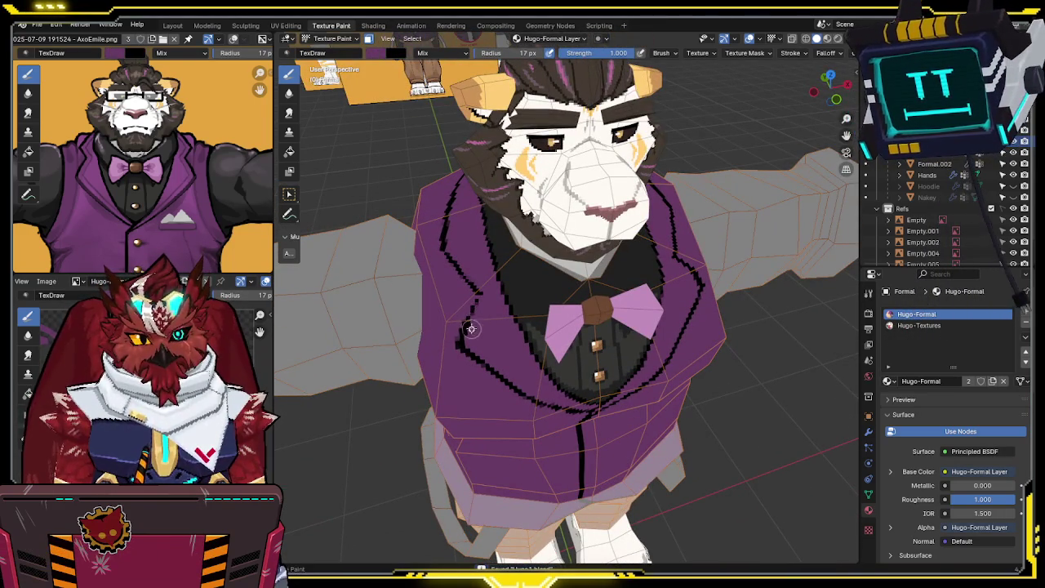
Step: Continue touching up the lapel outlines from lower, frontal and side angles
key(s)
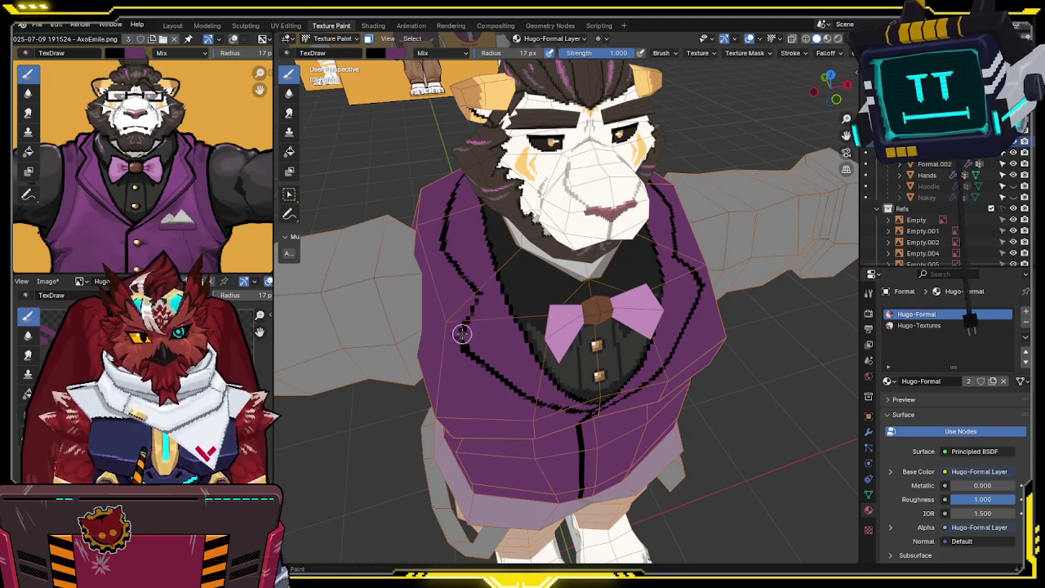
mouse_move(483, 287)
middle_down()
mouse_move(471, 296)
mouse_move(517, 274)
mouse_move(502, 280)
middle_up()
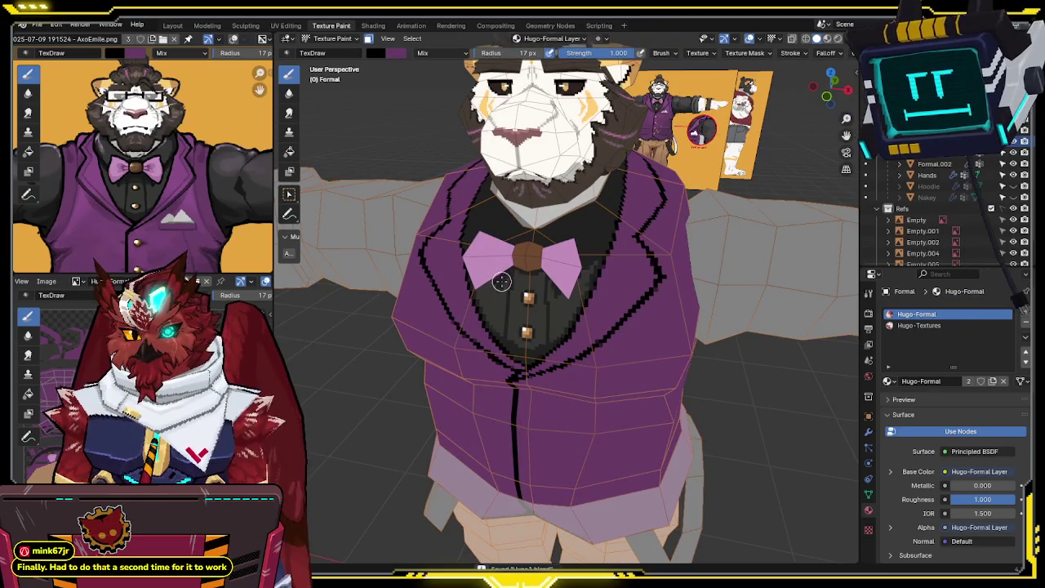
middle_drag(497, 294, 576, 217)
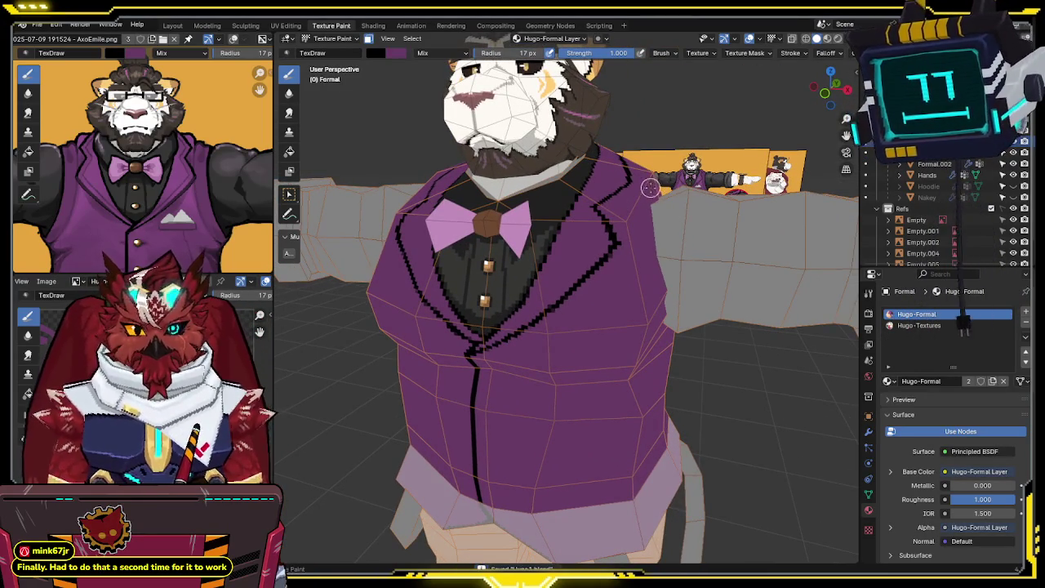
middle_drag(572, 286, 546, 272)
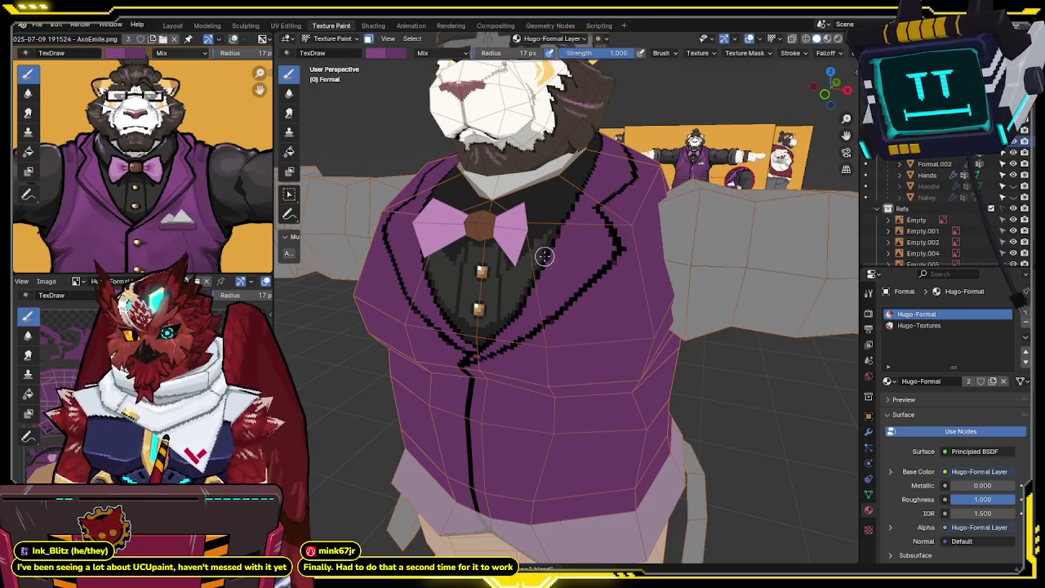
mouse_move(544, 258)
middle_down()
mouse_move(563, 217)
mouse_move(590, 210)
mouse_move(576, 224)
mouse_move(540, 230)
middle_up()
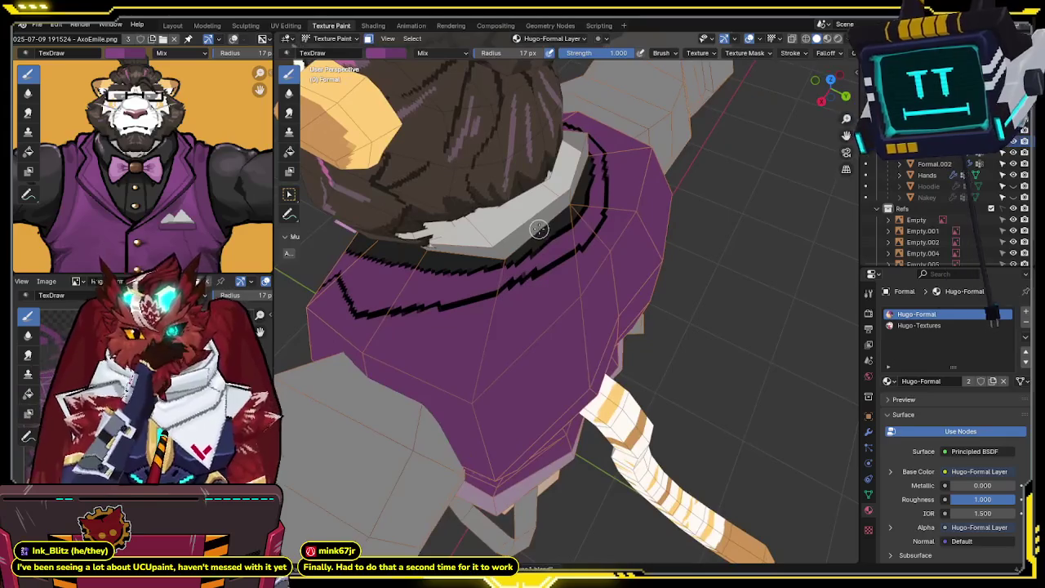
mouse_move(537, 237)
middle_down()
mouse_move(553, 240)
mouse_move(588, 212)
mouse_move(573, 278)
middle_up()
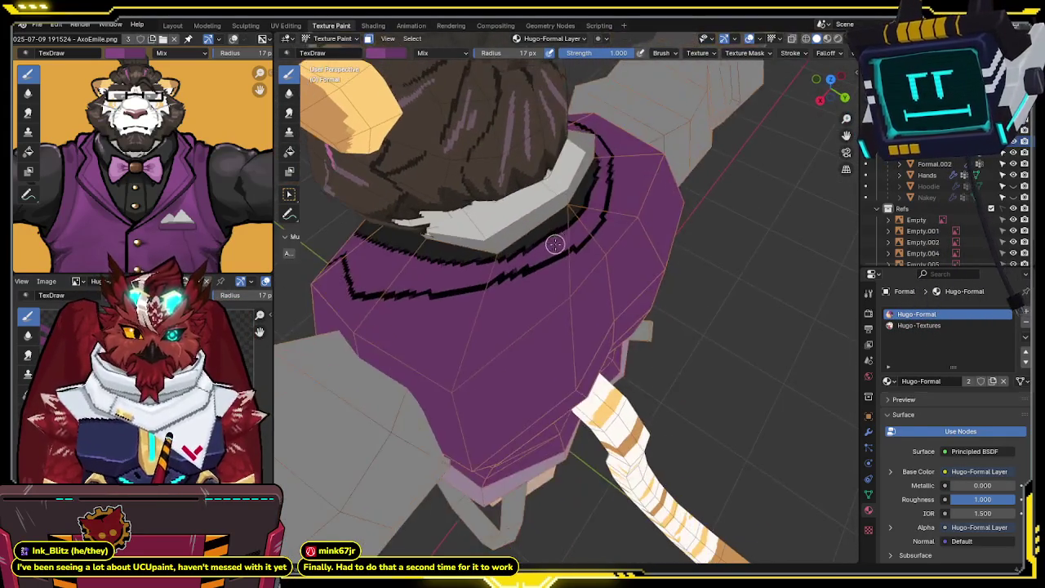
key(Tab)
click(573, 278)
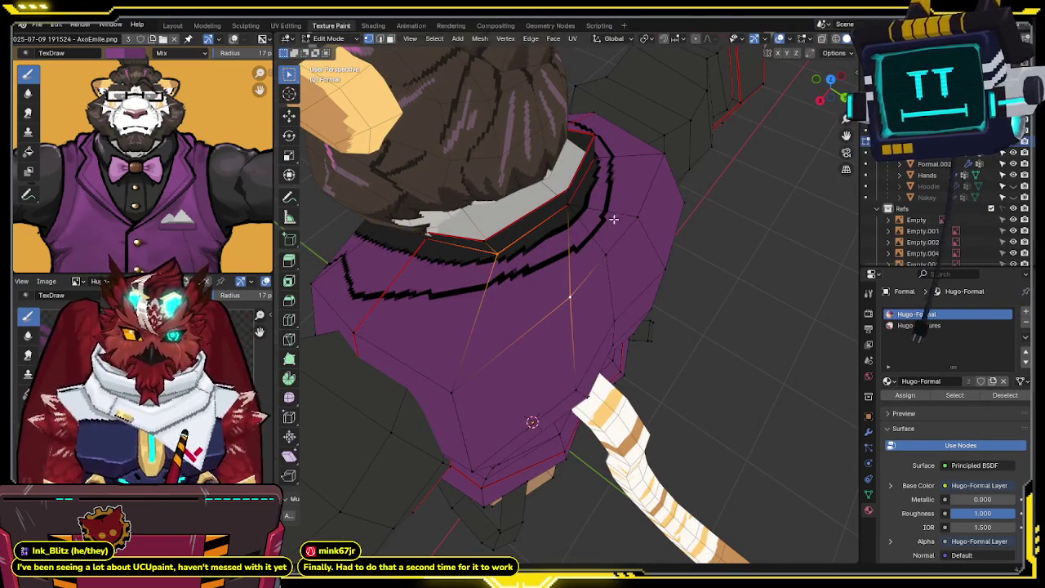
middle_drag(631, 198, 622, 206)
scroll(624, 187, up, 4)
key(ctrl+Tab)
click(631, 189)
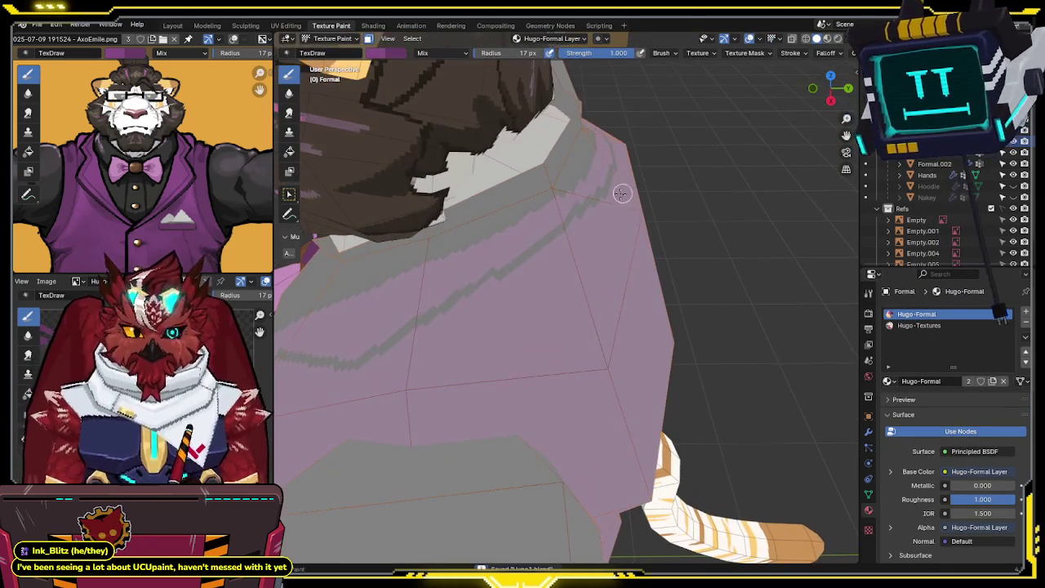
mouse_move(563, 247)
middle_down()
mouse_move(542, 292)
mouse_move(583, 274)
mouse_move(567, 254)
middle_up()
scroll(583, 274, down, 5)
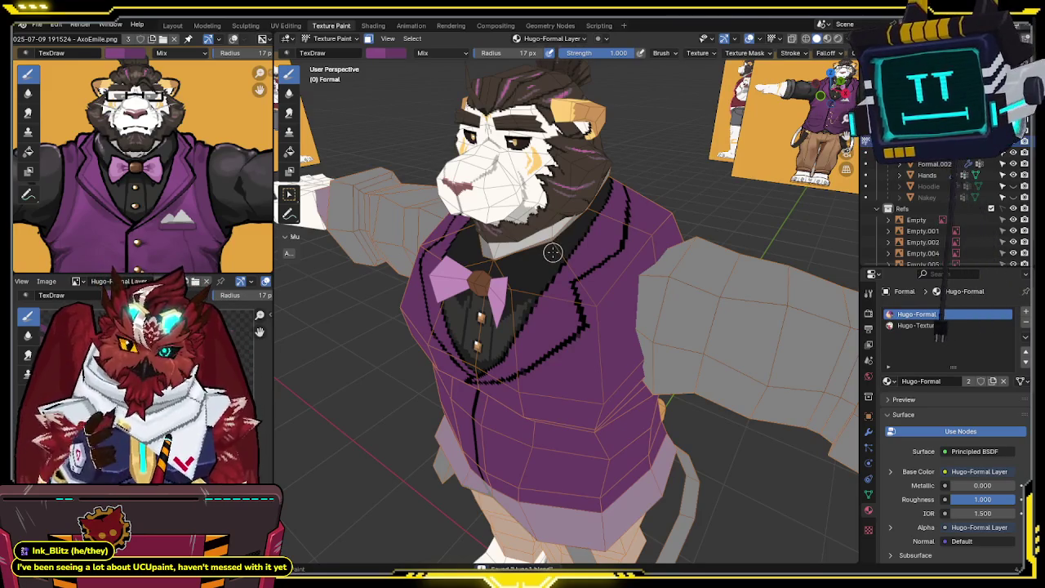
mouse_move(557, 250)
middle_down()
mouse_move(611, 240)
mouse_move(594, 240)
mouse_move(604, 234)
mouse_move(568, 90)
middle_up()
click(604, 55)
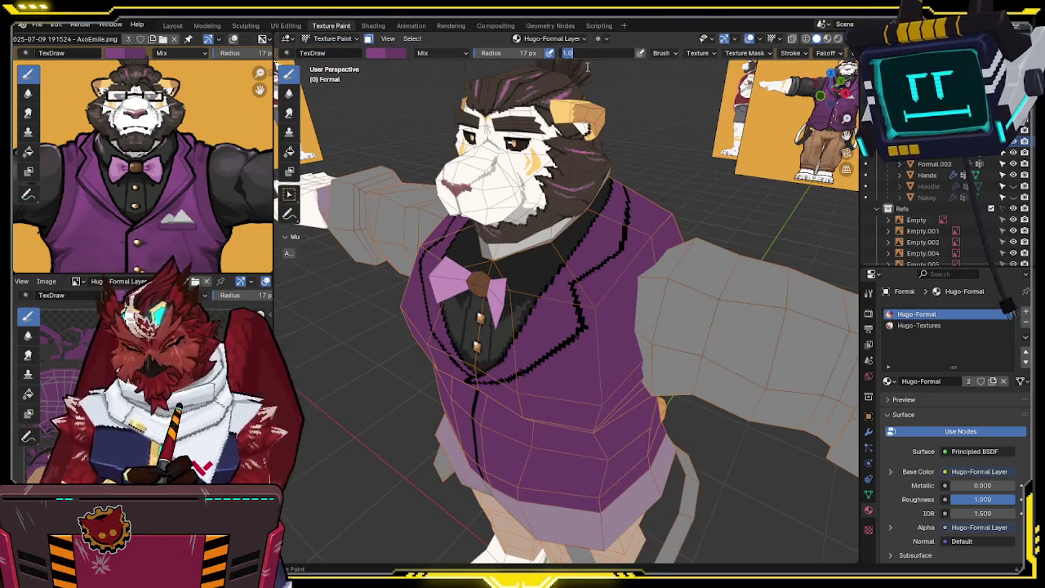
Step: Set the brush strength to 0.5 and paint a soft shading stroke on the vest front
text(0.5)
key(Return)
mouse_move(625, 144)
middle_down()
mouse_move(582, 239)
mouse_move(568, 337)
middle_up()
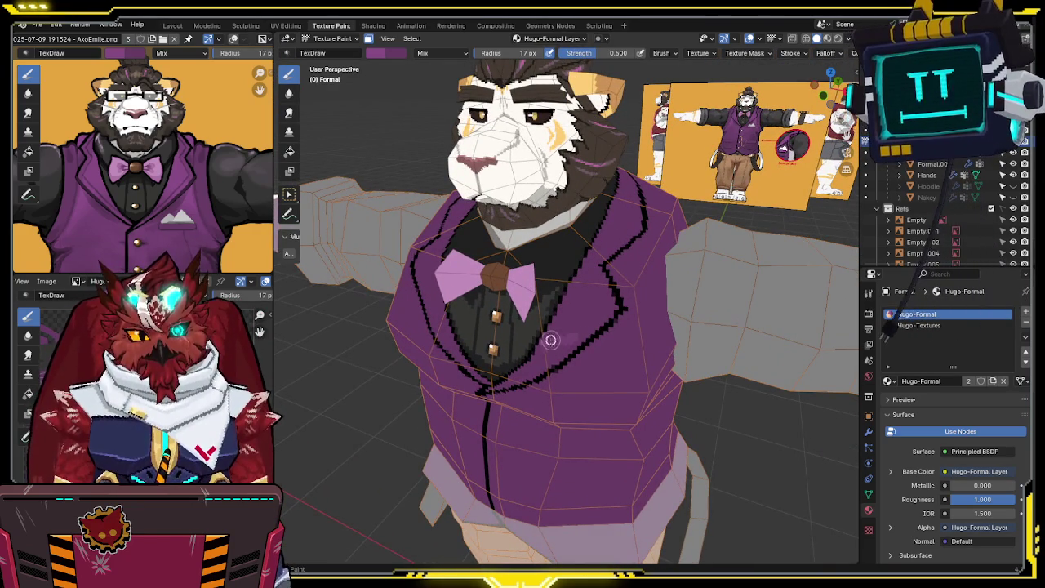
drag(558, 328, 580, 300)
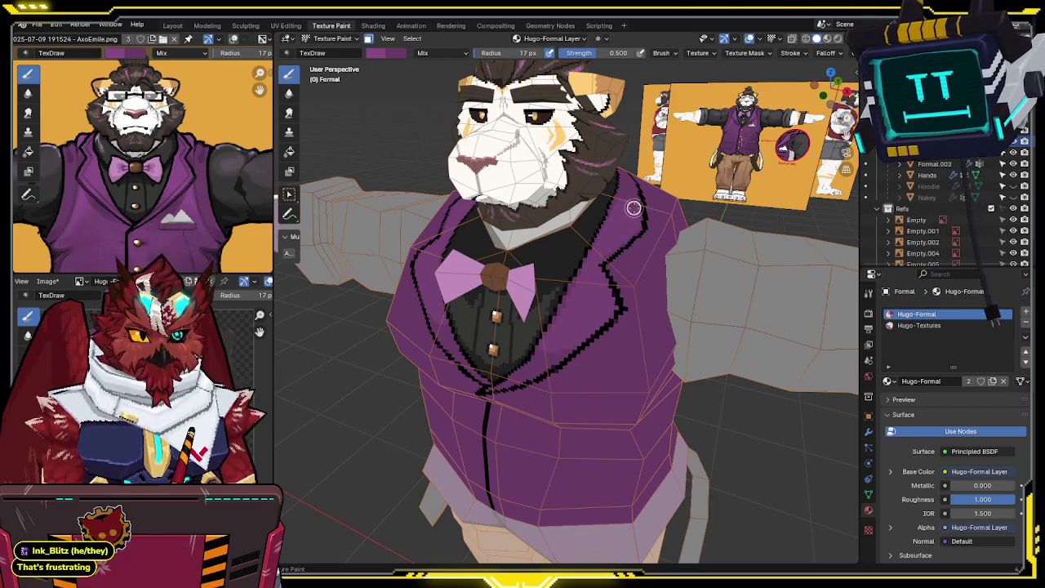
mouse_move(634, 226)
middle_down()
mouse_move(560, 275)
mouse_move(621, 234)
middle_up()
middle_drag(537, 285, 583, 263)
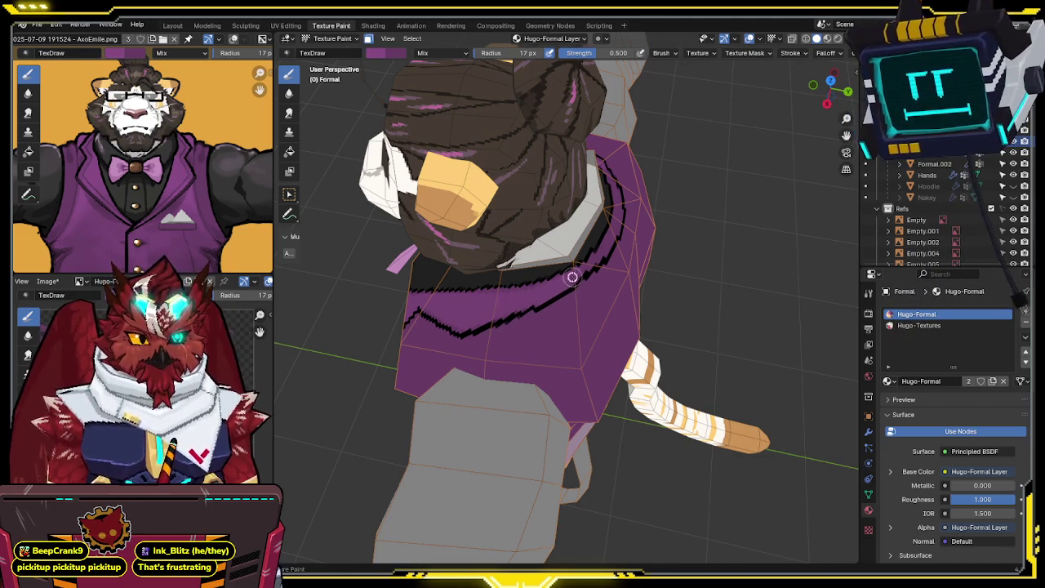
mouse_move(568, 281)
middle_down()
mouse_move(645, 224)
mouse_move(635, 234)
middle_up()
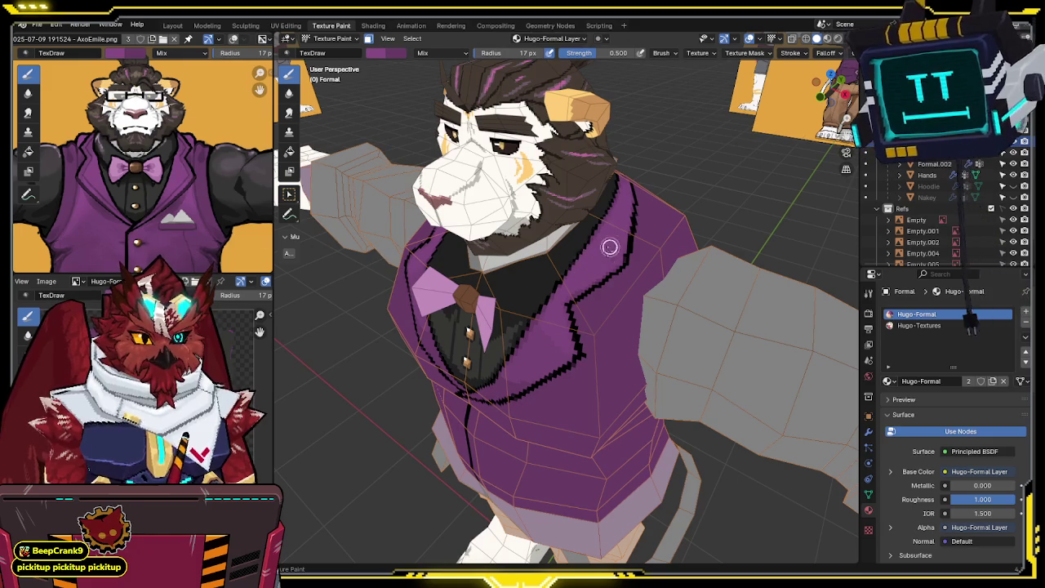
mouse_move(613, 238)
middle_down()
mouse_move(604, 230)
mouse_move(592, 245)
mouse_move(560, 250)
mouse_move(571, 256)
mouse_move(541, 280)
mouse_move(621, 246)
mouse_move(598, 278)
middle_up()
Step: Paint a soft stroke up the vest beside the lapel, then turn to a frontal view
drag(594, 295, 604, 258)
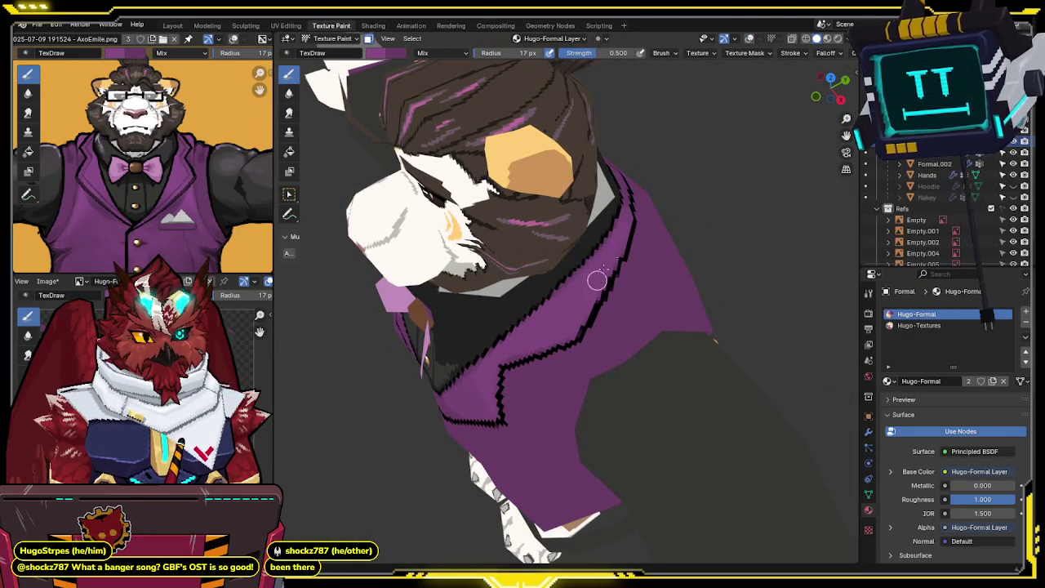
middle_drag(597, 280, 597, 267)
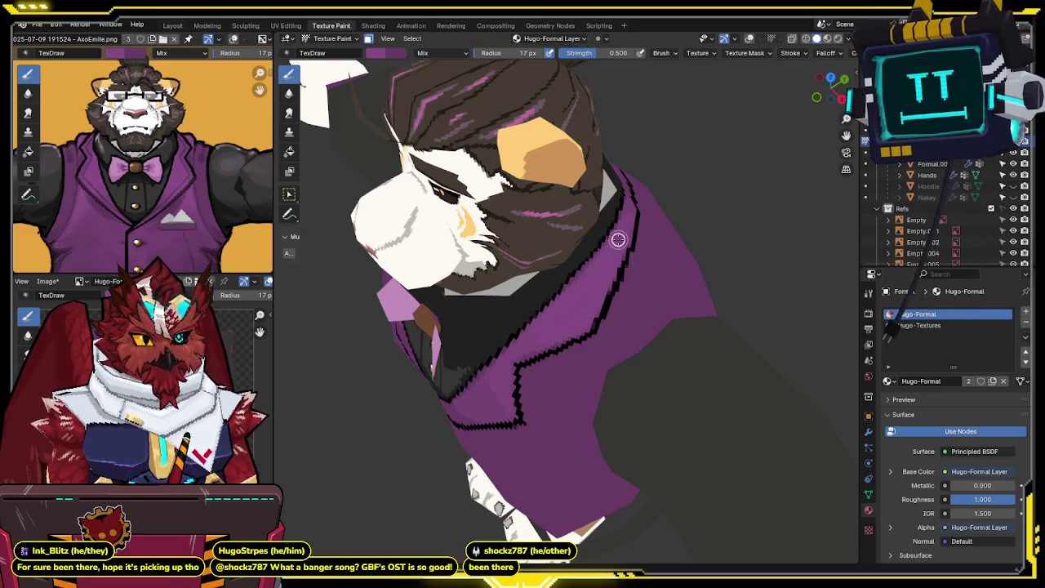
middle_drag(533, 343, 572, 283)
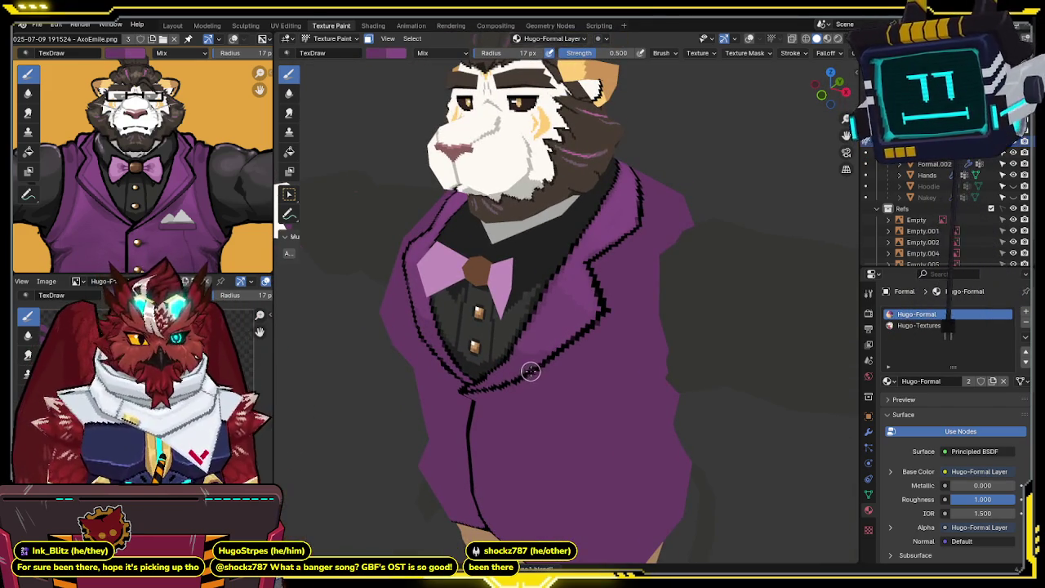
middle_drag(530, 366, 522, 361)
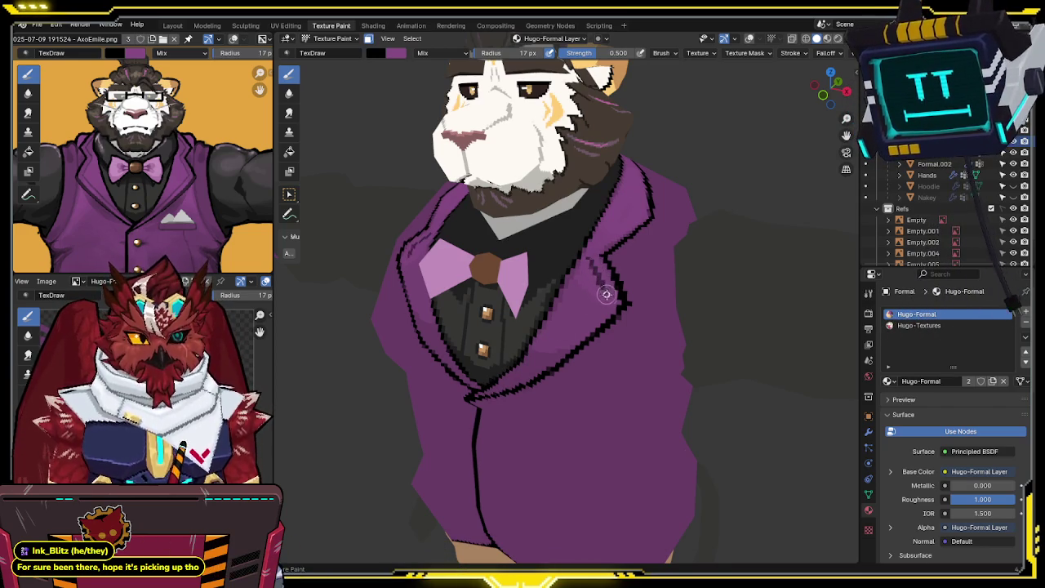
Step: Lower the brush strength to 0.239 and shade the lapels in black from several angles
drag(623, 56, 600, 57)
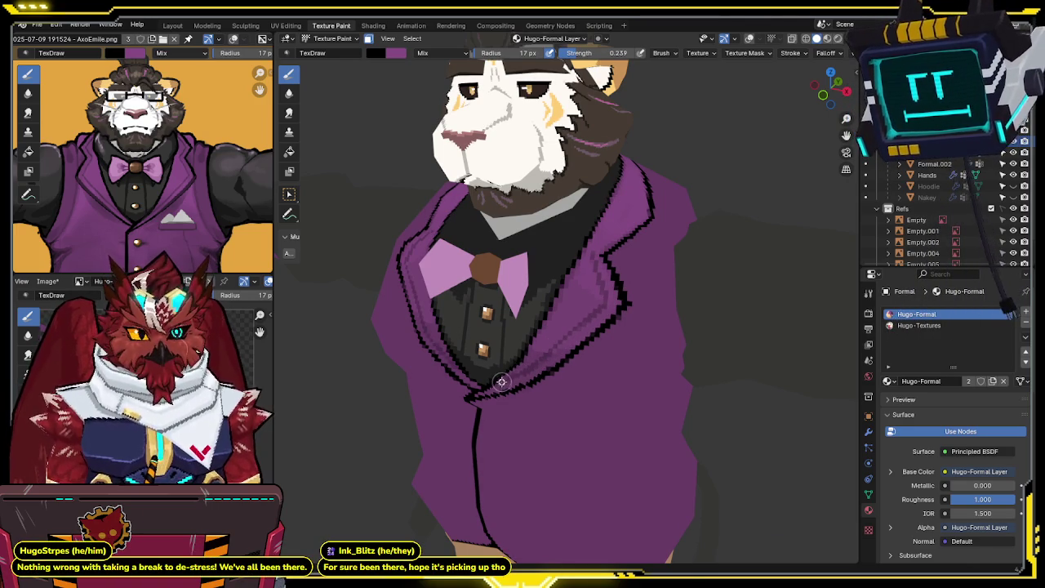
mouse_move(532, 349)
middle_down()
mouse_move(602, 249)
mouse_move(583, 288)
middle_up()
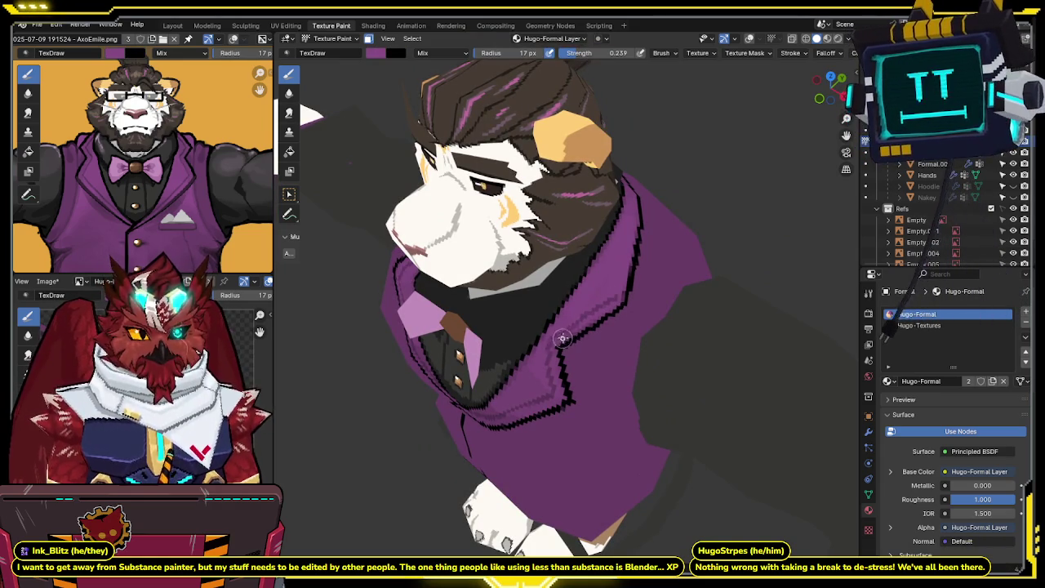
middle_drag(626, 280, 542, 342)
key(x)
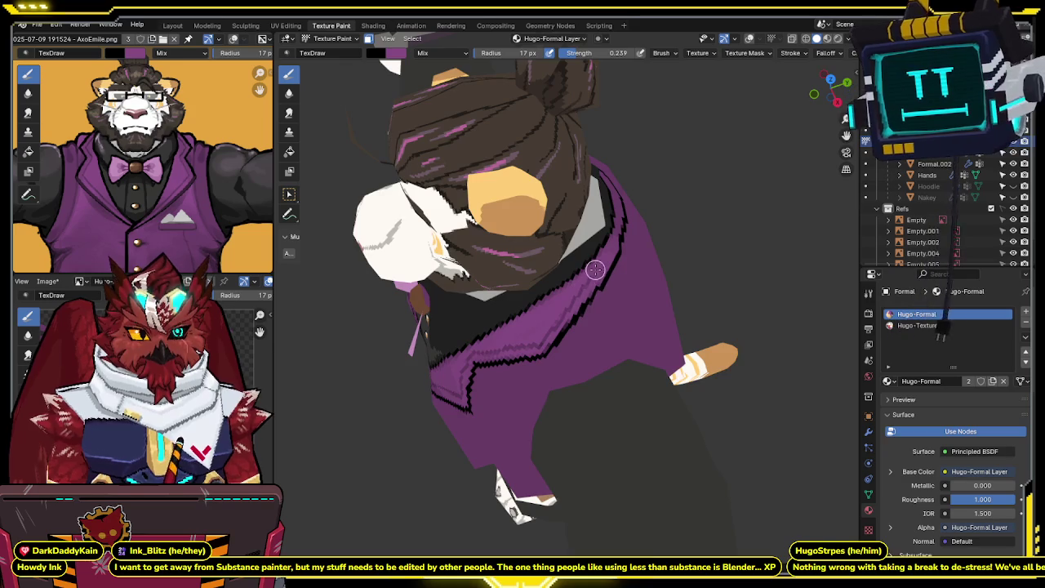
middle_drag(580, 290, 578, 262)
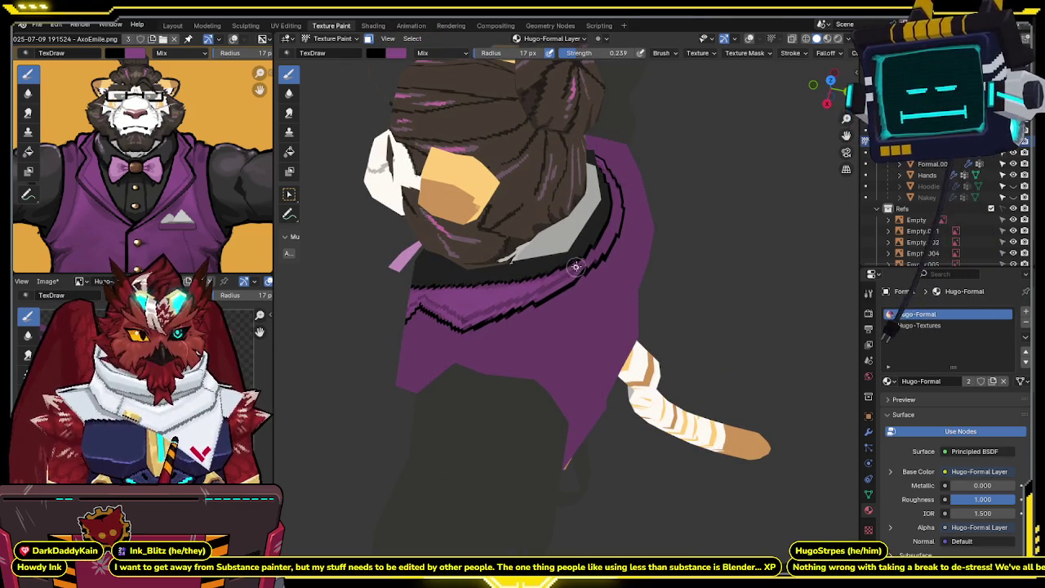
mouse_move(612, 235)
middle_down()
mouse_move(647, 214)
mouse_move(611, 226)
mouse_move(665, 218)
middle_up()
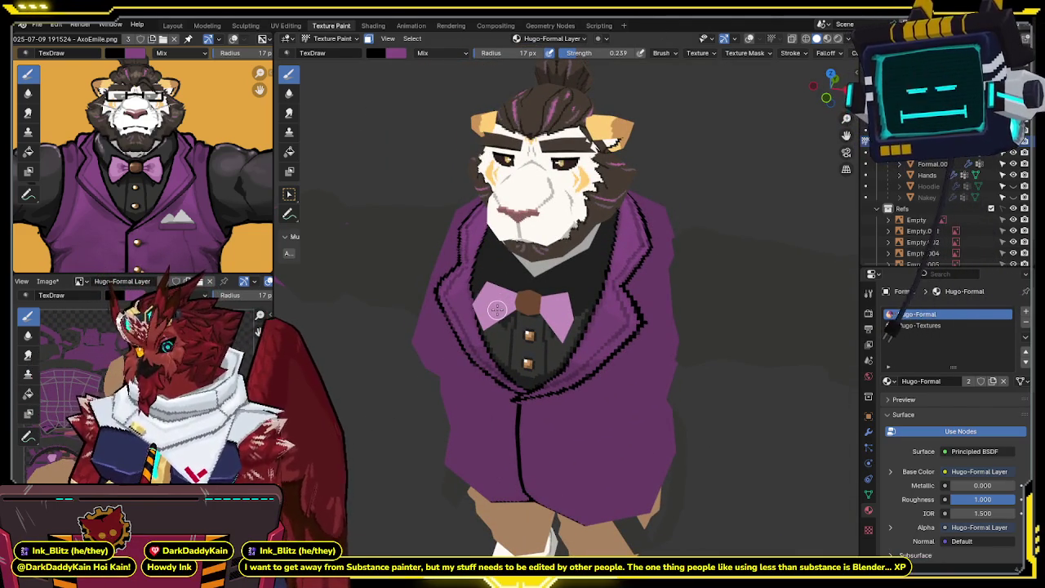
mouse_move(595, 317)
middle_down()
mouse_move(658, 331)
mouse_move(725, 313)
mouse_move(682, 309)
middle_up()
scroll(677, 322, up, 2)
middle_drag(519, 255, 515, 289)
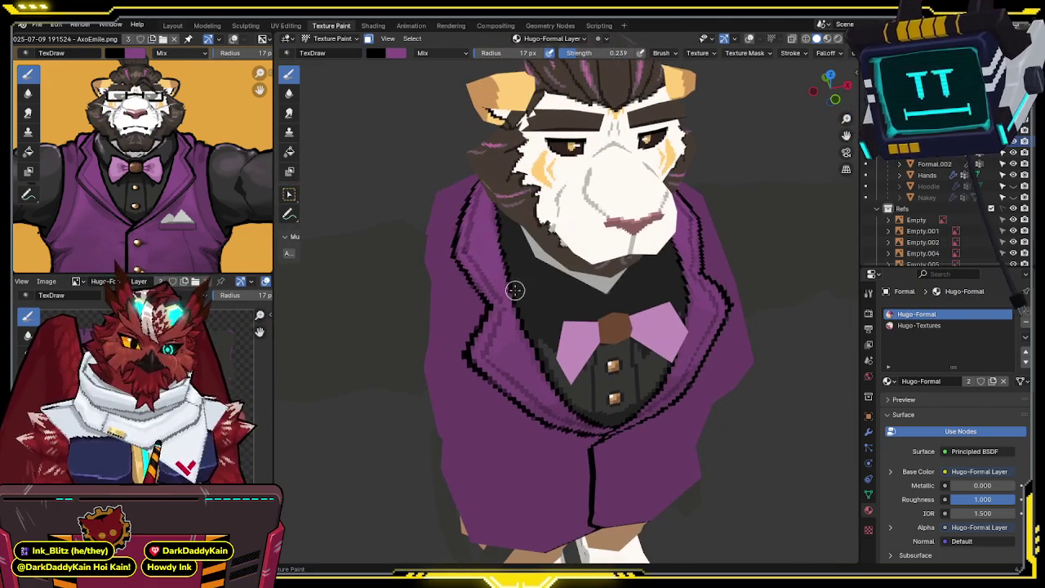
scroll(653, 53, down, 2)
scroll(653, 53, down, 2)
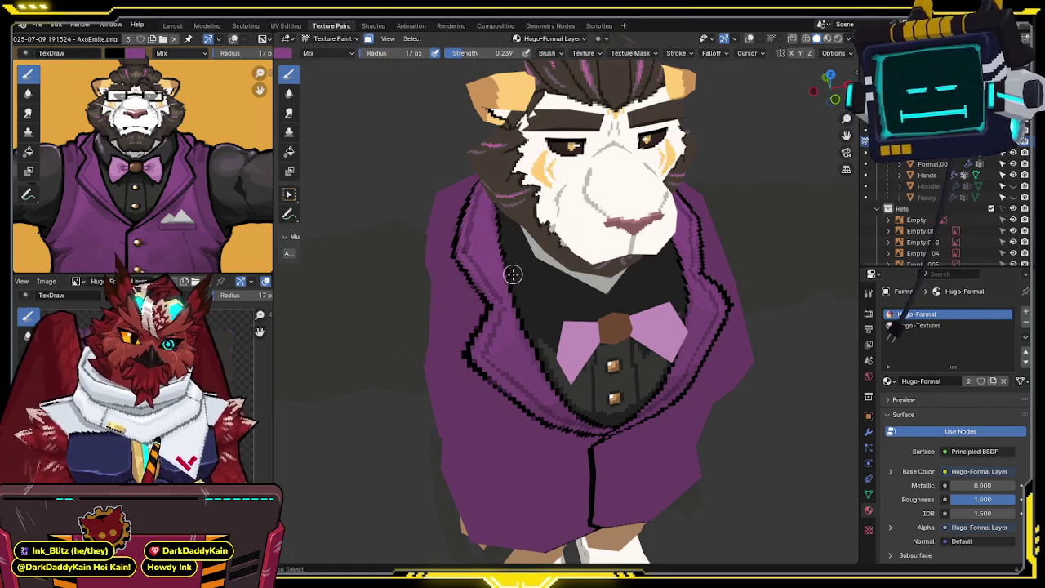
scroll(512, 270, up, 2)
middle_drag(492, 287, 640, 241)
mouse_move(606, 242)
middle_down()
mouse_move(638, 263)
mouse_move(594, 291)
mouse_move(615, 297)
mouse_move(503, 296)
mouse_move(547, 259)
middle_up()
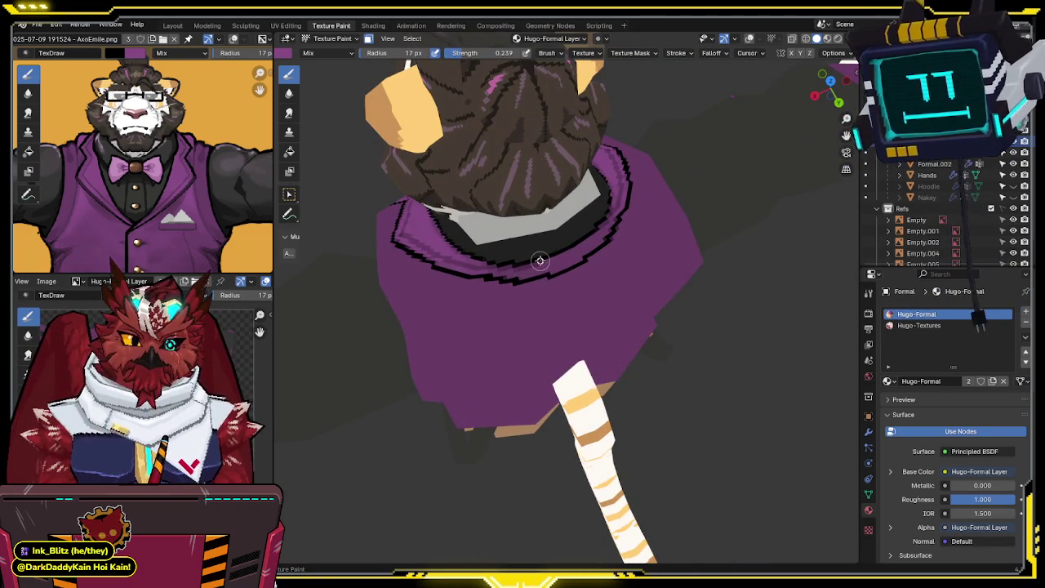
mouse_move(596, 229)
middle_down()
mouse_move(651, 213)
mouse_move(604, 240)
mouse_move(608, 249)
mouse_move(660, 244)
mouse_move(641, 222)
mouse_move(653, 231)
mouse_move(638, 232)
middle_up()
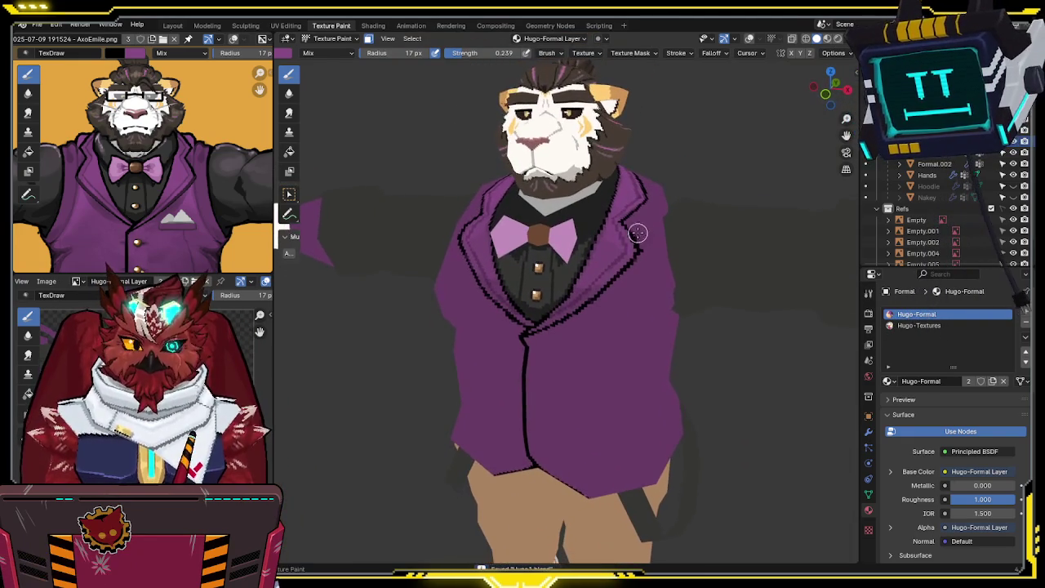
middle_drag(633, 290, 604, 277)
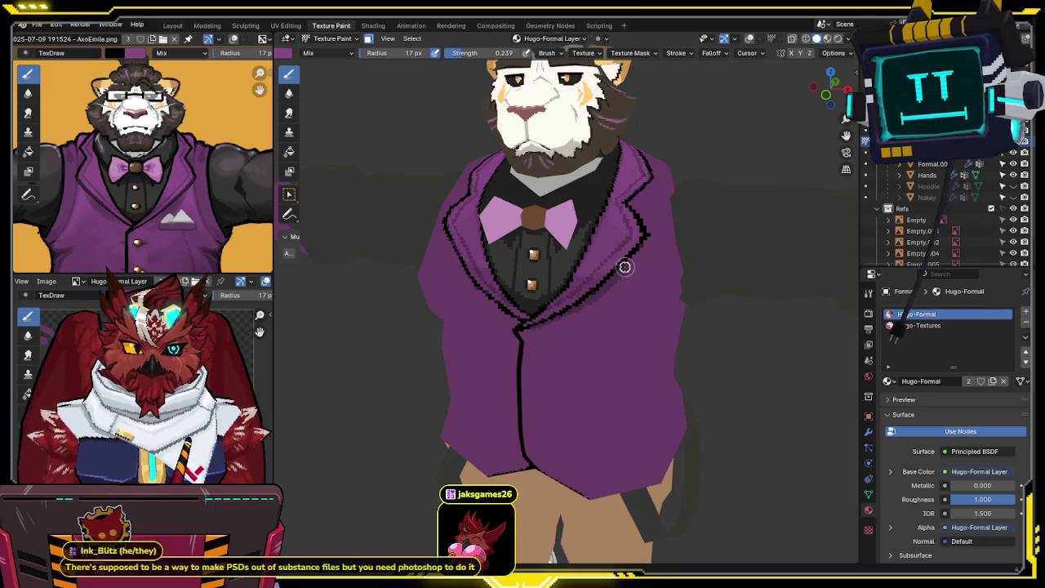
middle_drag(647, 241, 643, 245)
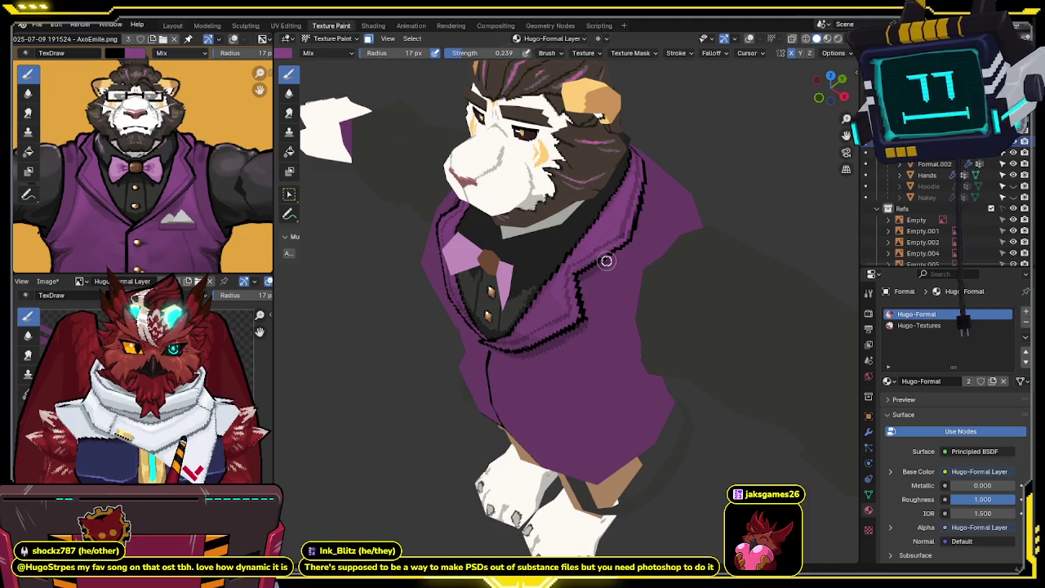
mouse_move(658, 214)
middle_down()
mouse_move(623, 245)
mouse_move(737, 187)
mouse_move(754, 193)
mouse_move(751, 182)
mouse_move(479, 240)
middle_up()
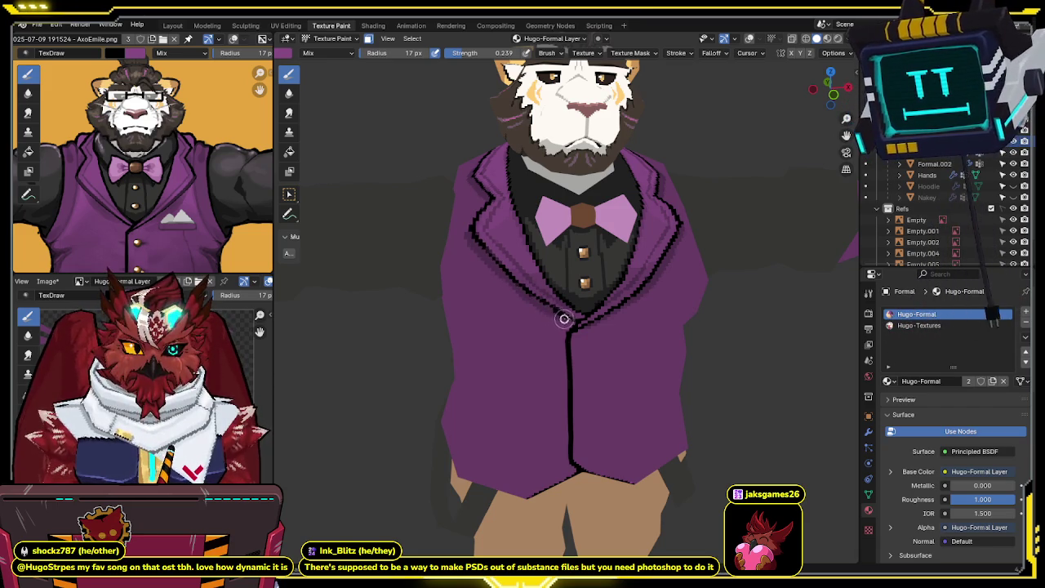
middle_drag(571, 324, 576, 260)
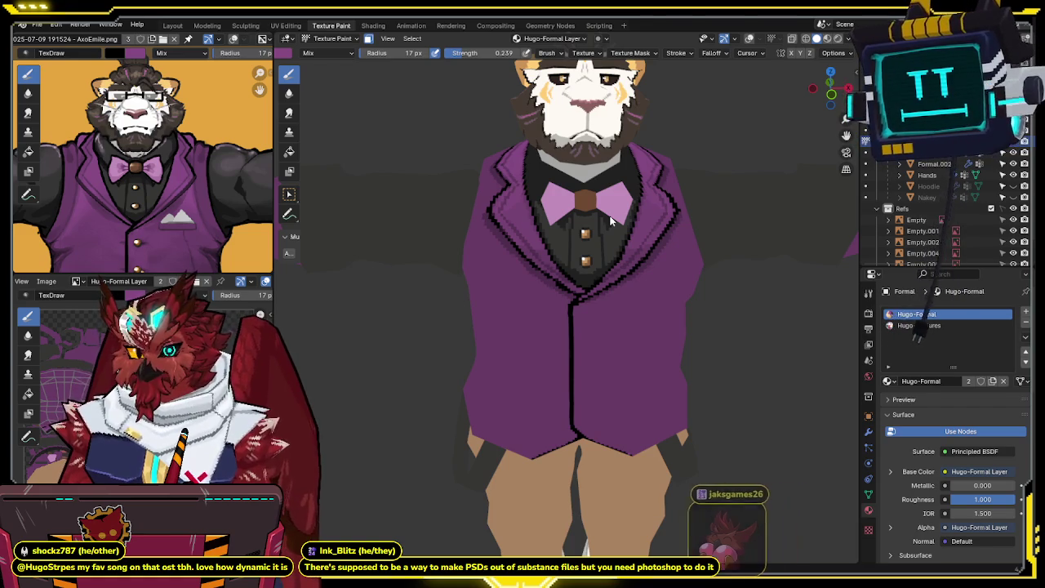
middle_drag(611, 221, 650, 245)
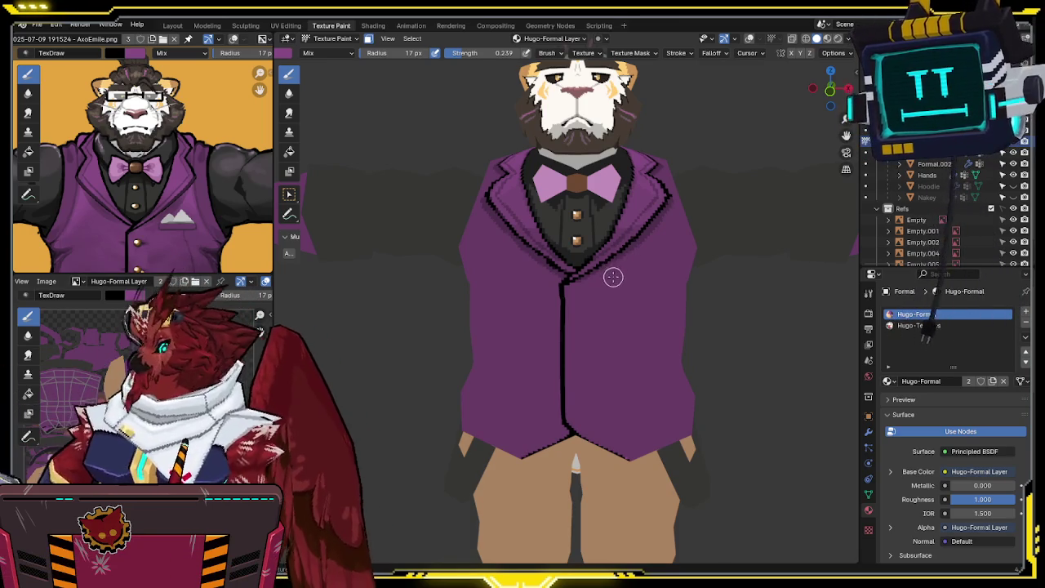
mouse_move(617, 263)
middle_down()
mouse_move(448, 317)
mouse_move(601, 270)
middle_up()
Step: Cycle the Formal outfit through Edit and Object Mode back into Texture Paint
key(Tab)
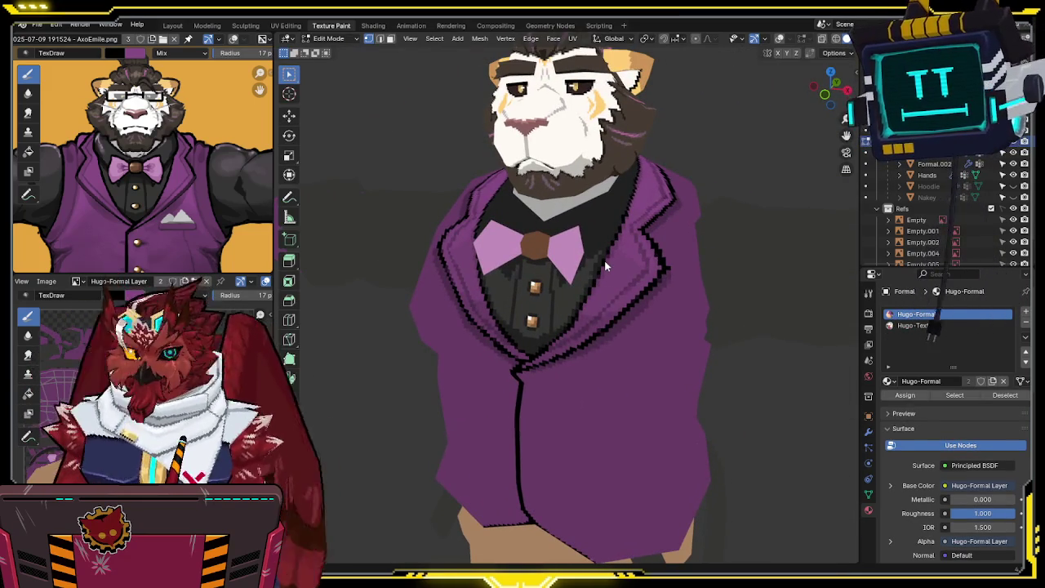
mouse_move(604, 261)
middle_down()
mouse_move(681, 238)
mouse_move(623, 223)
mouse_move(574, 245)
middle_up()
key(ctrl+Tab)
click(644, 246)
key(Tab)
key(ctrl+Tab)
click(639, 210)
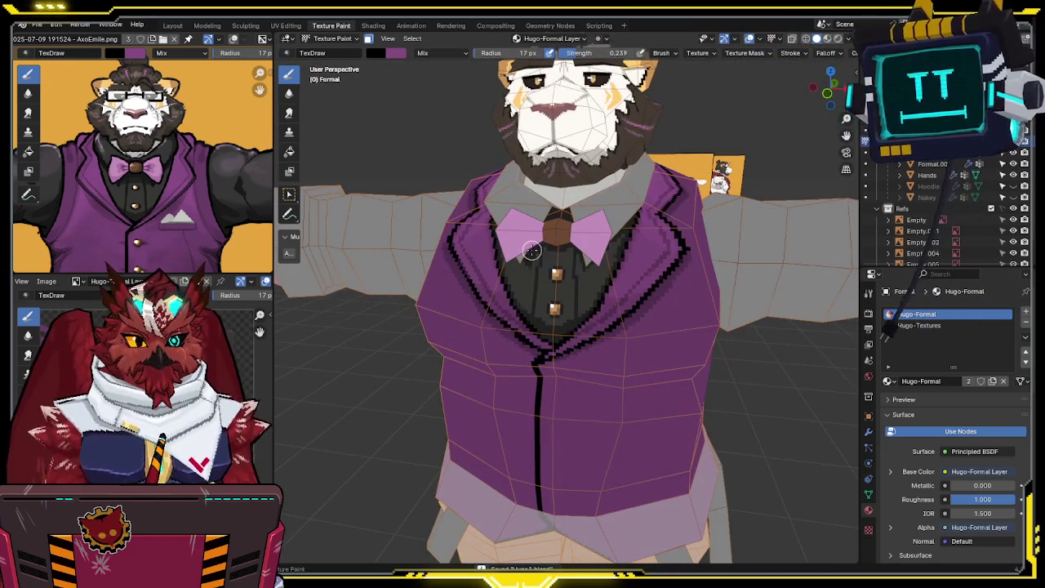
Step: Toggle the overlays to check the texture, then paint a small stroke near the bow tie
key(shift+alt+z)
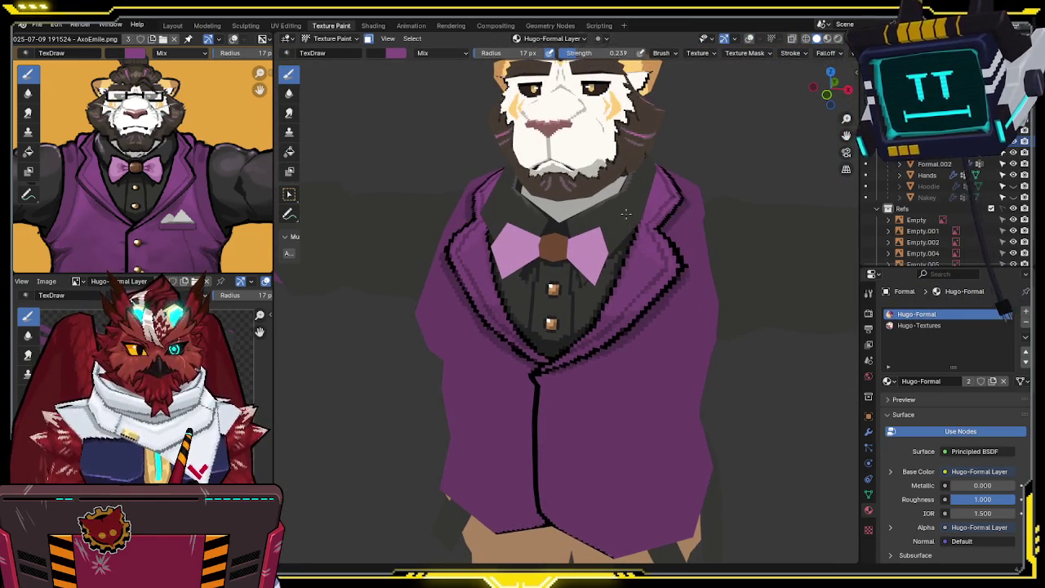
middle_drag(620, 220, 614, 231)
key(shift+alt+z)
key(shift+alt+z)
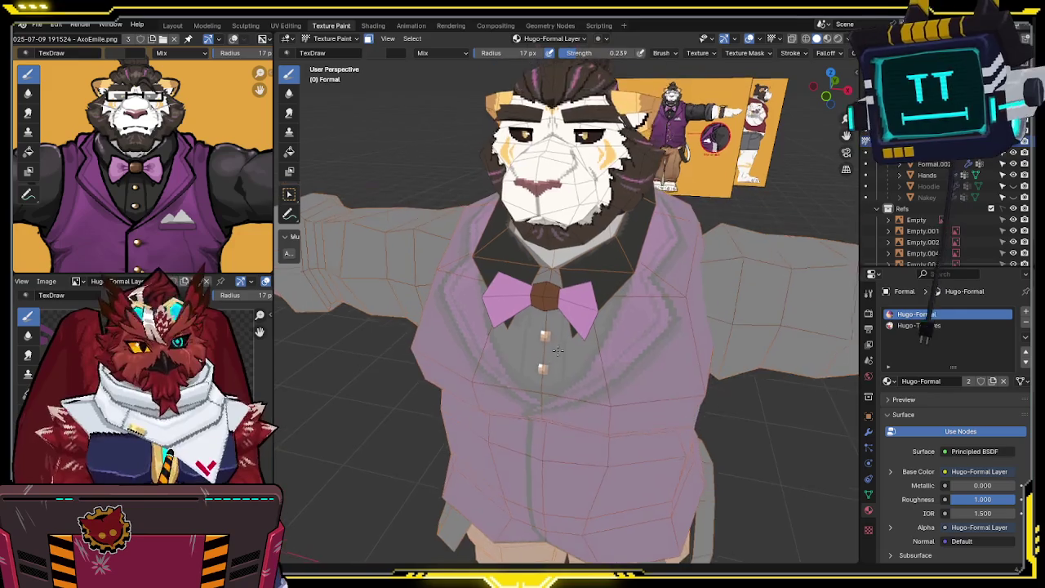
scroll(614, 235, up, 3)
scroll(588, 253, up, 2)
key(shift+alt+z)
middle_drag(576, 266, 578, 261)
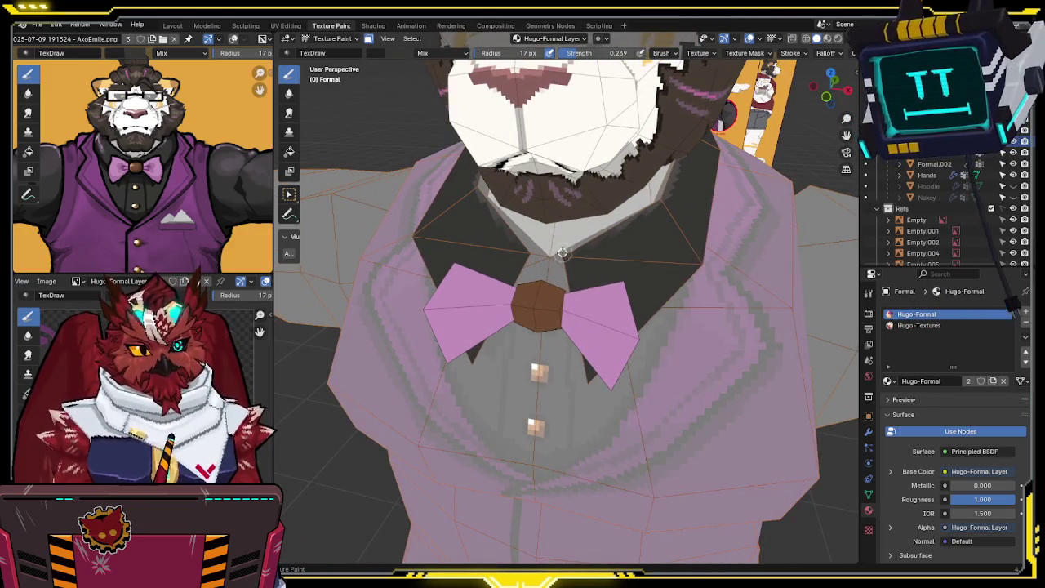
click(564, 271)
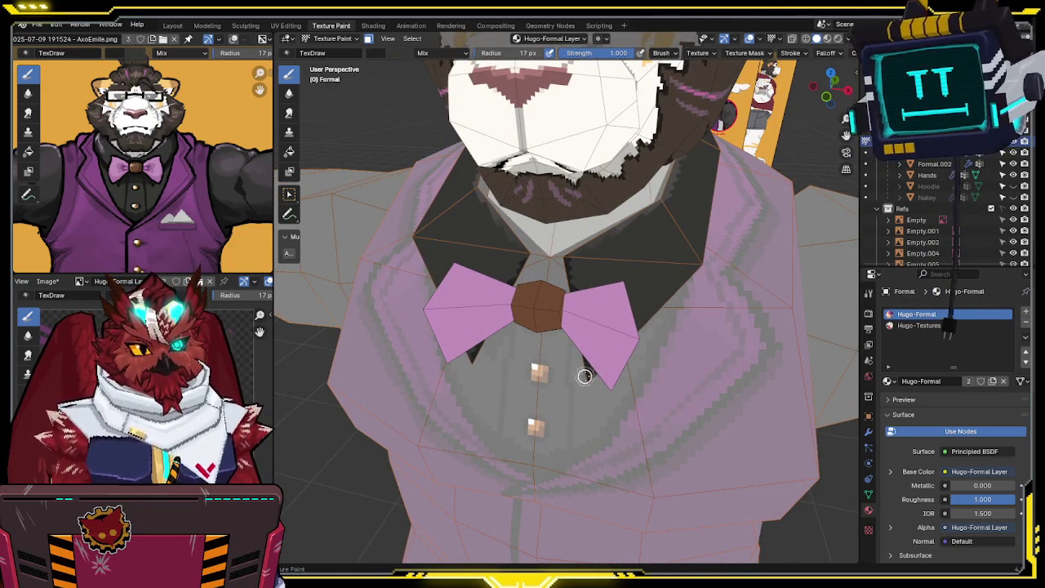
Step: Orbit around the collar from side to back, then return to a three-quarter chest view
middle_drag(586, 371, 614, 272)
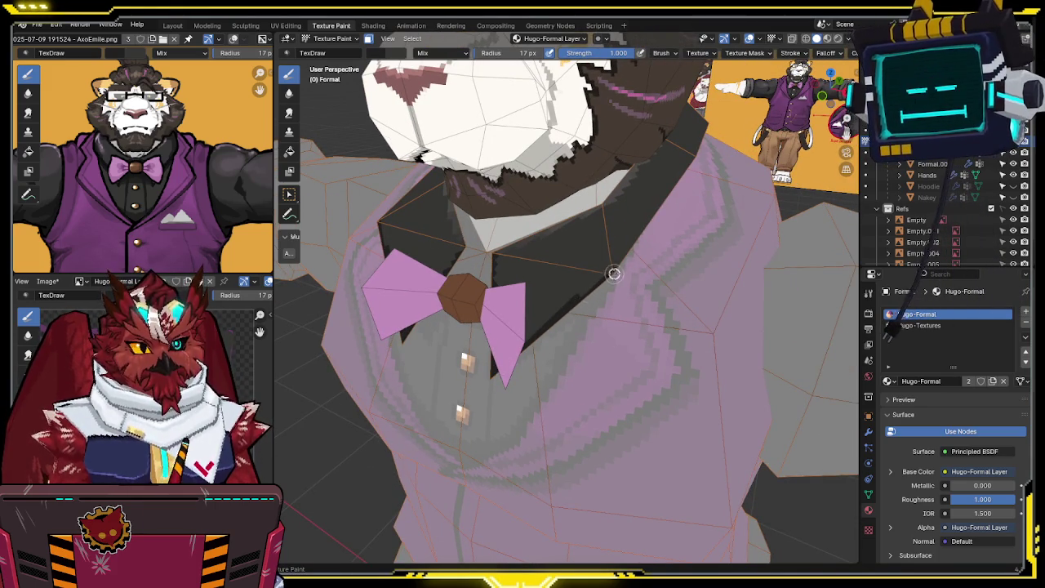
middle_drag(617, 263, 572, 285)
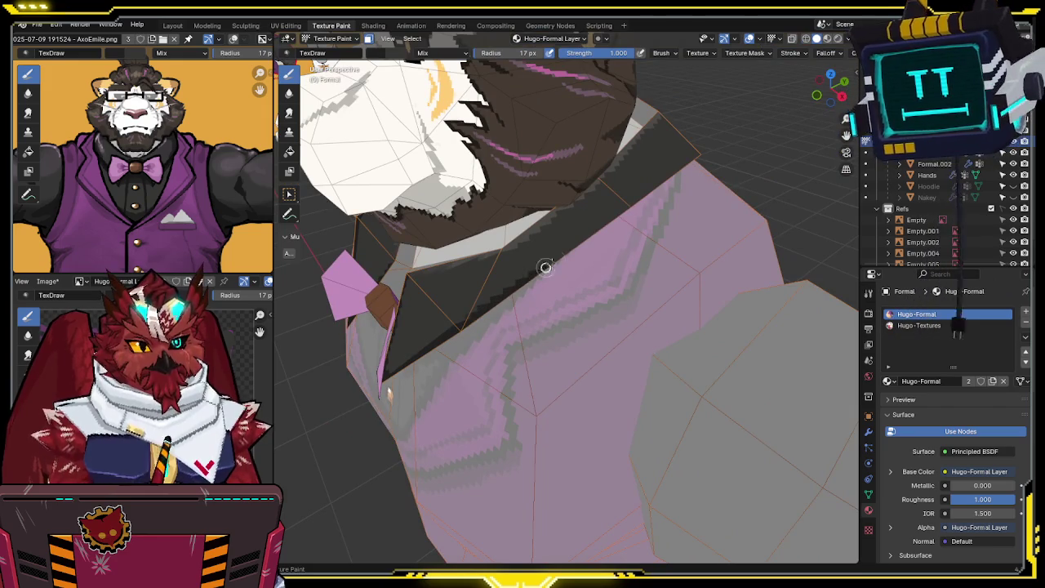
middle_drag(647, 195, 591, 237)
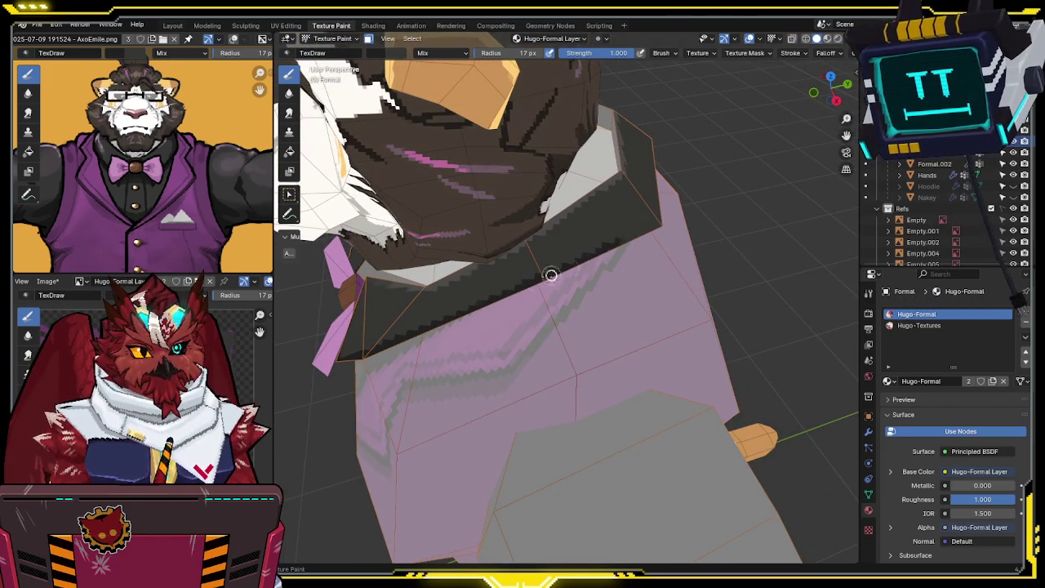
middle_drag(585, 259, 482, 275)
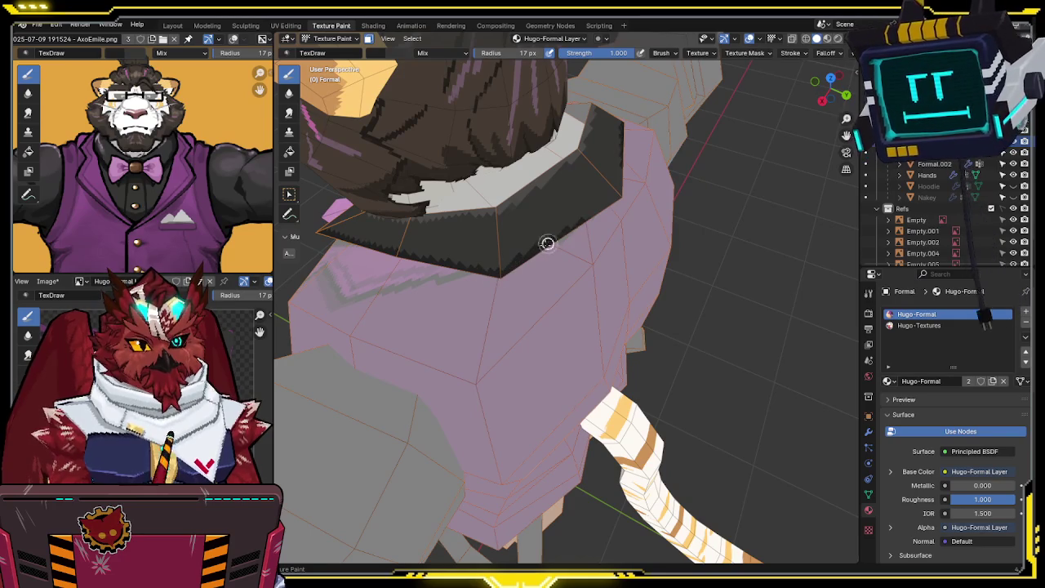
middle_drag(623, 194, 742, 187)
scroll(712, 215, up, 2)
middle_drag(705, 224, 332, 369)
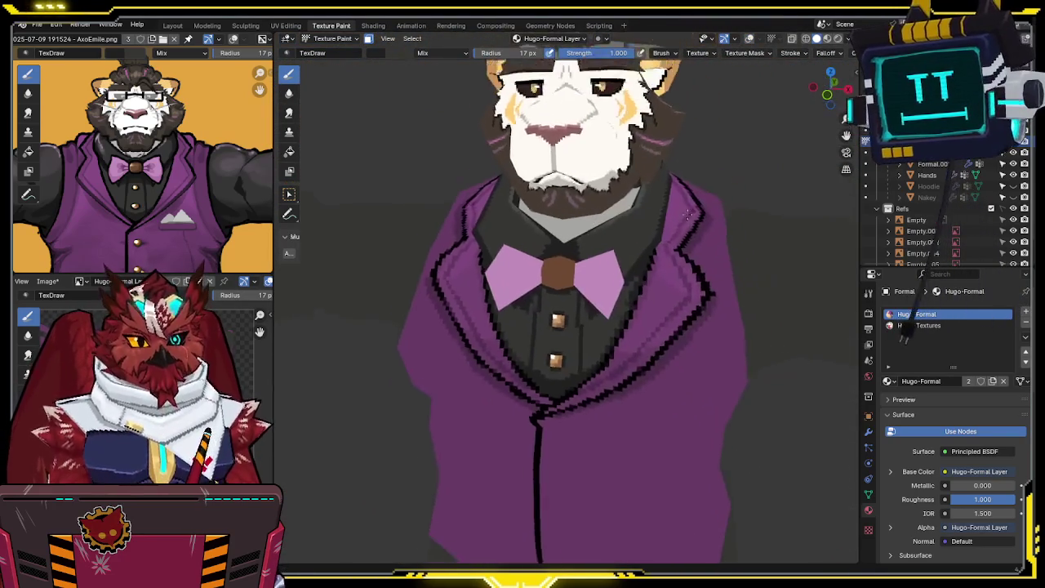
Step: Save the Hugo-Formal Layer texture and switch the character to Object Mode
key(alt+s)
mouse_move(546, 263)
middle_down()
mouse_move(639, 257)
mouse_move(455, 280)
mouse_move(542, 246)
mouse_move(536, 264)
mouse_move(629, 253)
mouse_move(608, 217)
mouse_move(614, 283)
middle_up()
key(ctrl+Tab)
click(553, 262)
middle_drag(625, 354, 604, 302)
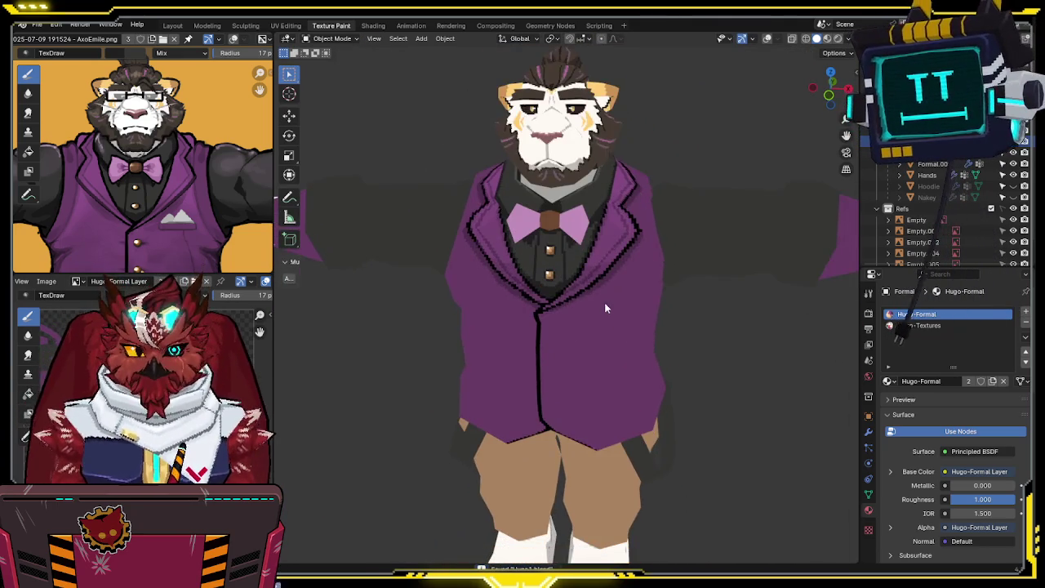
Step: Turn viewport overlays back on and return the character to Texture Paint mode
key(shift+alt+z)
mouse_move(689, 326)
middle_down()
mouse_move(632, 332)
mouse_move(653, 304)
mouse_move(612, 285)
mouse_move(567, 310)
middle_up()
key(ctrl+Tab)
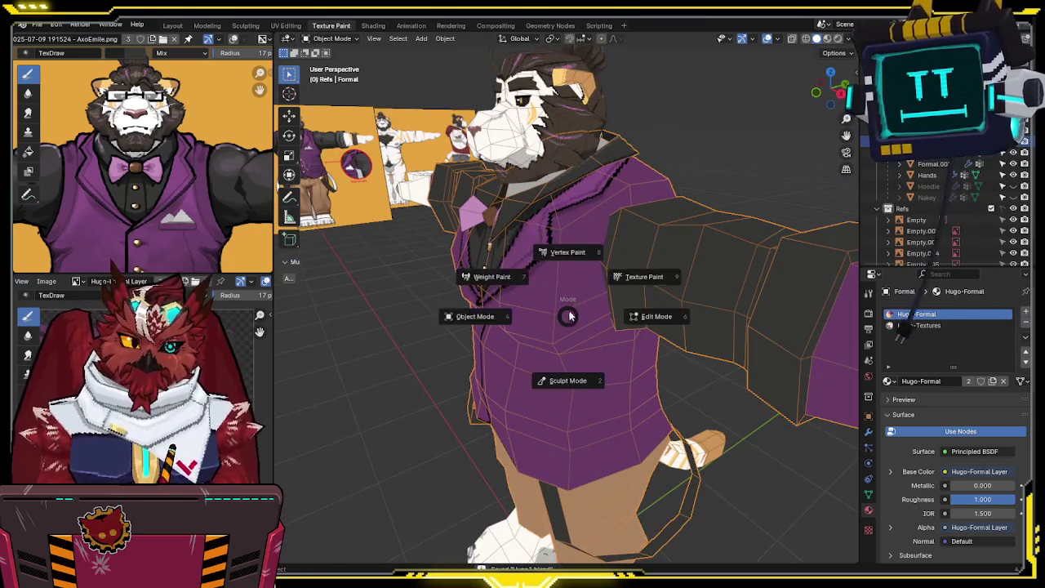
click(645, 277)
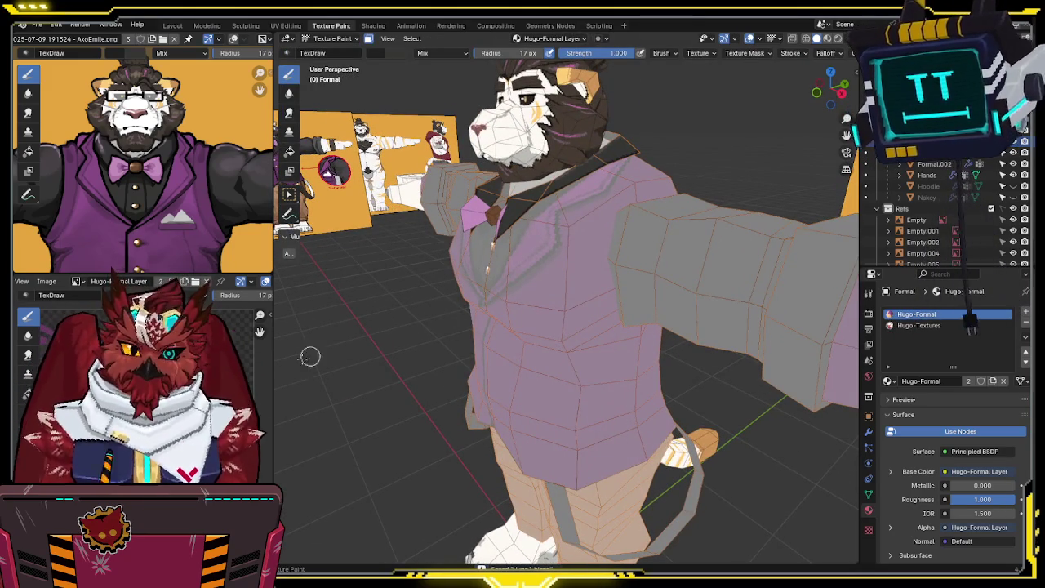
Step: Show the lower vest in the reference image and snap to Front Orthographic view
mouse_move(373, 325)
middle_down()
mouse_move(552, 235)
mouse_move(592, 245)
mouse_move(649, 208)
mouse_move(641, 217)
mouse_move(626, 204)
middle_up()
middle_drag(215, 268, 205, 138)
middle_drag(620, 204, 815, 130)
key(KP_1)
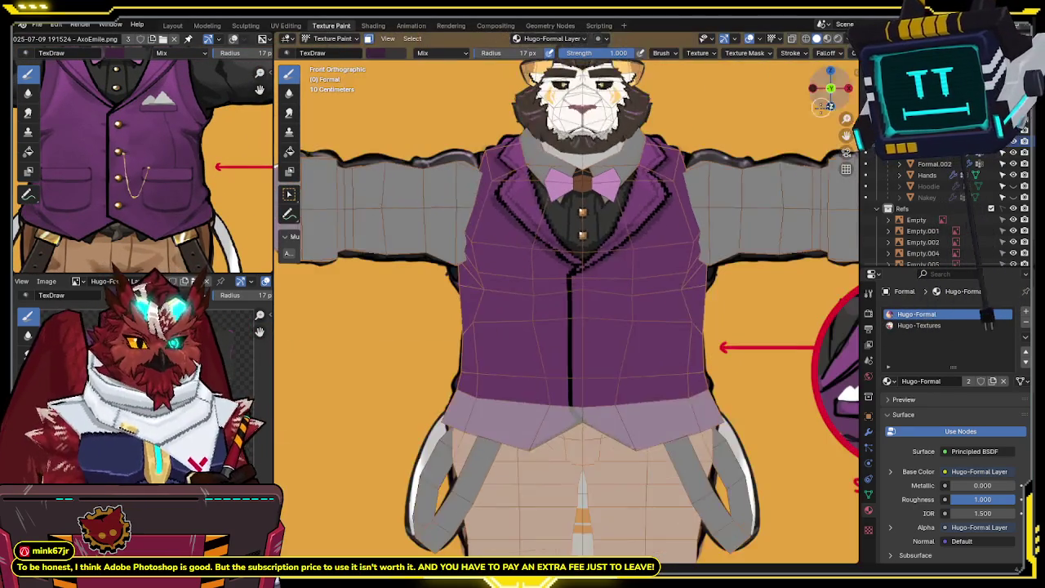
Step: Toggle X-ray with Alt+Z to compare the vest texture against the reference vest
key(alt+z)
key(alt+z)
key(alt+z)
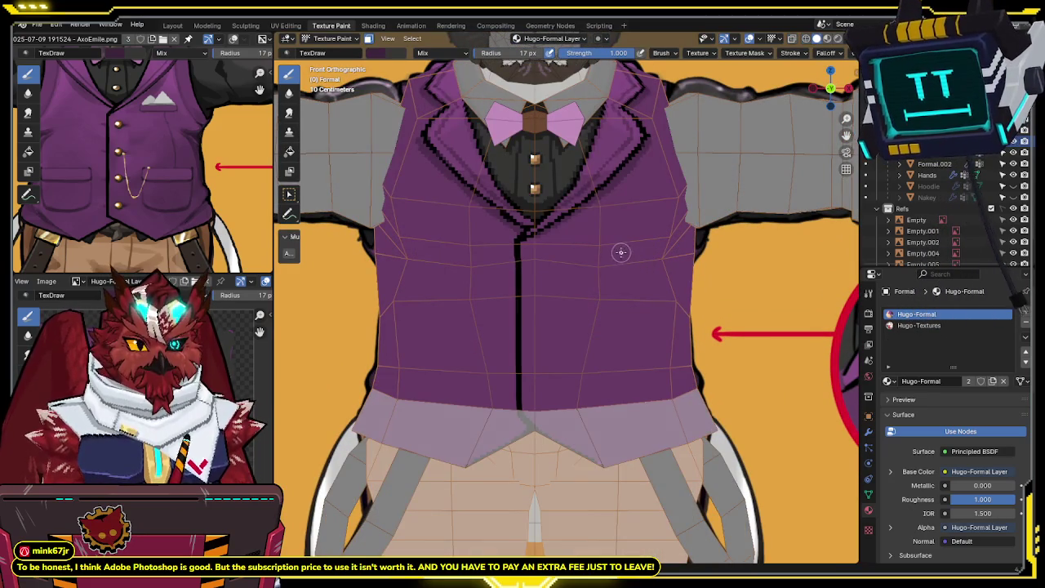
key(alt+z)
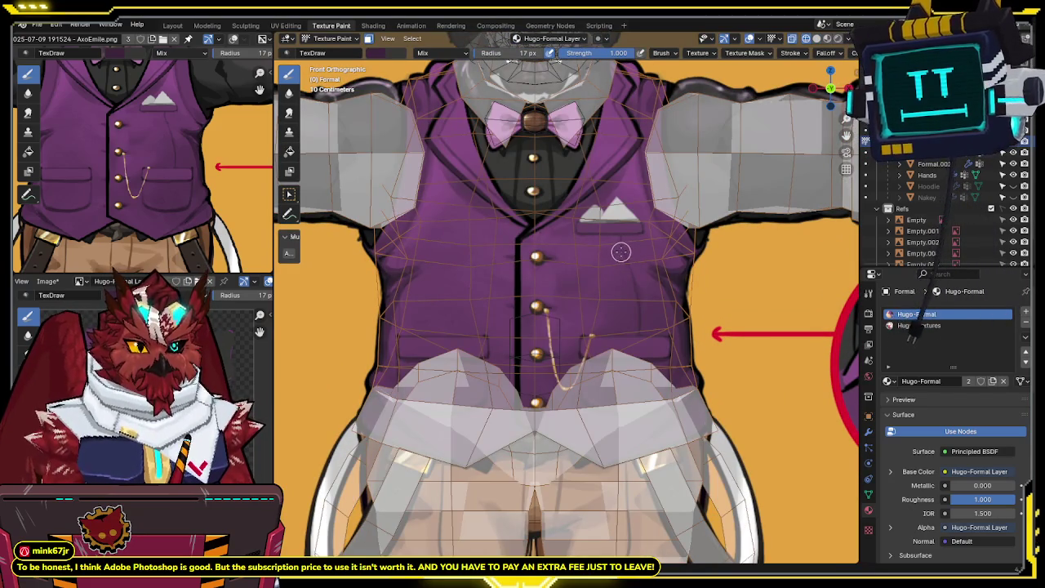
key(alt+z)
key(alt+z)
key(alt+z)
key(alt+z)
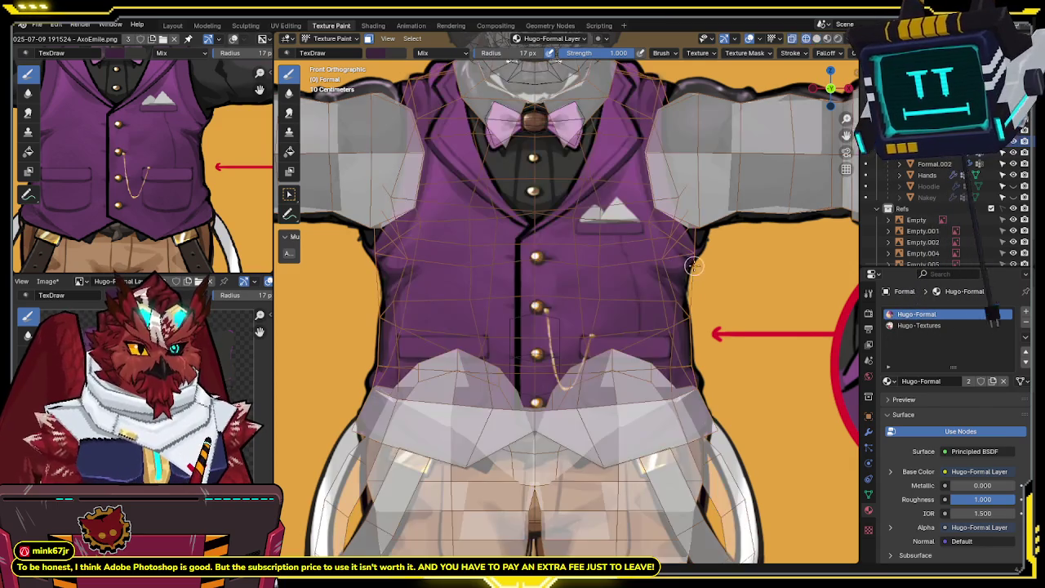
key(alt+z)
key(alt+z)
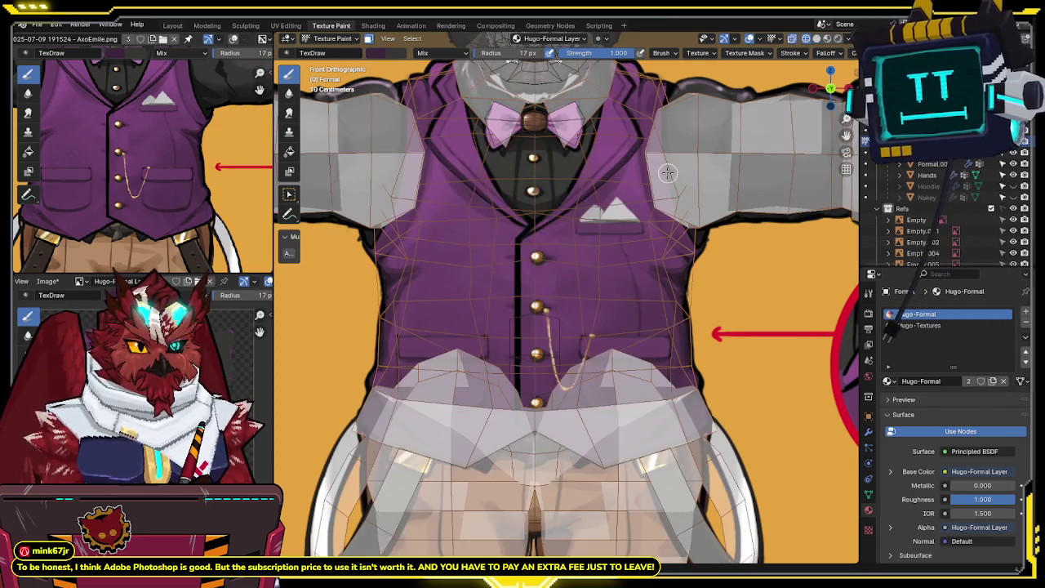
key(alt+z)
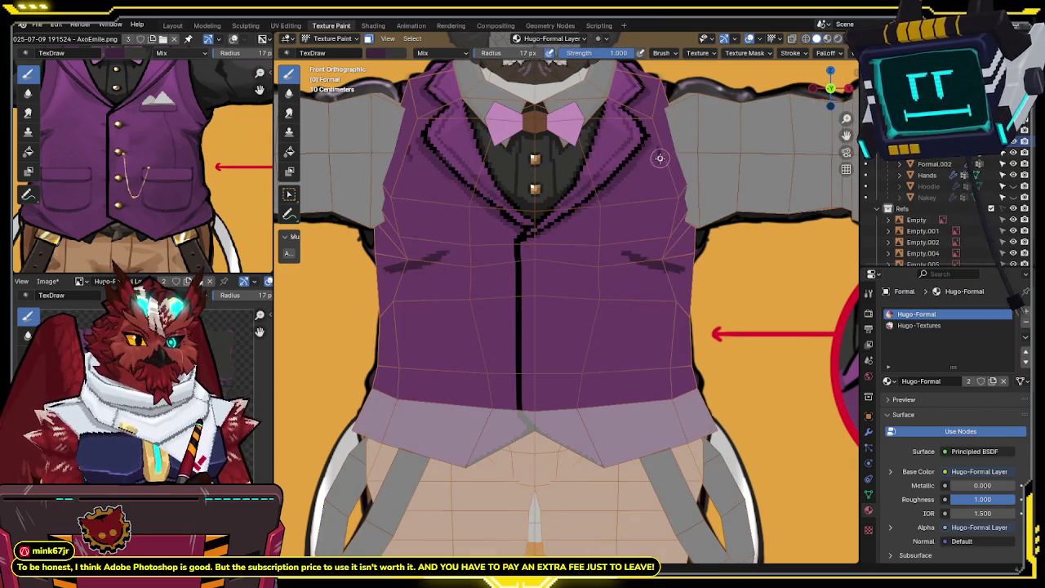
Step: Check the vest's fold marks from angled views and save the Hugo-Formal Layer texture
middle_drag(671, 214, 595, 215)
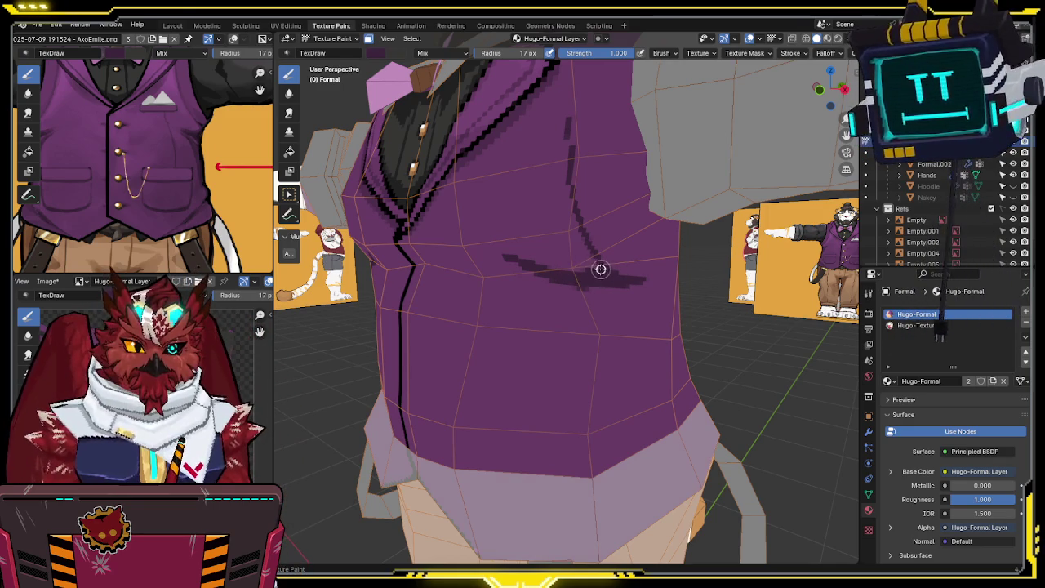
middle_drag(621, 267, 599, 269)
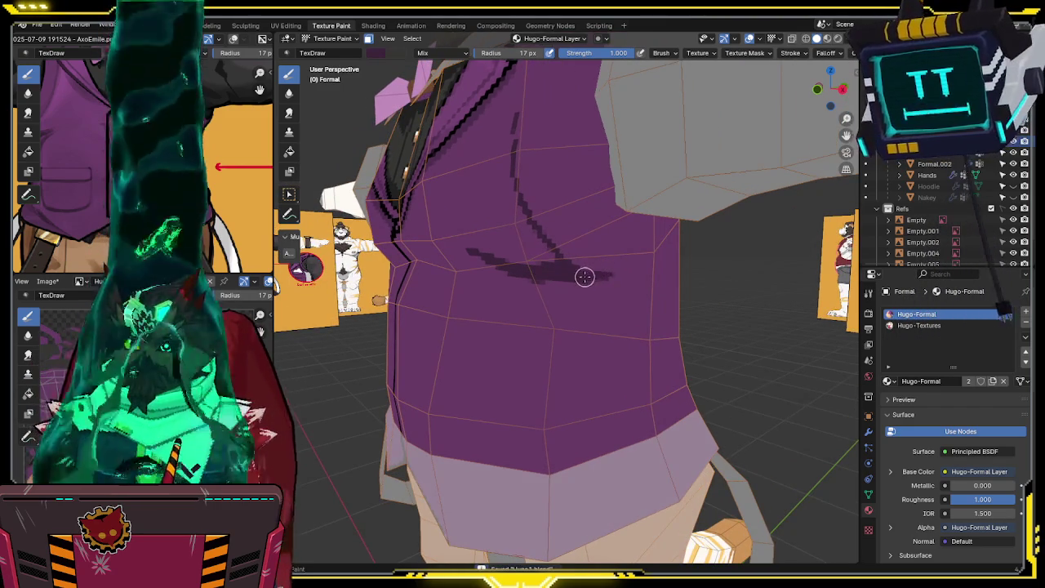
key(alt+s)
mouse_move(506, 375)
middle_down()
mouse_move(474, 378)
mouse_move(597, 327)
middle_up()
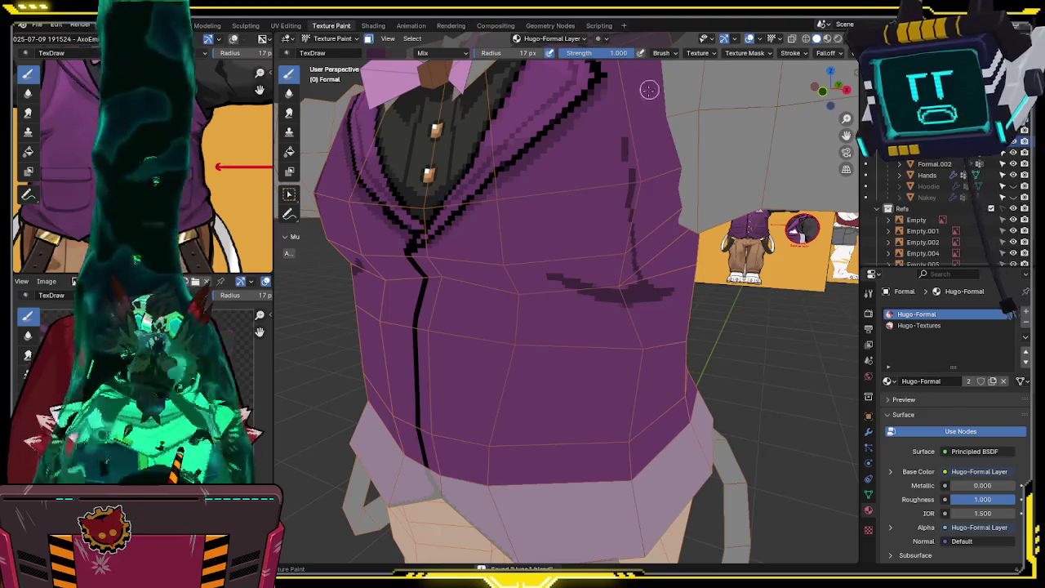
middle_drag(616, 208, 579, 196)
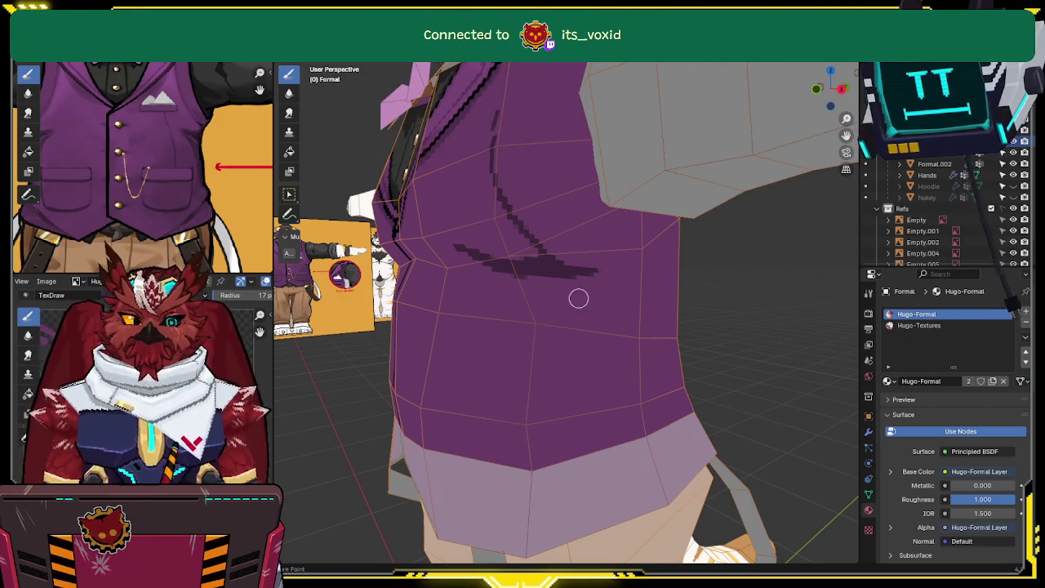
Step: Frame the vest in a straight Front Orthographic view
middle_drag(578, 298, 586, 304)
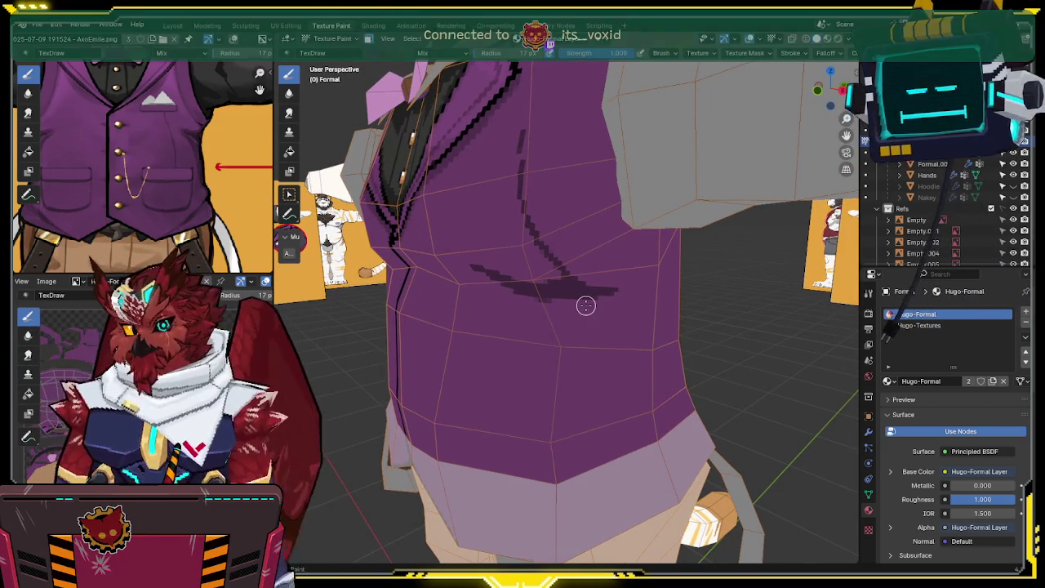
mouse_move(565, 285)
middle_down()
mouse_move(543, 259)
mouse_move(620, 245)
middle_up()
click(821, 93)
middle_drag(531, 303, 574, 227)
key(KP_1)
scroll(568, 226, up, 1)
key(KP_1)
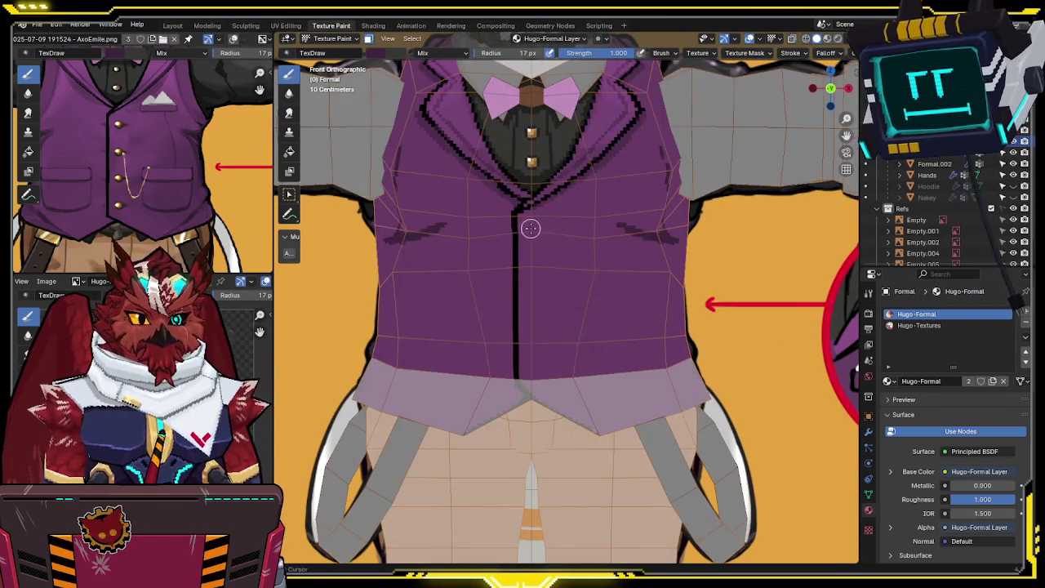
Step: Toggle X-ray repeatedly to match the painted button marks against the reference buttons
key(alt+z)
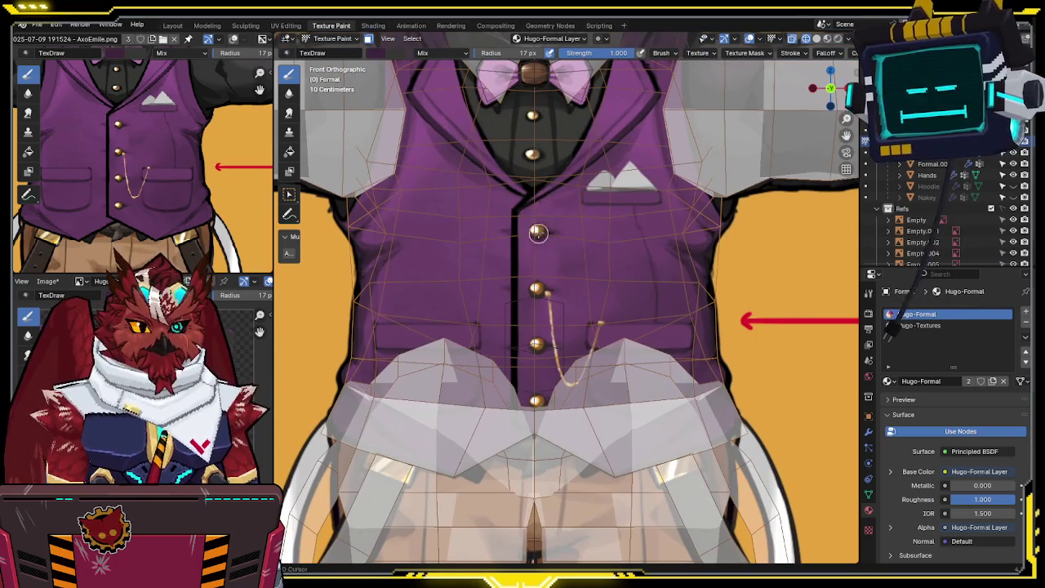
key(alt+z)
key(alt+z)
key(alt+z)
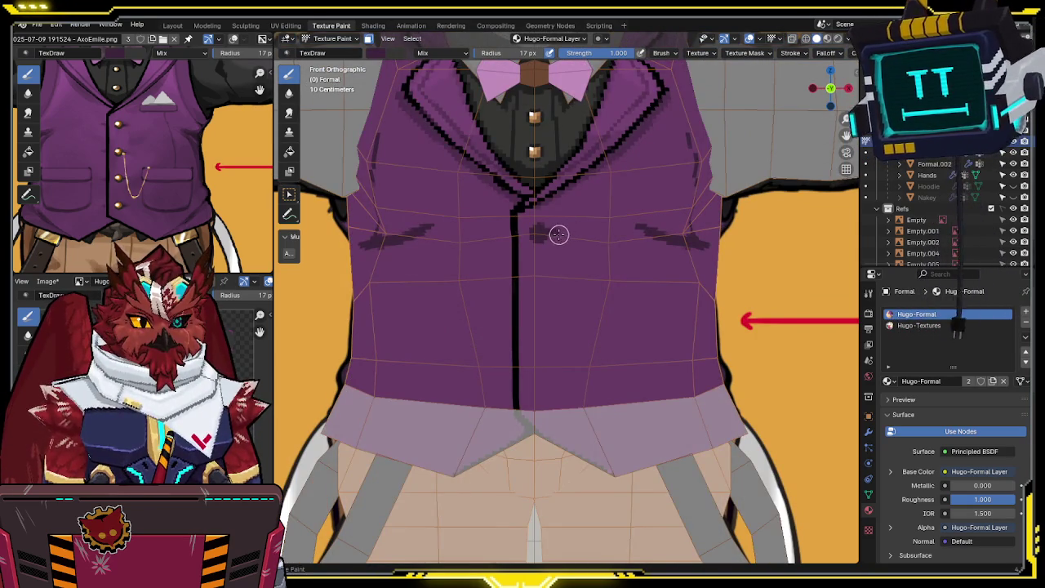
key(alt+z)
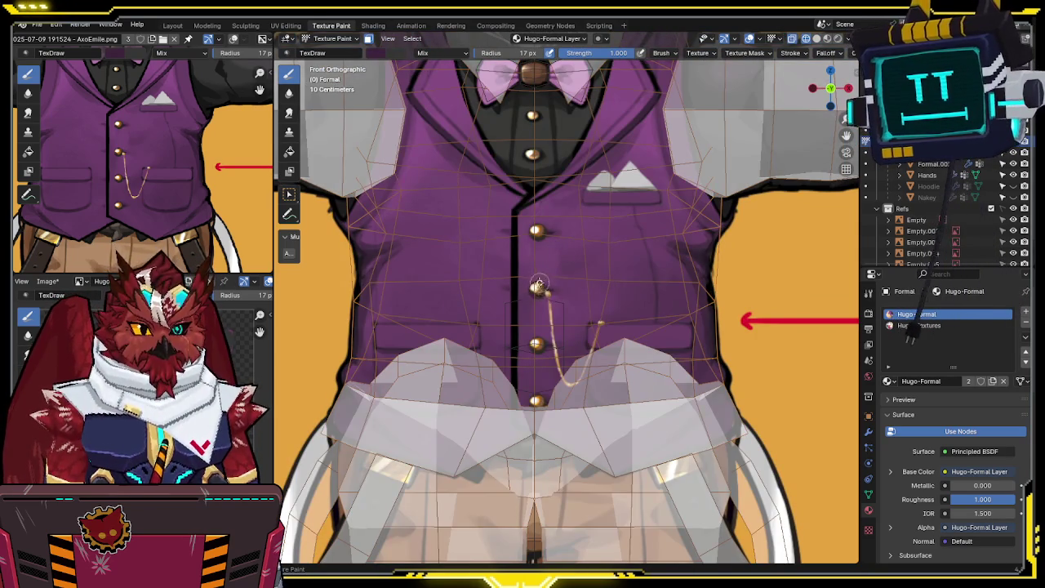
key(alt+z)
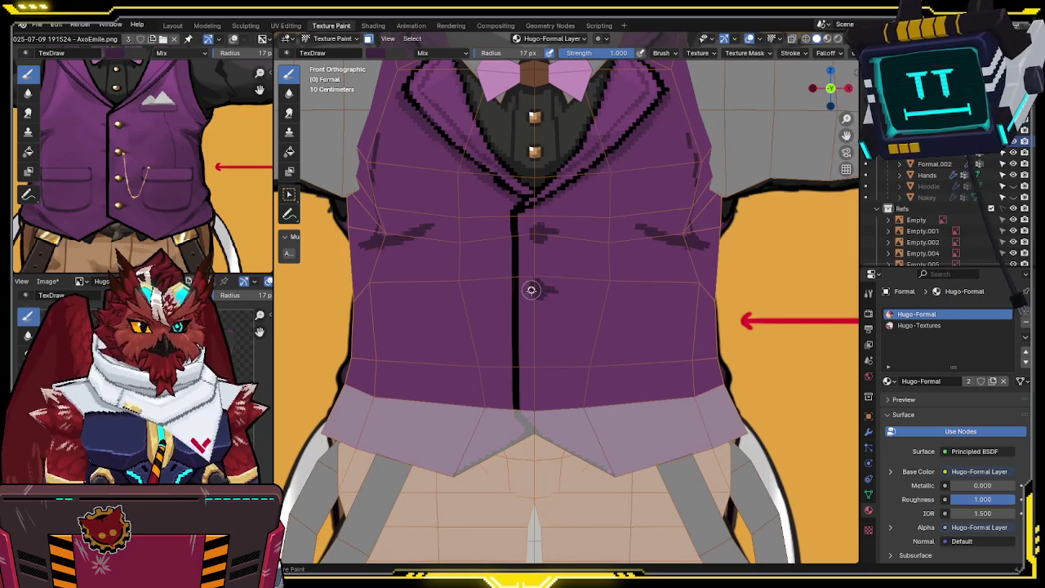
key(alt+z)
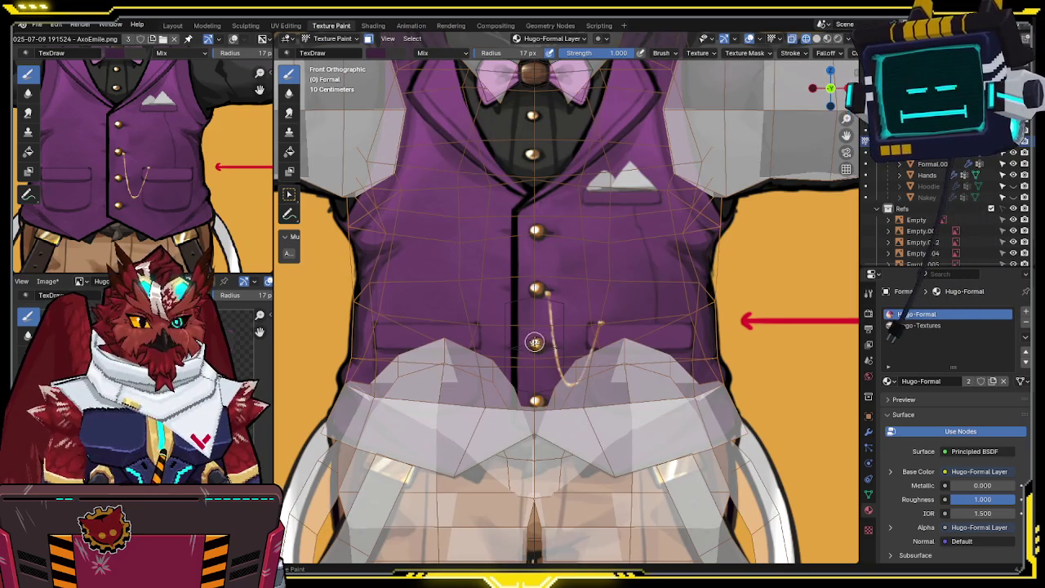
key(alt+z)
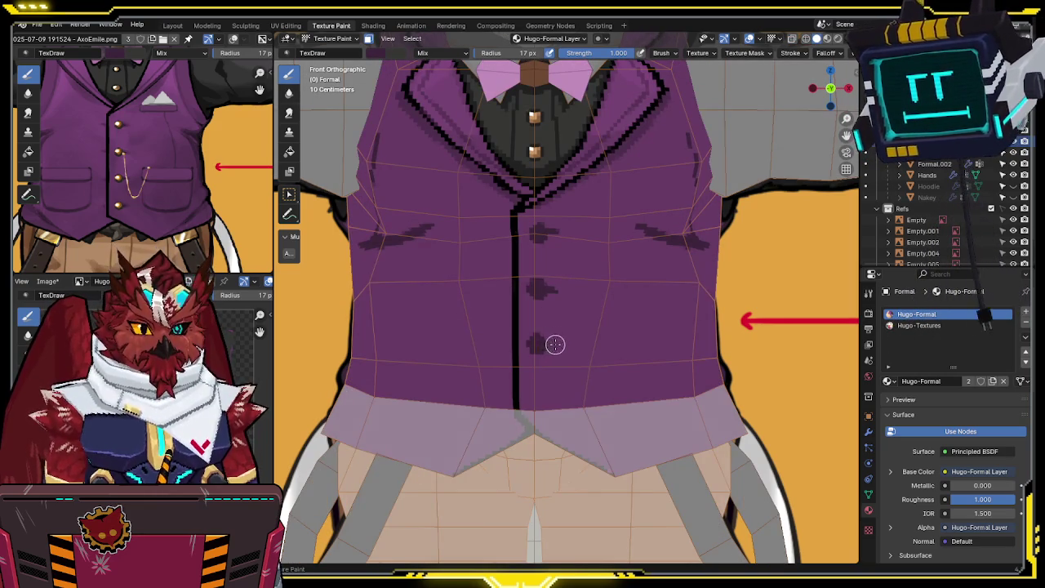
key(alt+z)
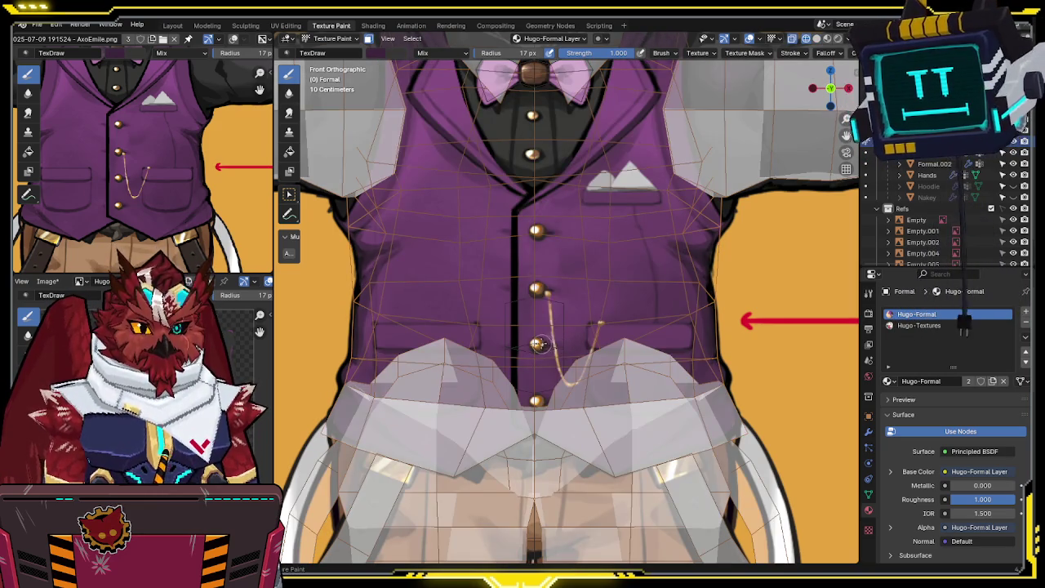
key(alt+z)
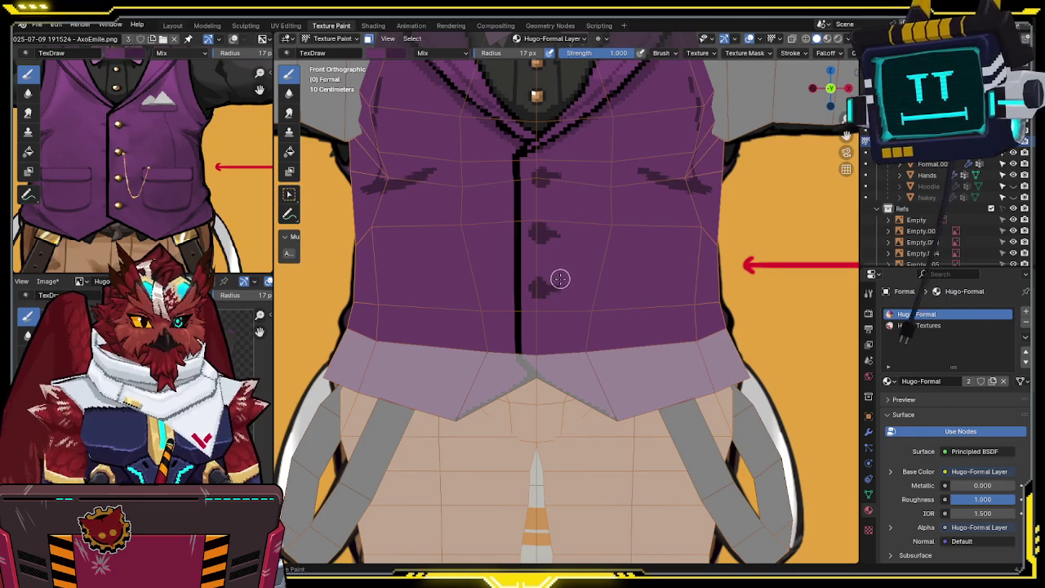
key(alt+z)
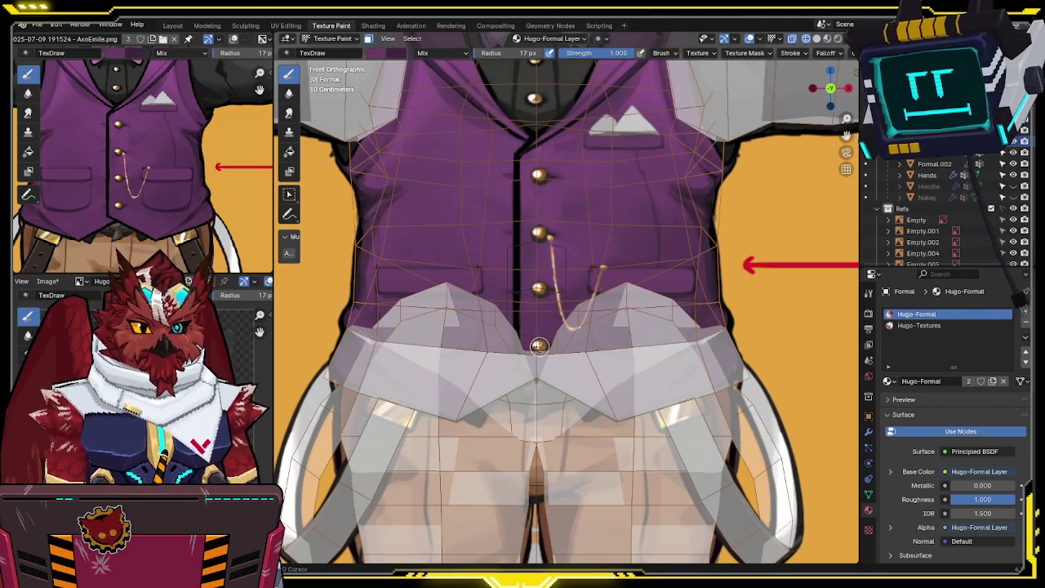
key(alt+z)
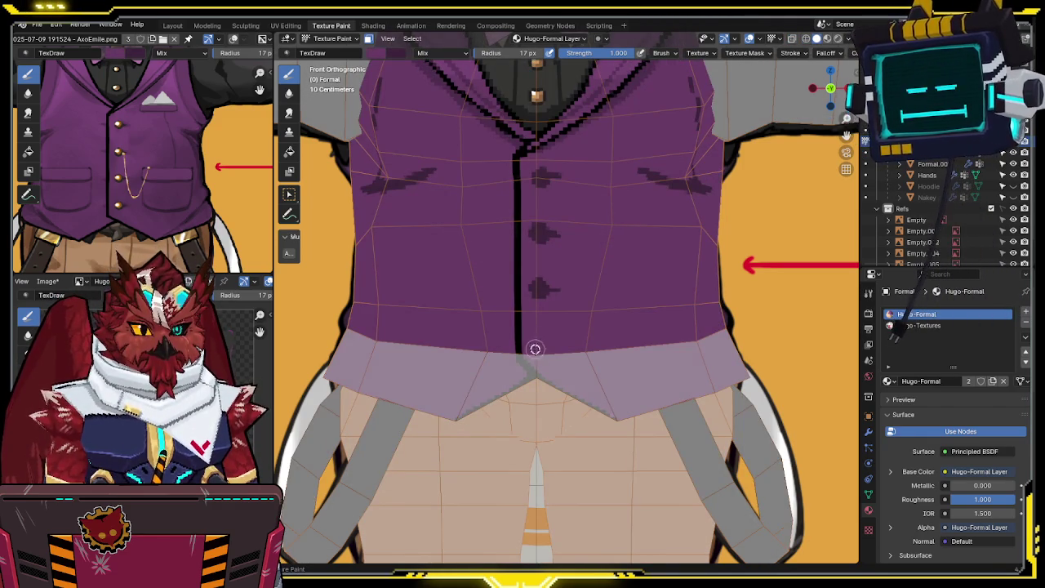
Step: Undo the light recolouring of the vest hem and view the reference through X-ray
key(ctrl+z)
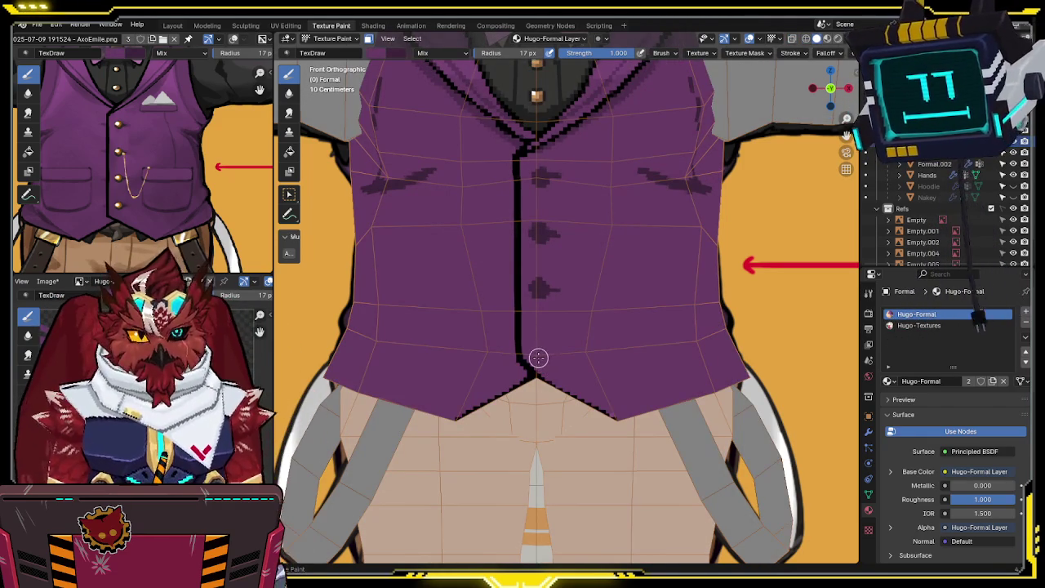
key(alt+z)
key(alt+z)
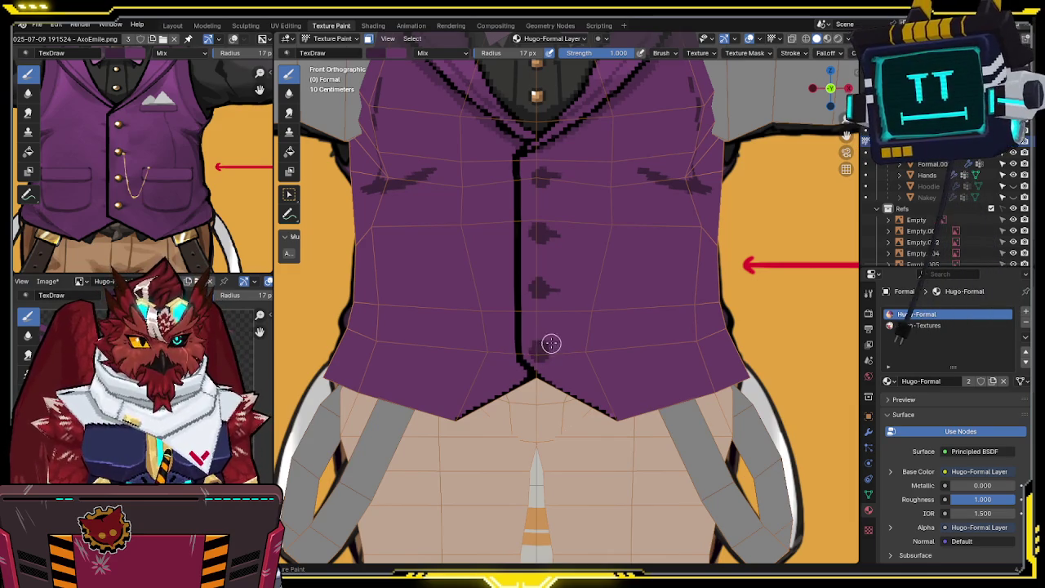
scroll(561, 285, down, 1)
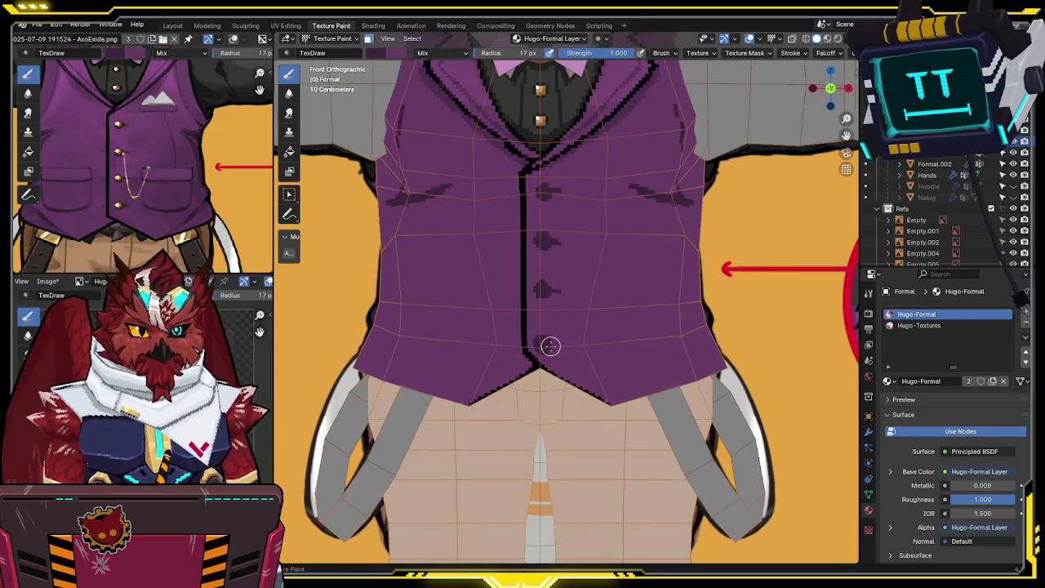
Step: Orbit around the vest to frame its side beneath the arm
scroll(579, 286, down, 1)
mouse_move(566, 303)
middle_down()
mouse_move(690, 176)
mouse_move(621, 228)
mouse_move(609, 216)
mouse_move(547, 217)
middle_up()
key(alt+z)
key(alt+z)
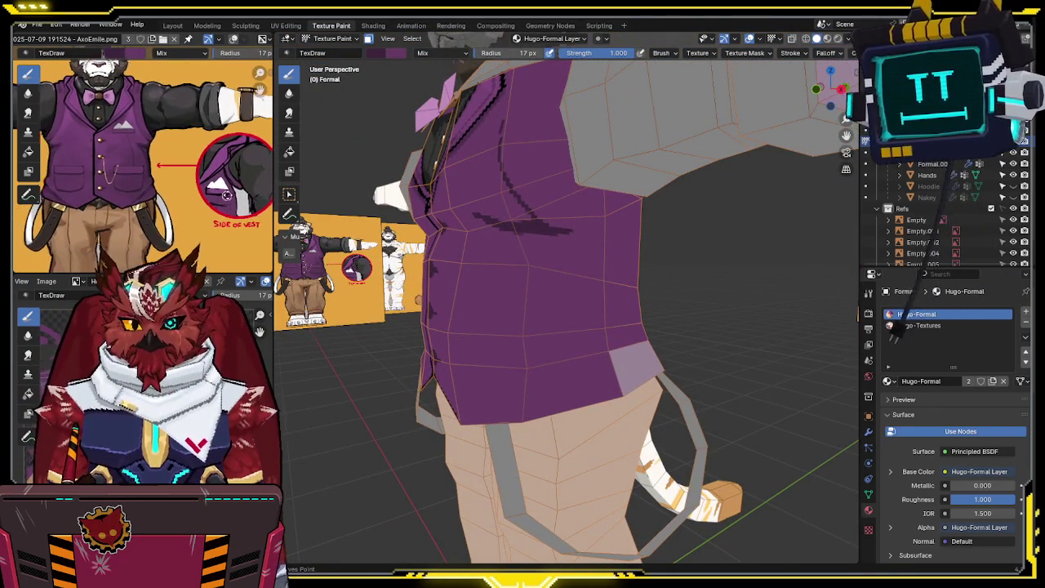
mouse_move(555, 229)
middle_down()
mouse_move(530, 226)
mouse_move(542, 211)
mouse_move(517, 240)
middle_up()
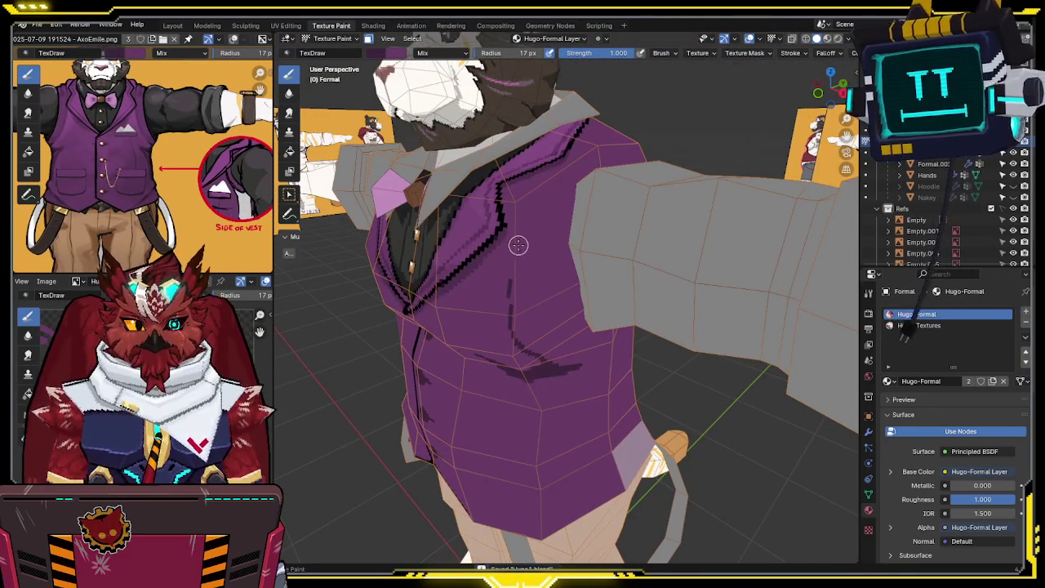
mouse_move(566, 190)
middle_down()
mouse_move(527, 233)
mouse_move(525, 287)
middle_up()
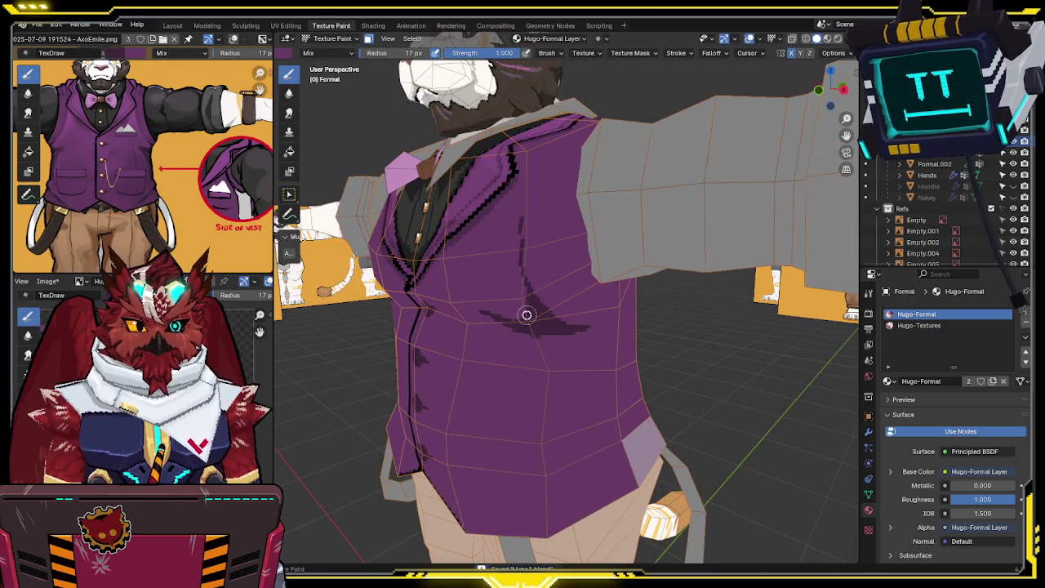
middle_drag(506, 303, 539, 303)
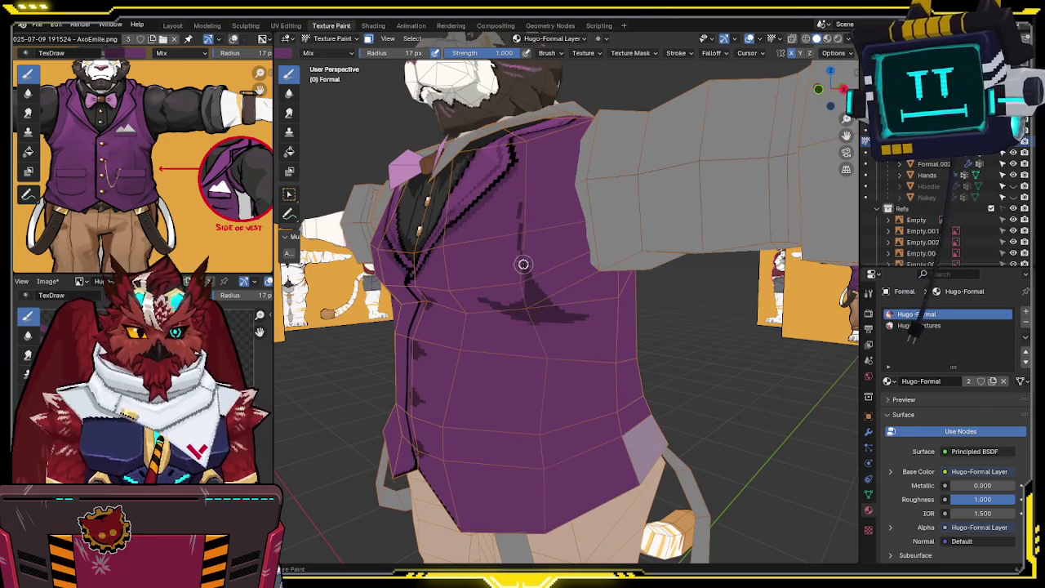
middle_drag(516, 231, 487, 332)
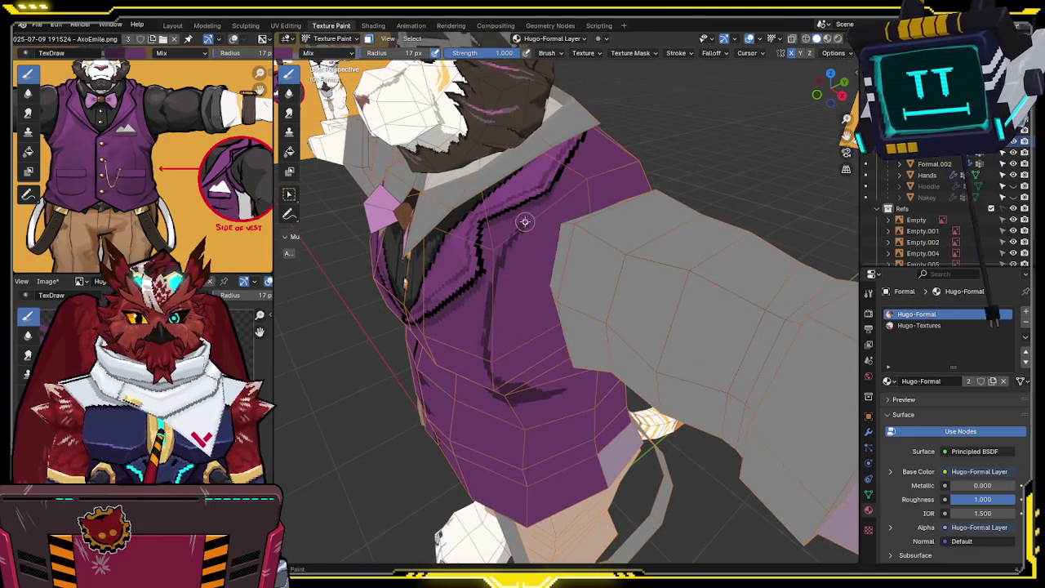
middle_drag(524, 223, 554, 258)
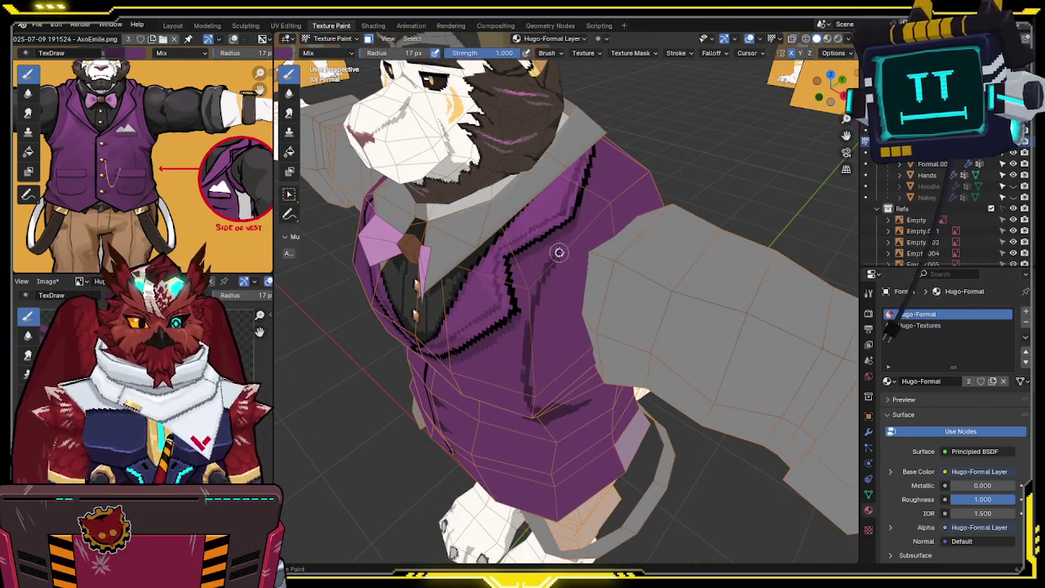
middle_drag(559, 250, 538, 293)
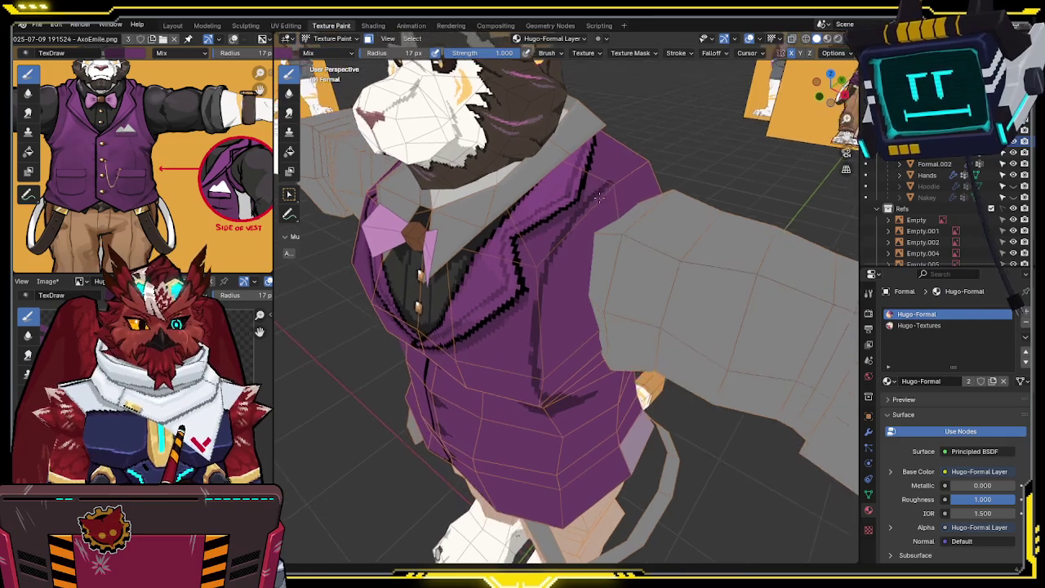
mouse_move(533, 329)
middle_down()
mouse_move(506, 243)
mouse_move(488, 249)
middle_up()
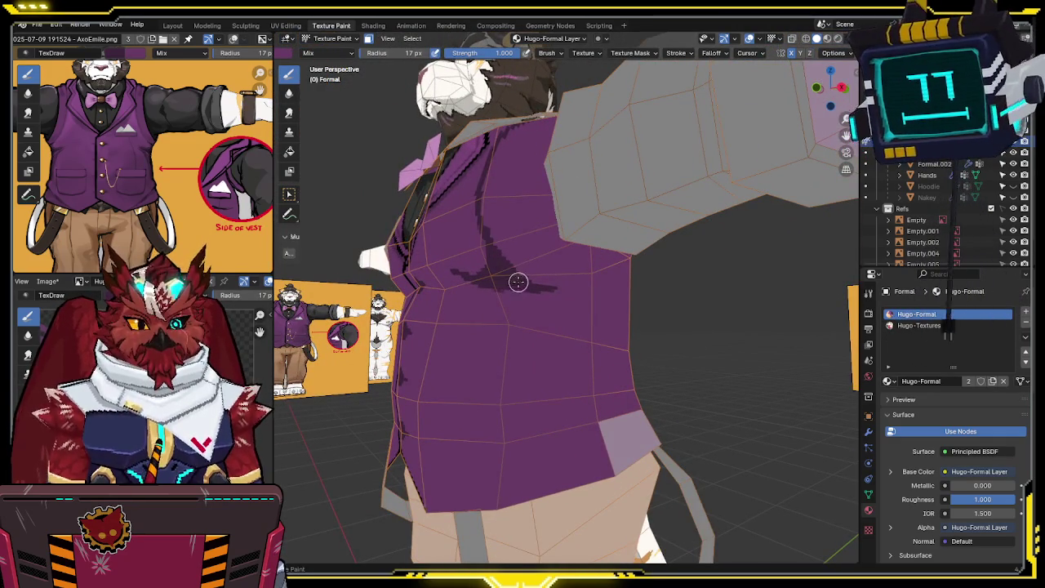
middle_drag(518, 285, 509, 250)
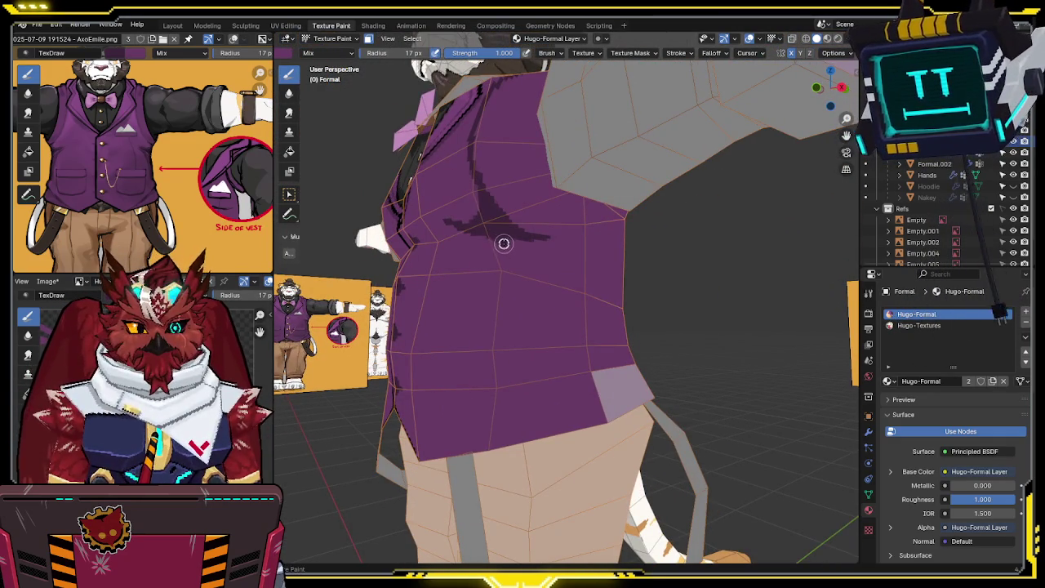
Step: Paint a dark fold line on the vest side and check it in front X-ray view
drag(508, 251, 523, 280)
mouse_move(518, 378)
middle_down()
mouse_move(566, 373)
mouse_move(543, 384)
mouse_move(558, 375)
middle_up()
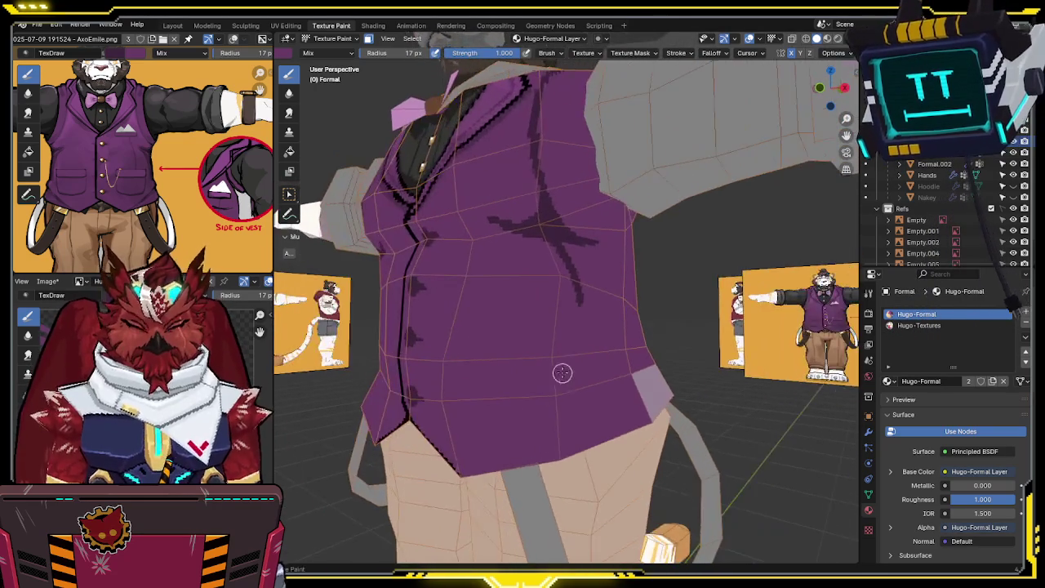
key(KP_1)
key(alt+z)
key(alt+z)
mouse_move(653, 350)
middle_down()
mouse_move(563, 401)
mouse_move(571, 368)
mouse_move(536, 357)
middle_up()
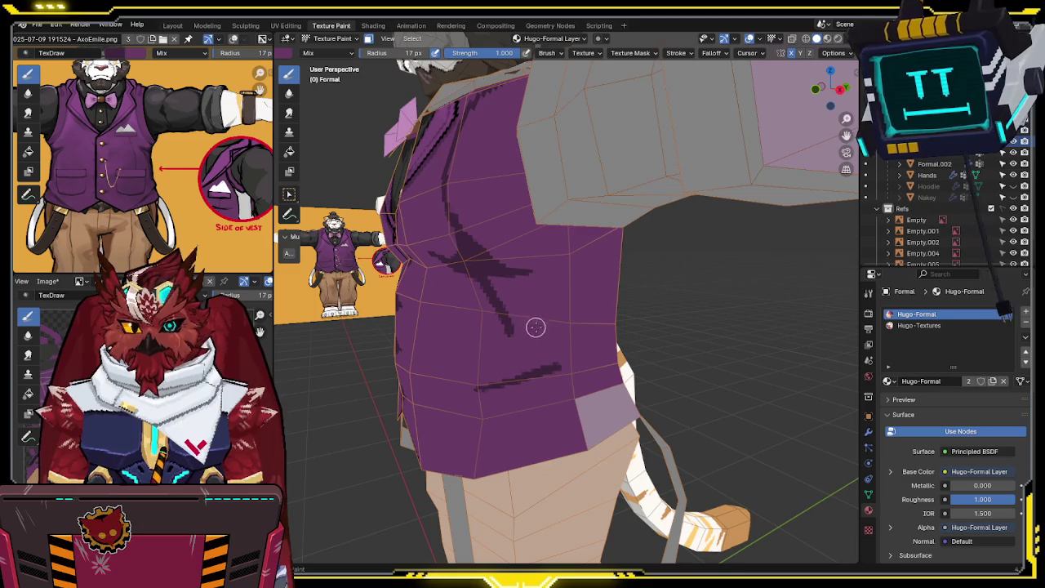
drag(504, 319, 516, 357)
mouse_move(513, 373)
middle_down()
mouse_move(526, 311)
mouse_move(486, 360)
middle_up()
mouse_move(419, 401)
mouse_down()
mouse_move(550, 329)
mouse_move(583, 338)
mouse_up()
middle_drag(580, 338, 566, 340)
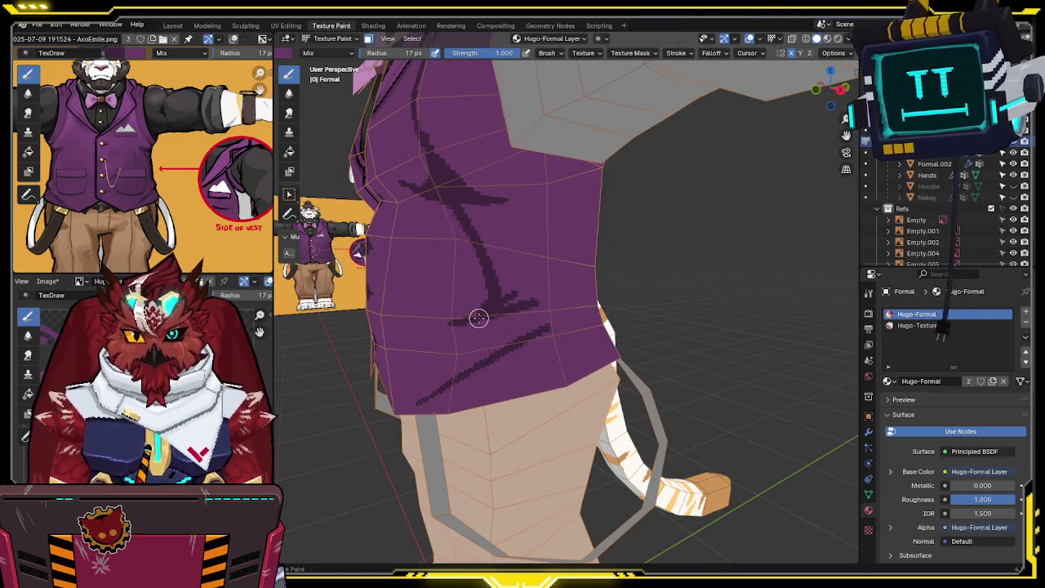
drag(478, 319, 500, 337)
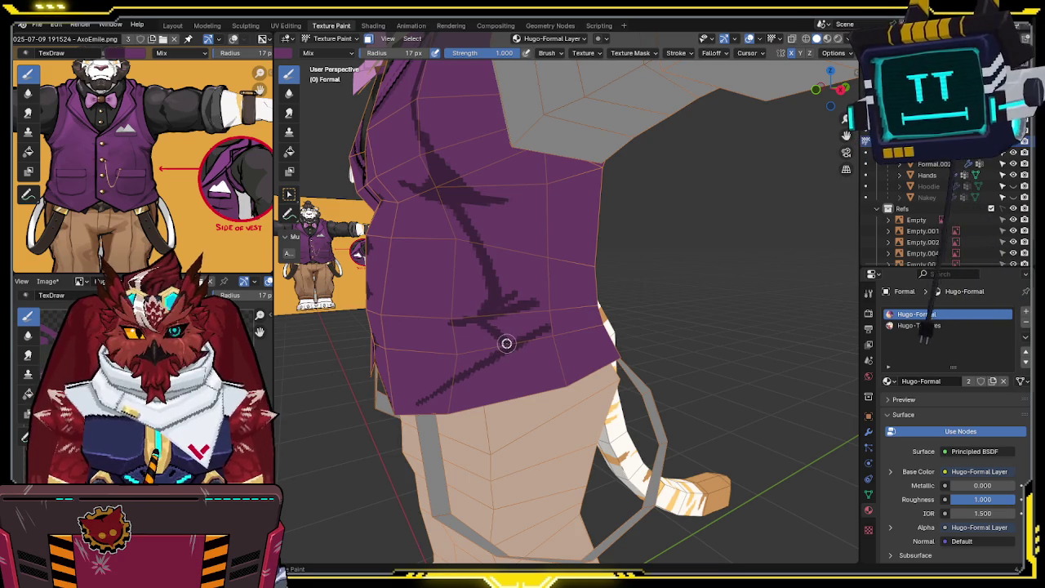
mouse_move(555, 318)
middle_down()
mouse_move(547, 305)
mouse_move(474, 327)
middle_up()
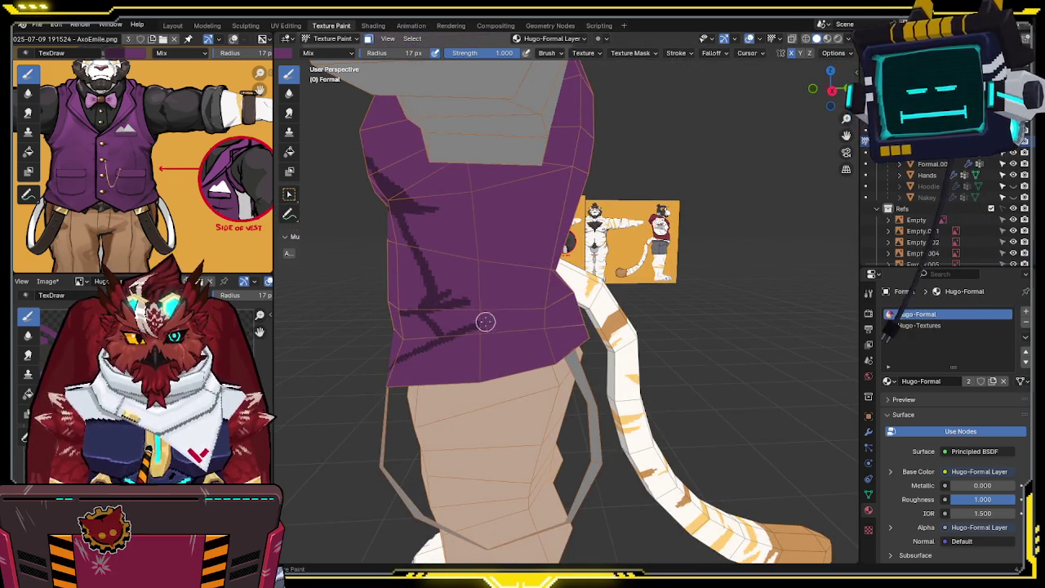
middle_drag(478, 324, 492, 325)
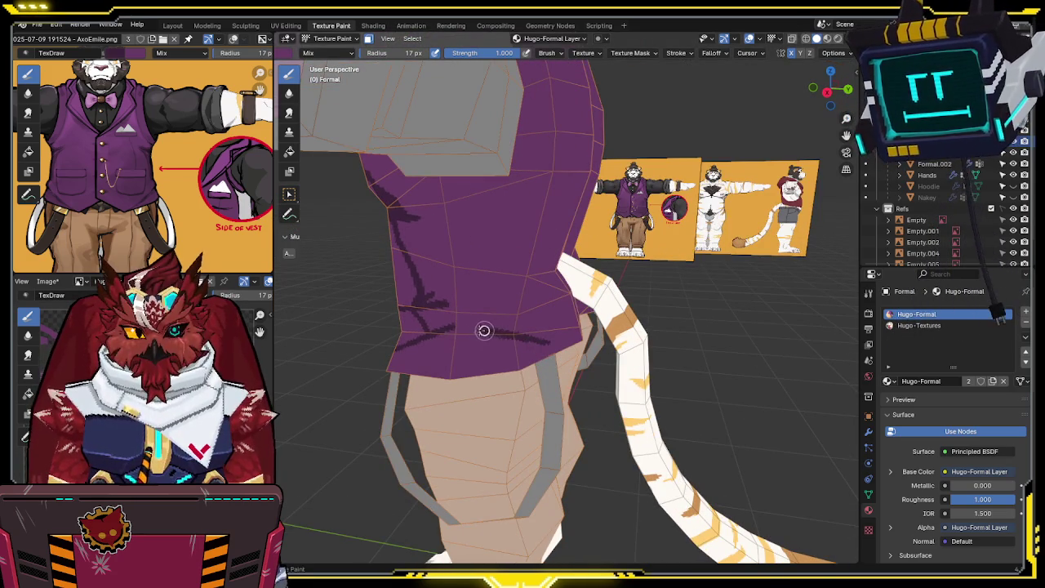
mouse_move(545, 335)
middle_down()
mouse_move(497, 326)
mouse_move(547, 327)
mouse_move(534, 268)
middle_up()
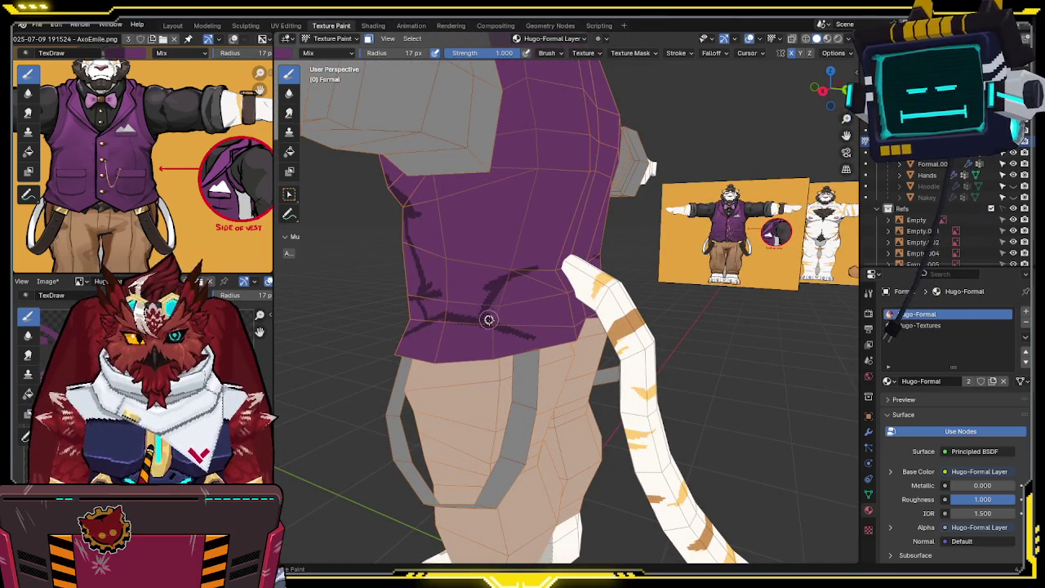
middle_drag(494, 325, 484, 309)
mouse_move(529, 270)
middle_down()
mouse_move(513, 270)
mouse_move(549, 260)
mouse_move(506, 193)
mouse_move(513, 228)
middle_up()
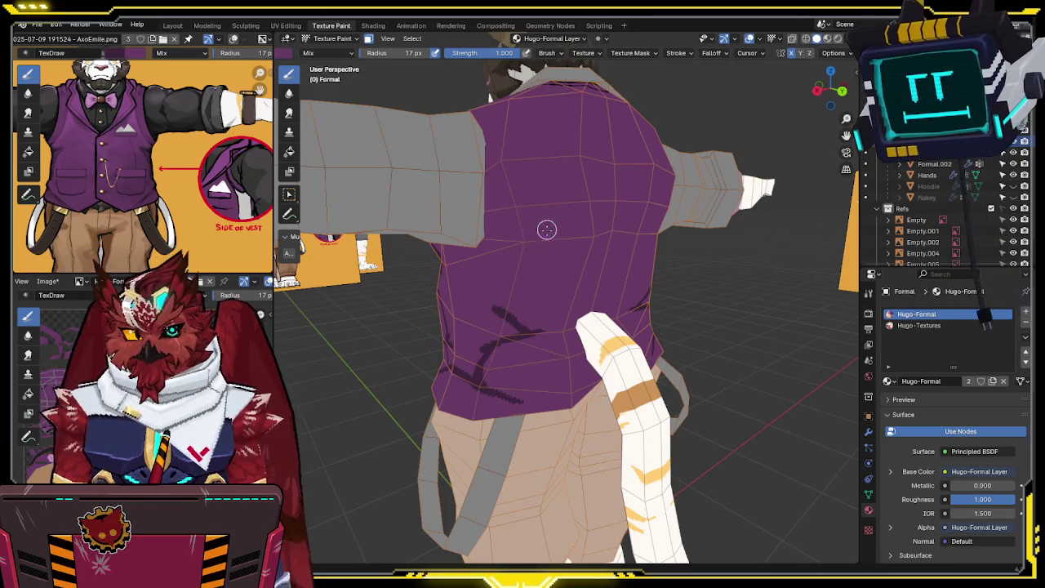
Step: Save the .blend project twice, nudging the view of the vest back in between
key(ctrl+s)
middle_drag(547, 235, 552, 238)
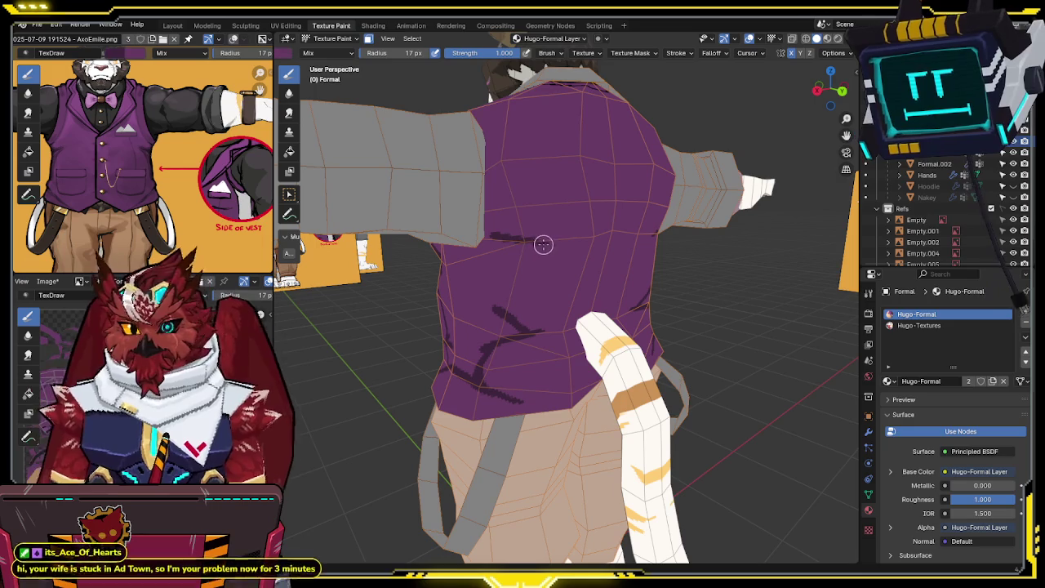
middle_drag(536, 242, 543, 226)
key(ctrl+s)
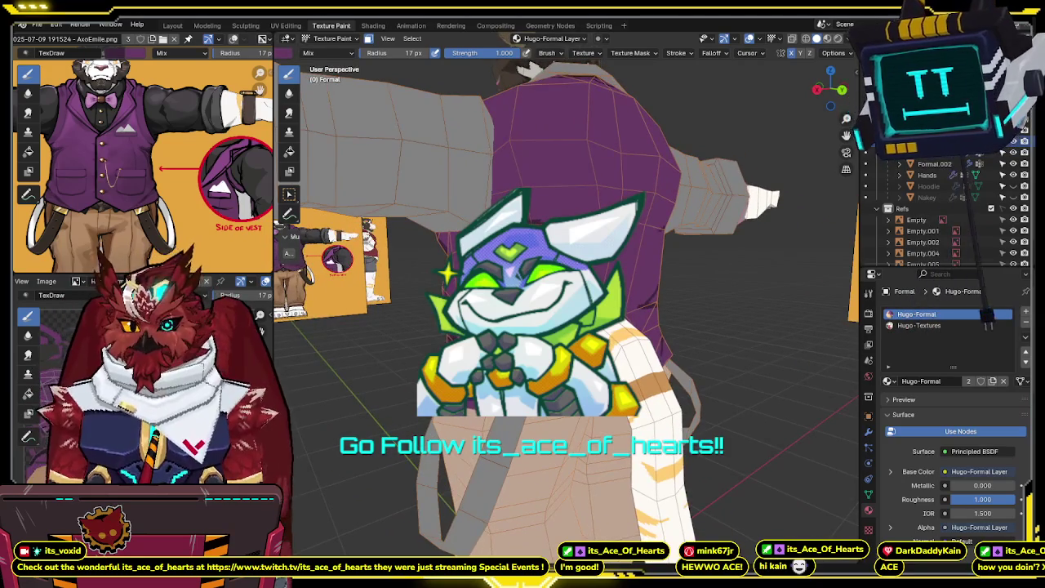
scroll(541, 228, up, 3)
Step: Orbit around the vest's collar, back and side
mouse_move(541, 228)
middle_down()
mouse_move(600, 210)
mouse_move(445, 243)
mouse_move(522, 328)
middle_up()
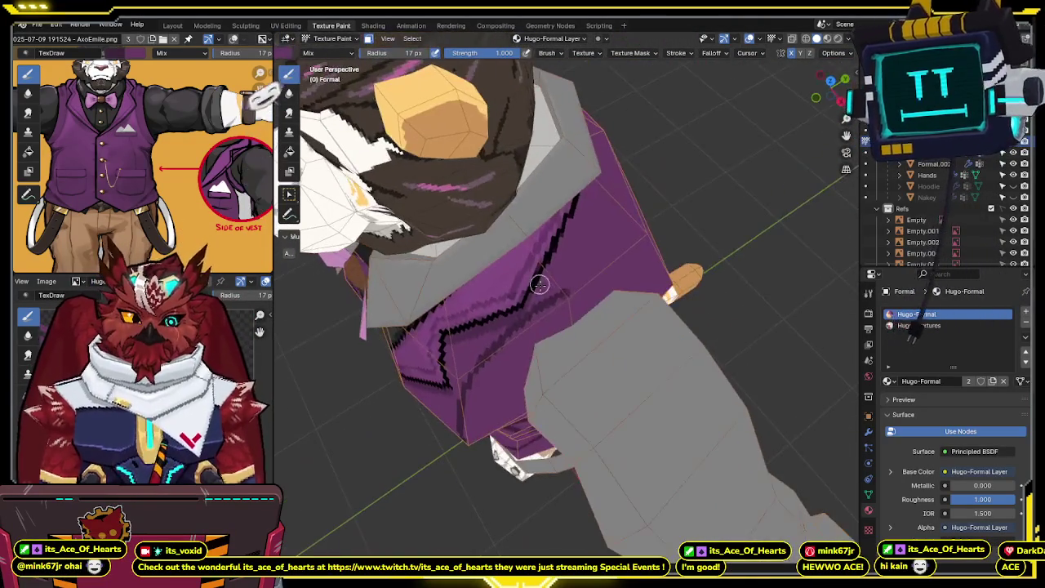
middle_drag(572, 283, 507, 322)
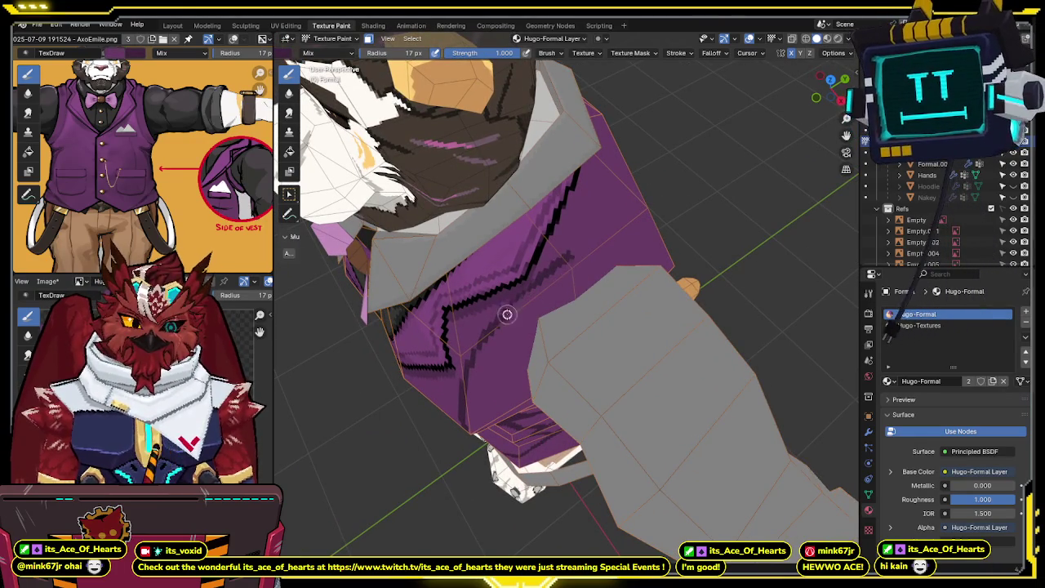
mouse_move(561, 261)
middle_down()
mouse_move(463, 168)
mouse_move(445, 173)
middle_up()
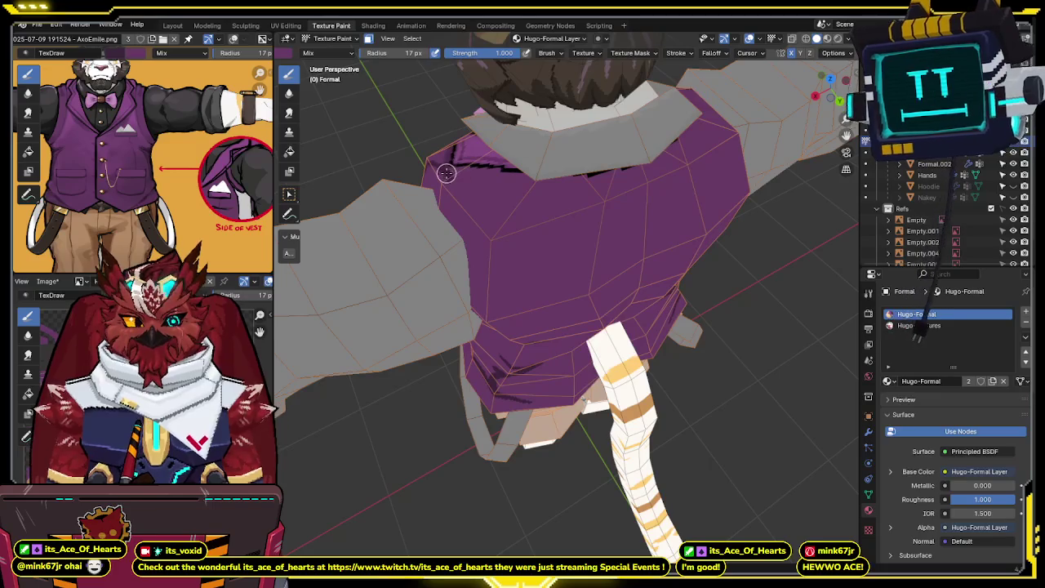
middle_drag(470, 207, 493, 210)
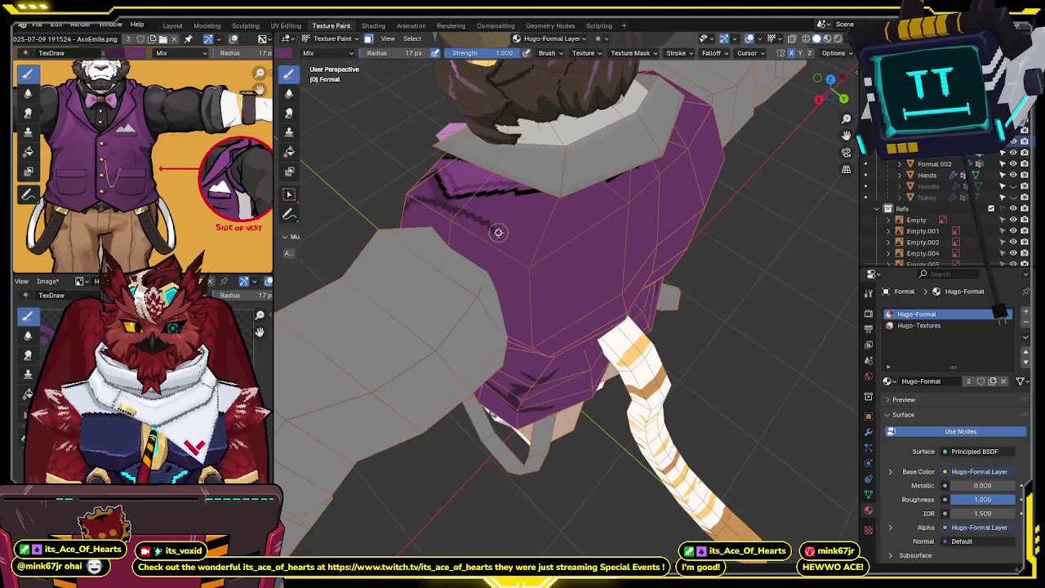
mouse_move(527, 245)
middle_down()
mouse_move(597, 214)
mouse_move(602, 198)
mouse_move(573, 220)
mouse_move(416, 254)
mouse_move(490, 190)
middle_up()
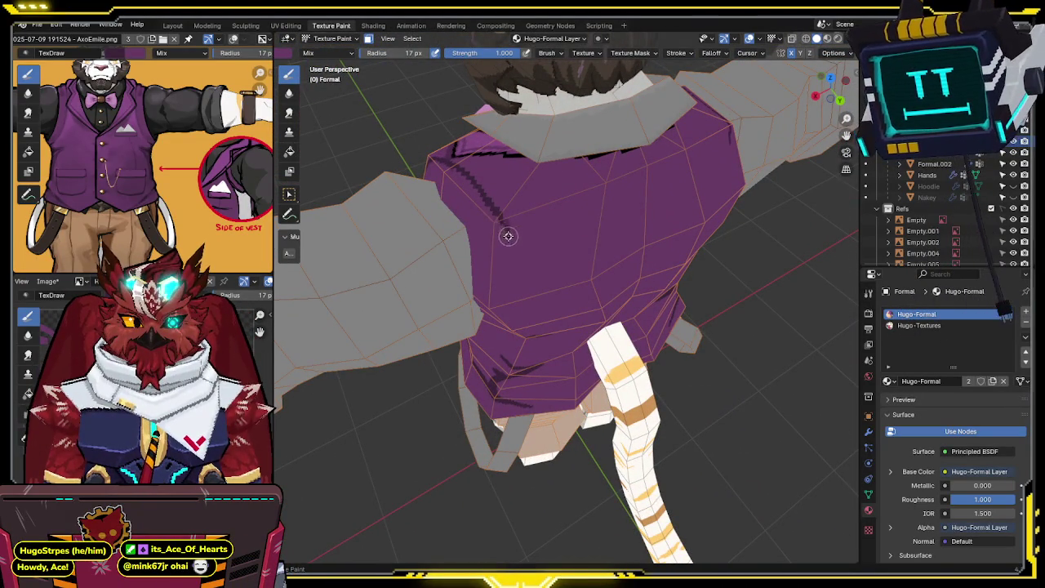
middle_drag(517, 267, 505, 225)
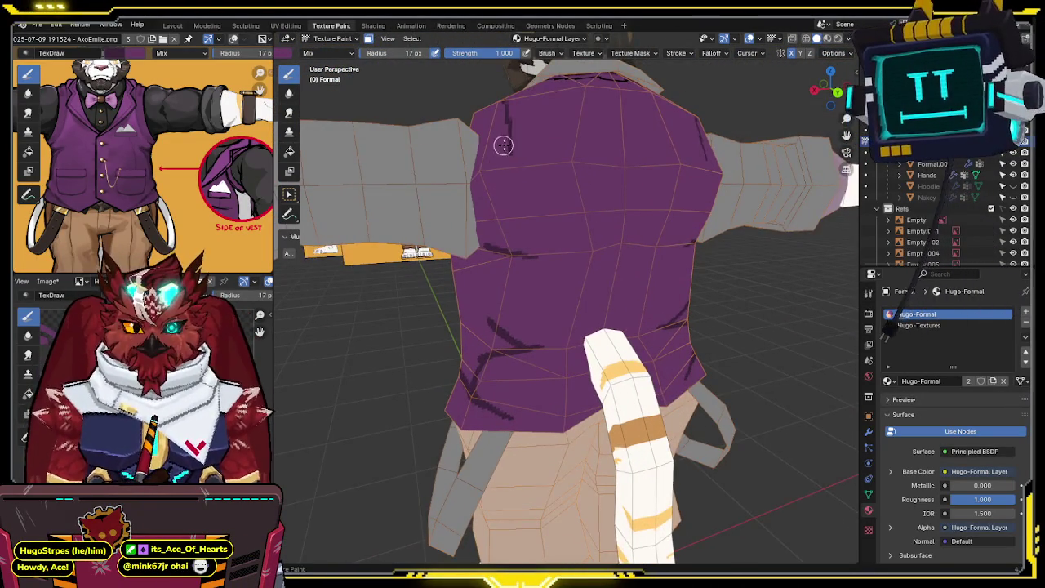
Step: Straighten the back view, then snap via the gizmo to side and Front Orthographic views
middle_drag(501, 147, 517, 175)
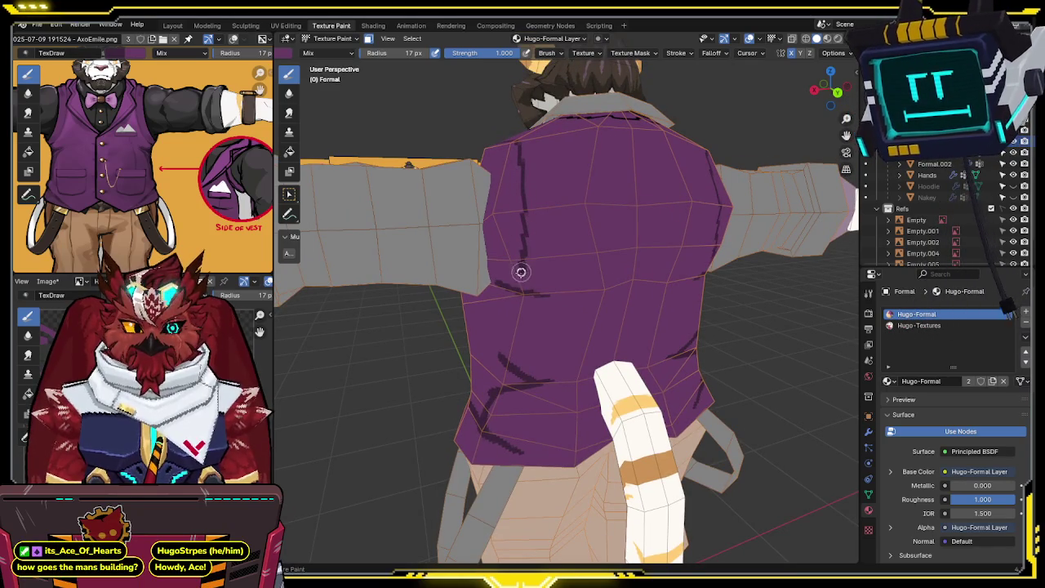
mouse_move(517, 288)
middle_down()
mouse_move(557, 207)
mouse_move(618, 182)
mouse_move(566, 262)
middle_up()
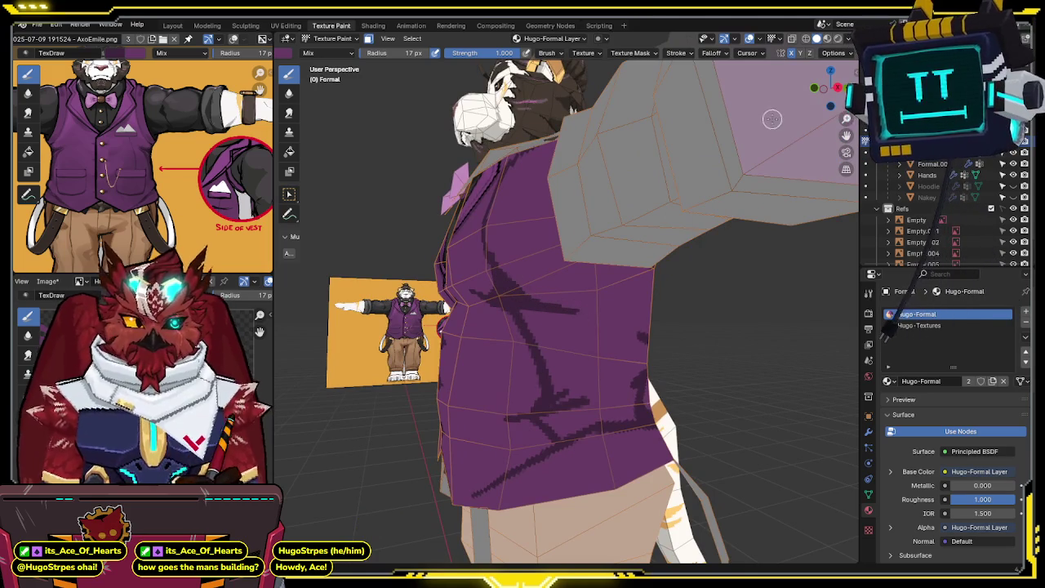
alt+middle_drag(762, 129, 807, 102)
click(849, 88)
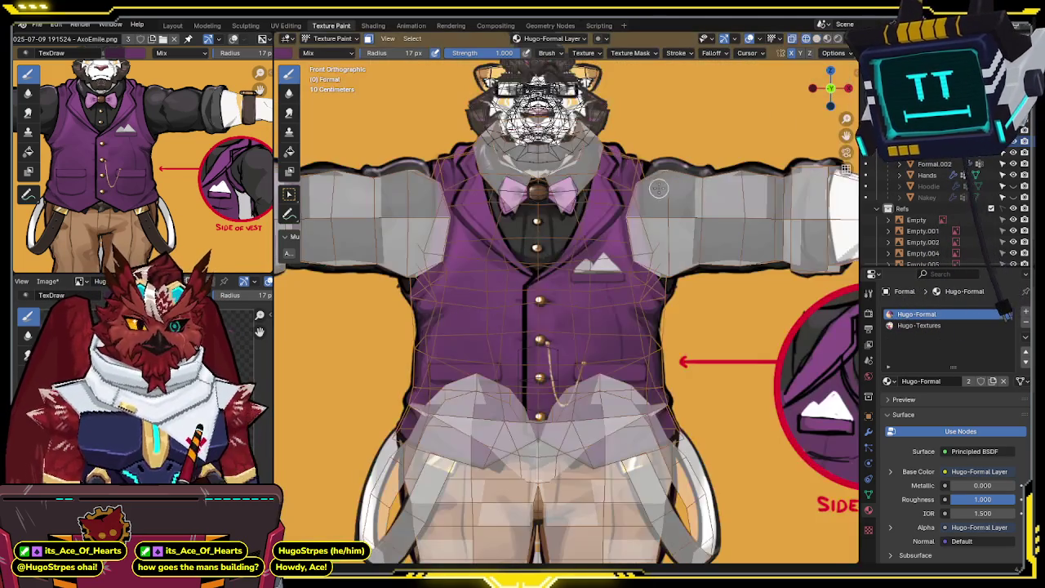
Step: Unhide hidden objects, paint a dark fold stroke on the vest side, and save the project
middle_drag(626, 249, 540, 278)
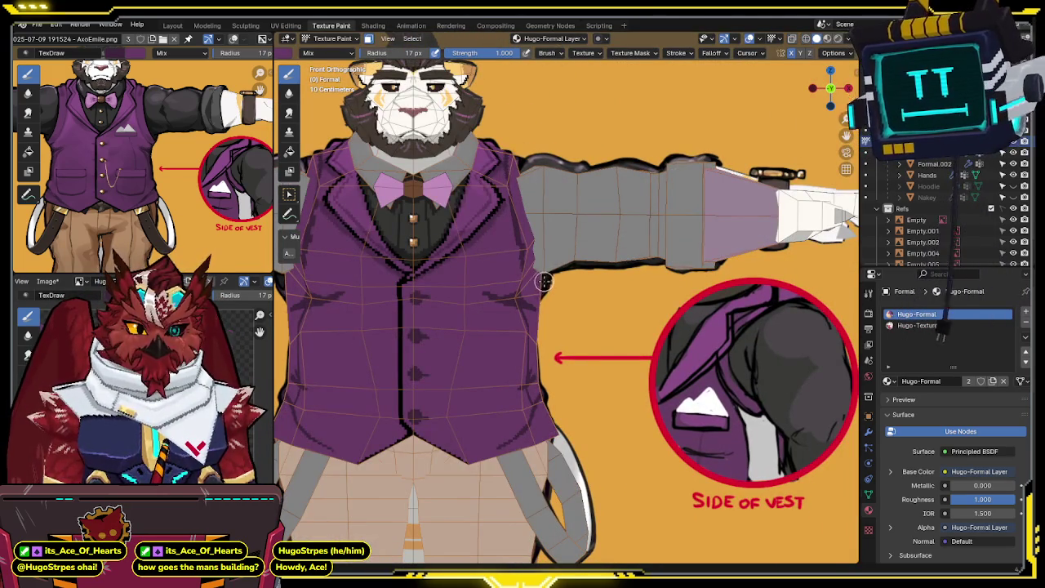
key(alt+h)
middle_drag(547, 272, 529, 308)
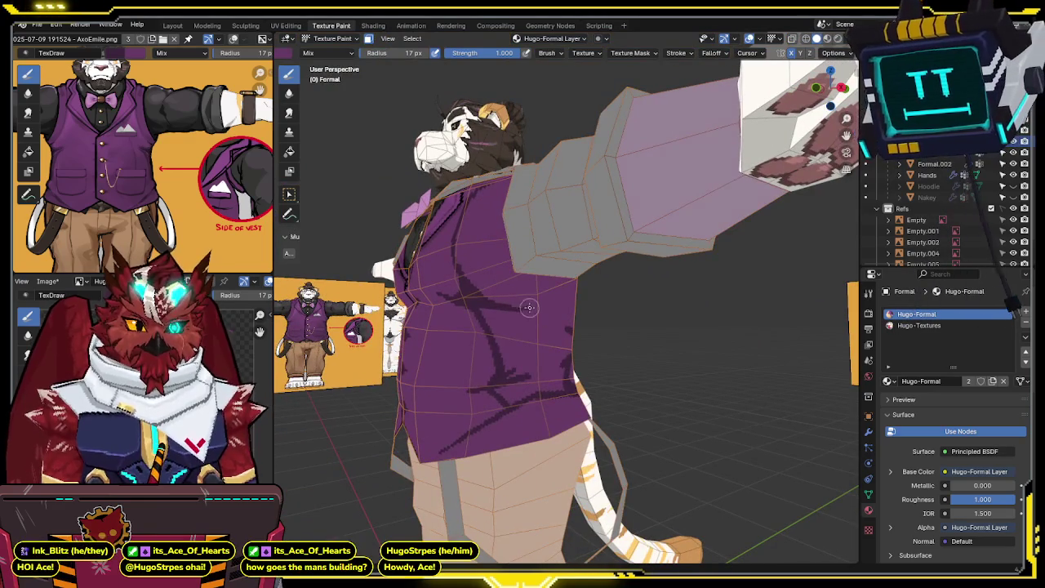
drag(515, 310, 532, 307)
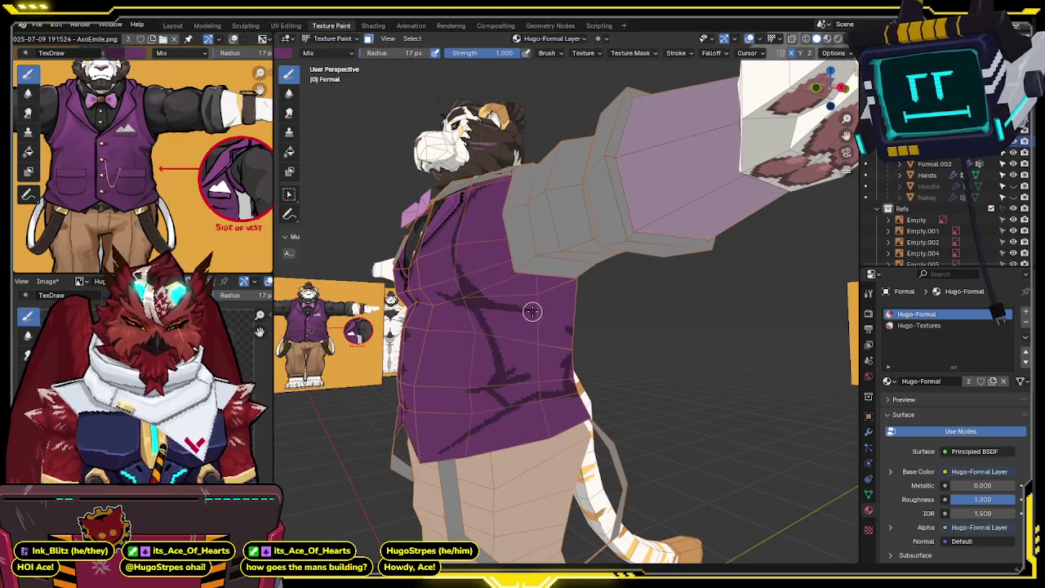
key(ctrl+s)
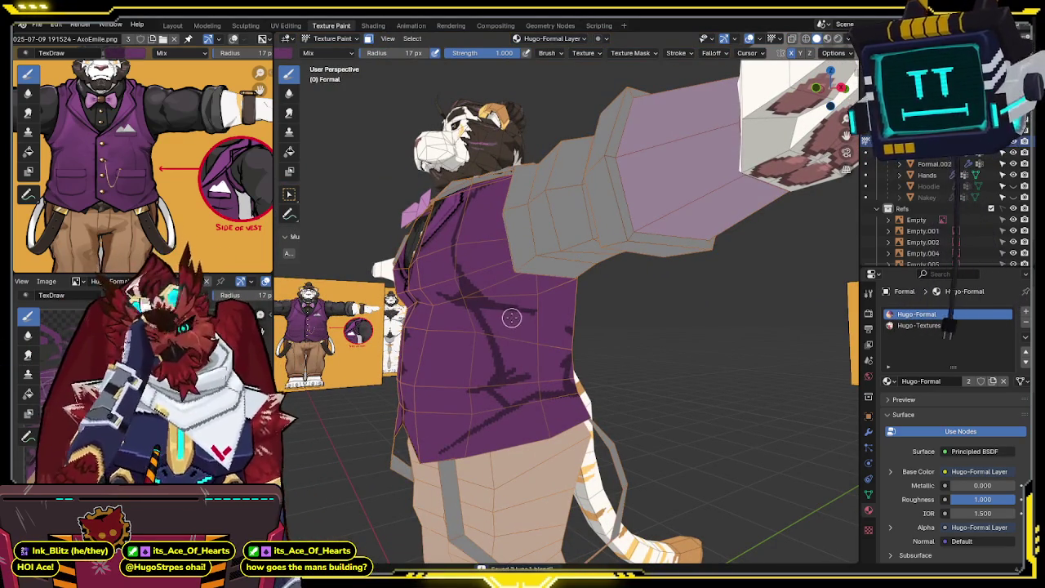
Step: Paint a dark fold mark near the collar from a side-back view
mouse_move(512, 317)
middle_down()
mouse_move(530, 283)
mouse_move(679, 250)
middle_up()
scroll(679, 250, up, 3)
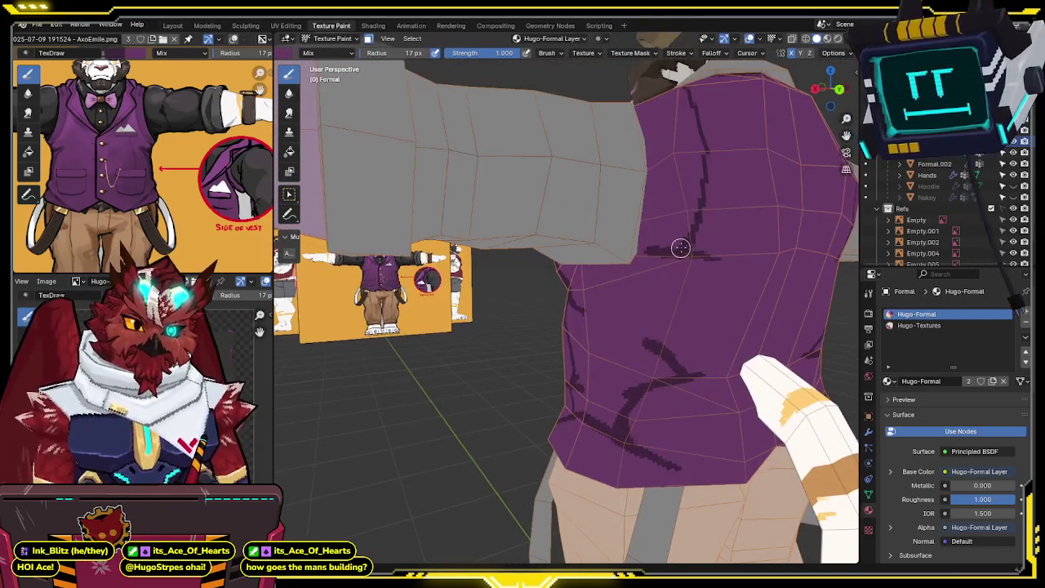
middle_drag(629, 294, 652, 284)
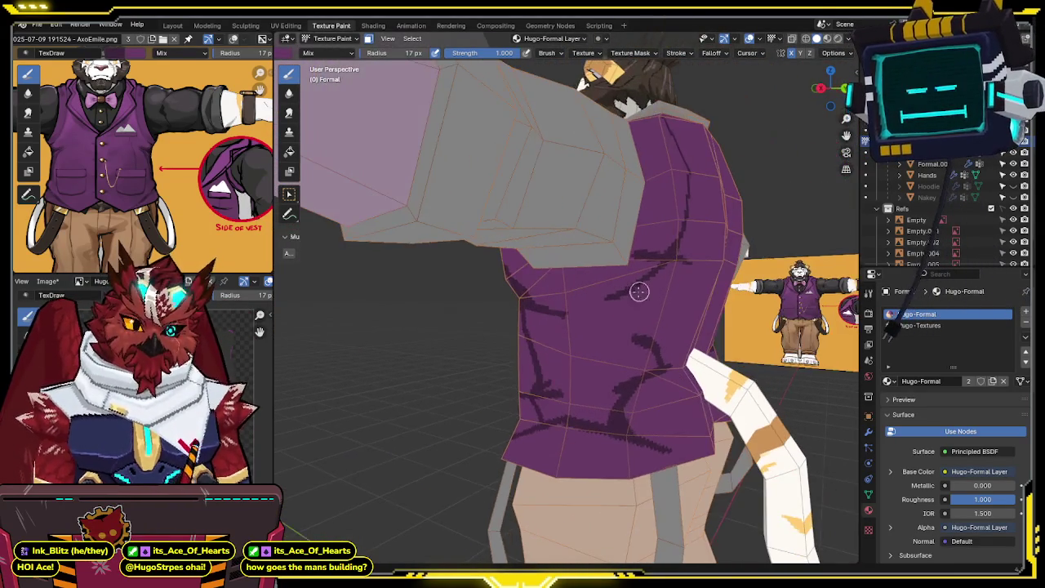
drag(587, 312, 629, 296)
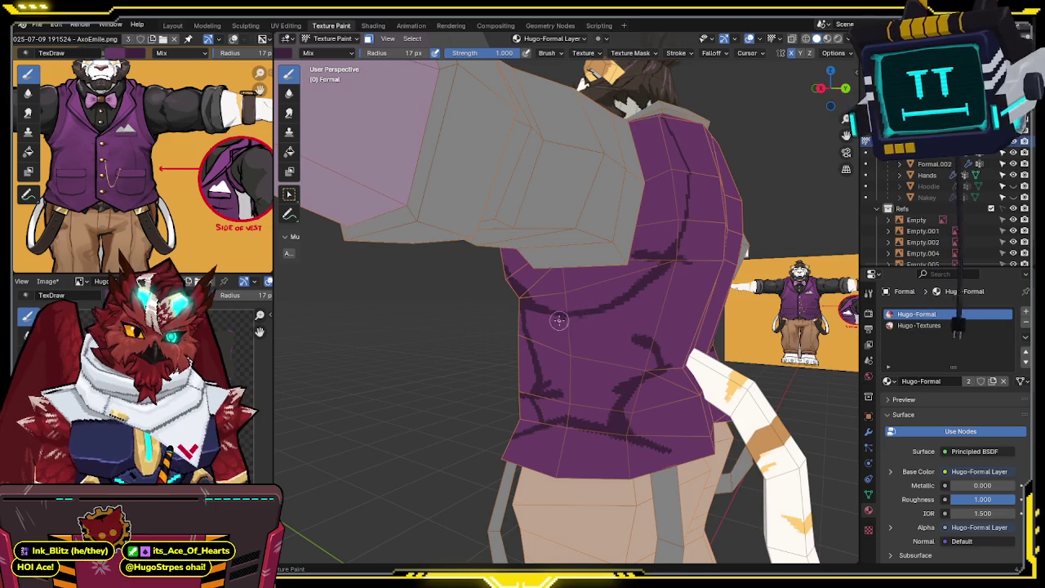
Step: Paint a dark line along the vest lapel and orbit to check the new folds
mouse_move(634, 241)
middle_down()
mouse_move(670, 256)
mouse_move(570, 197)
middle_up()
scroll(670, 255, up, 4)
scroll(670, 256, down, 4)
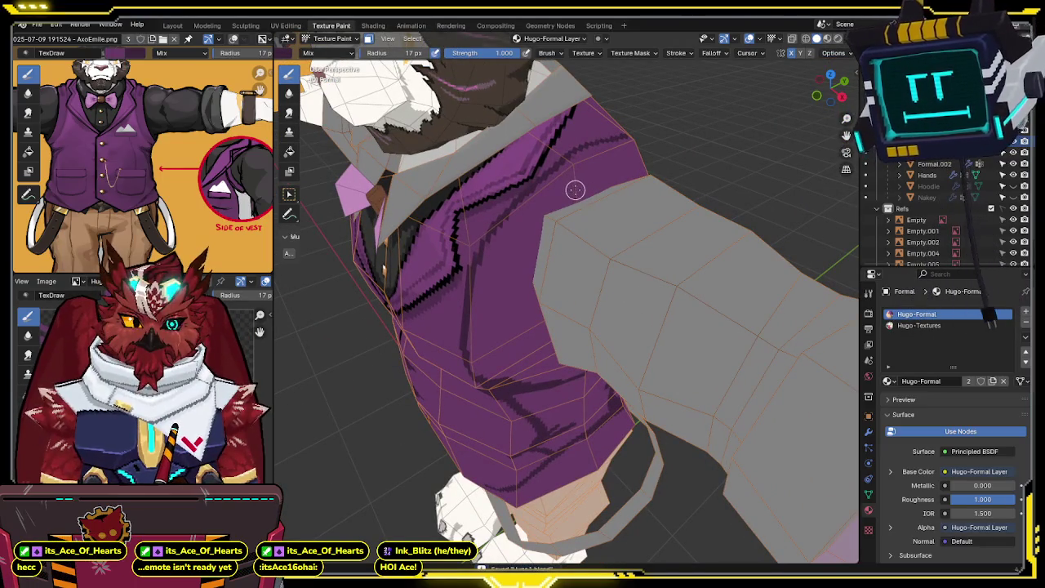
drag(570, 194, 580, 179)
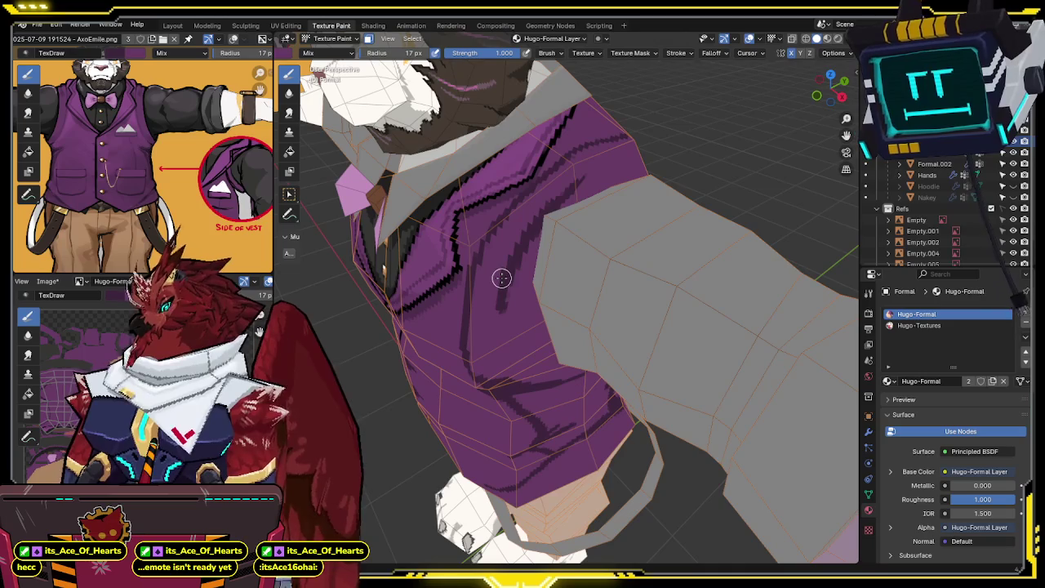
middle_drag(507, 274, 493, 229)
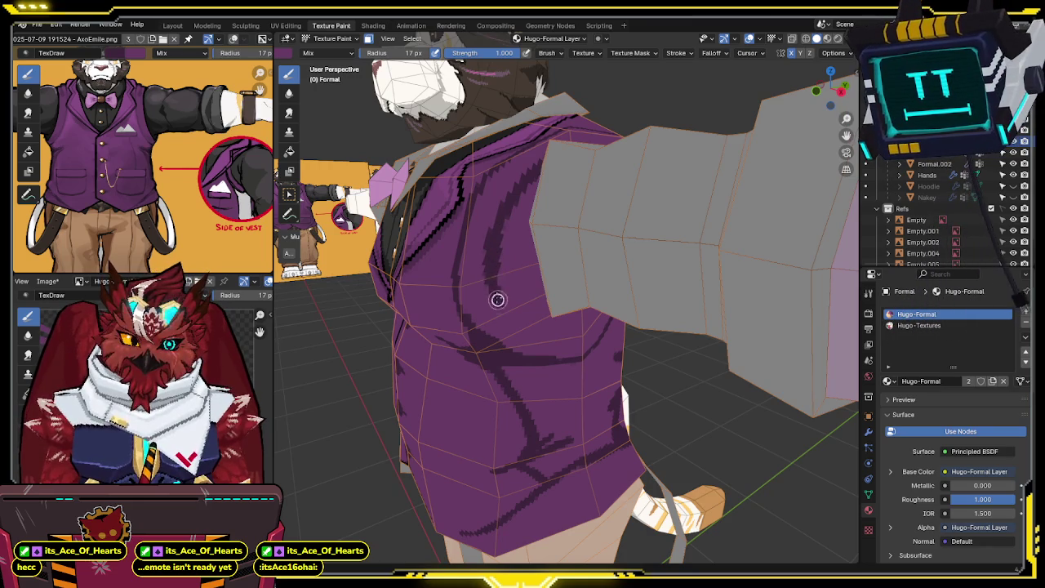
middle_drag(503, 297, 485, 247)
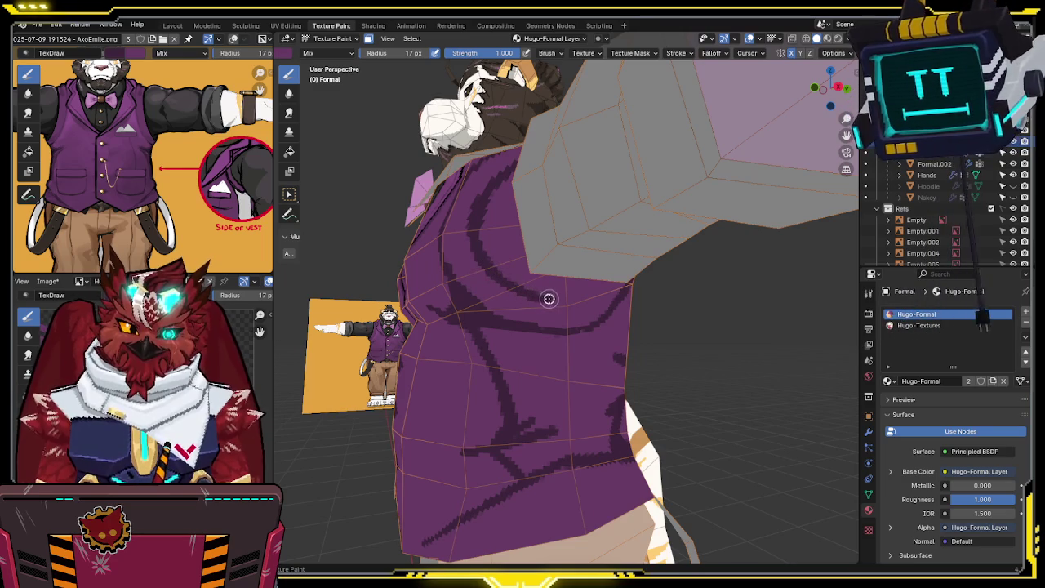
middle_drag(564, 299, 502, 298)
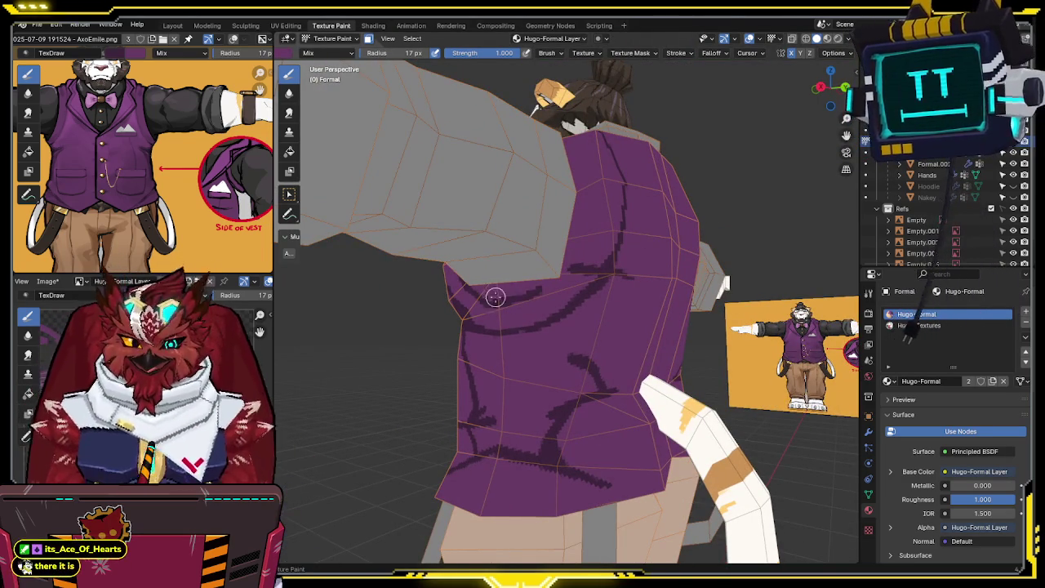
Step: Orbit from above and side-back angles to work on the vest's upper back below the collar
mouse_move(510, 238)
middle_down()
mouse_move(539, 221)
mouse_move(523, 199)
mouse_move(544, 222)
middle_up()
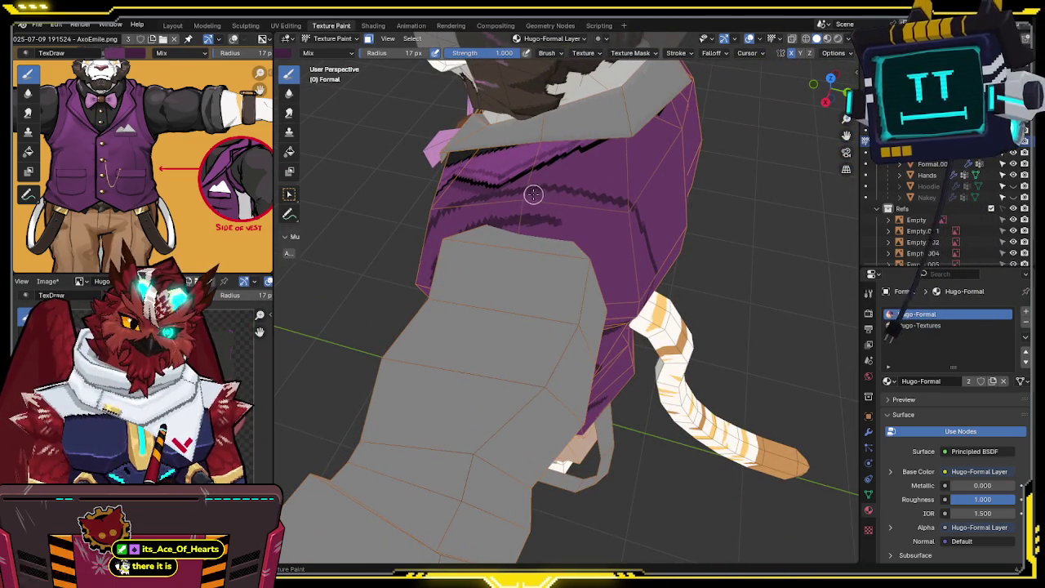
middle_drag(523, 193, 536, 198)
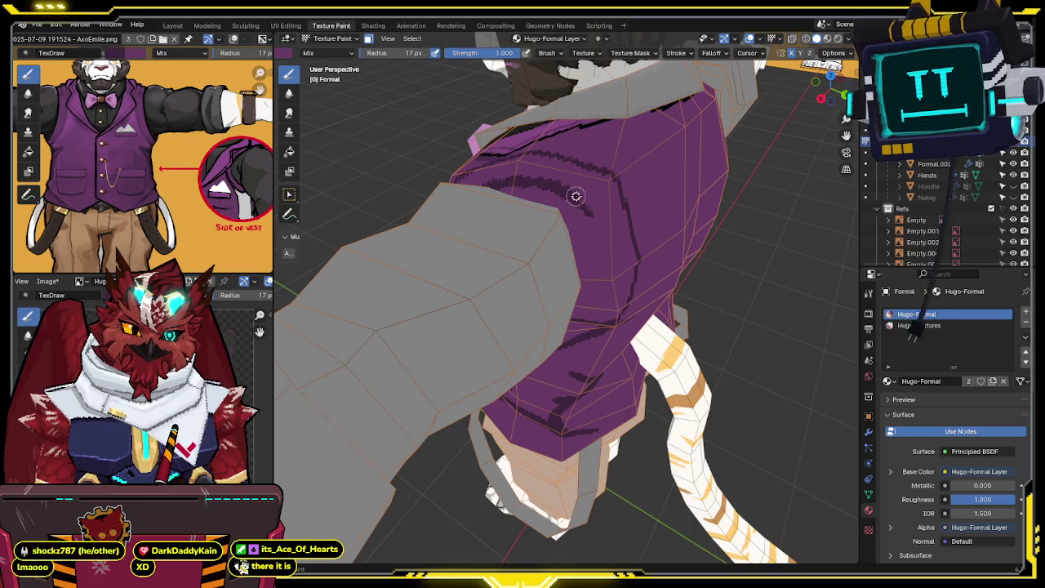
mouse_move(571, 193)
middle_down()
mouse_move(593, 196)
mouse_move(577, 174)
middle_up()
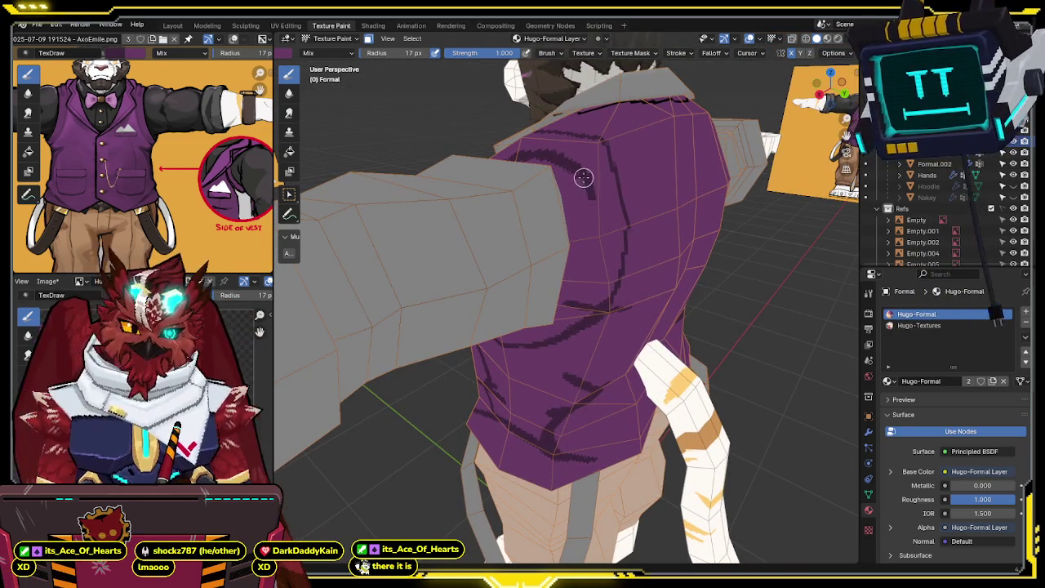
middle_drag(591, 193, 567, 195)
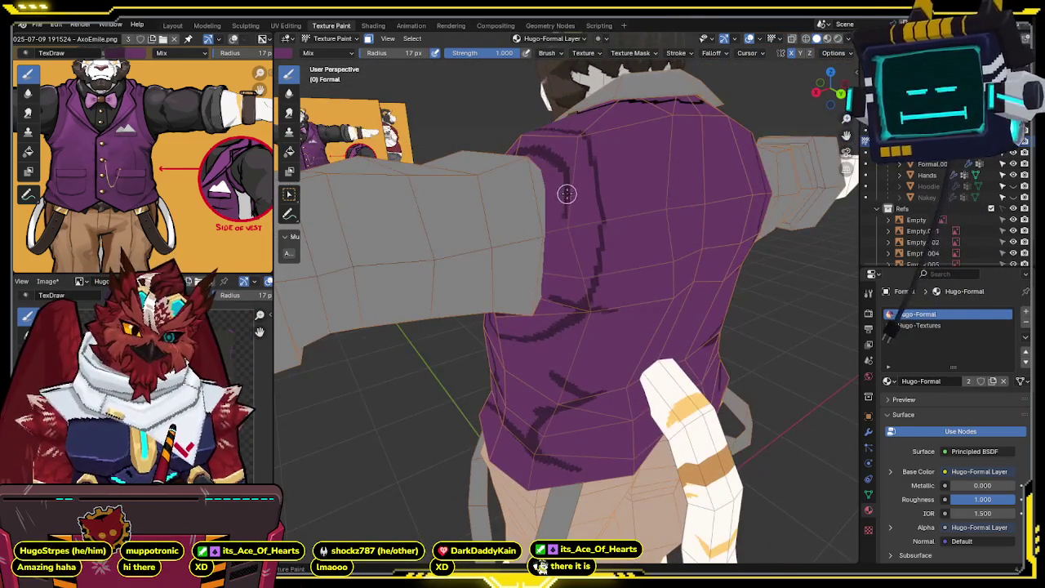
middle_drag(565, 238, 579, 205)
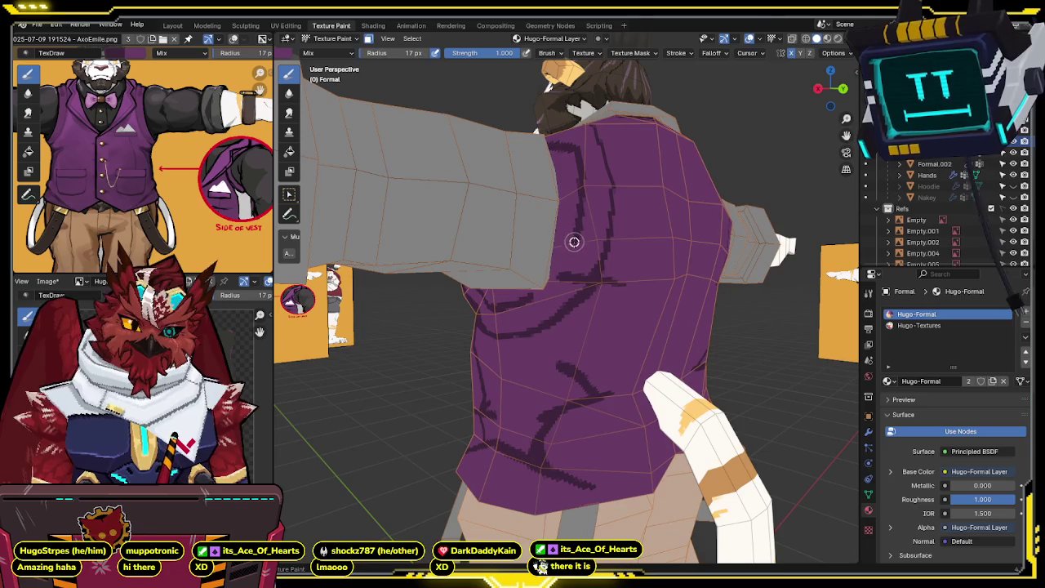
mouse_move(561, 270)
middle_down()
mouse_move(577, 245)
mouse_move(547, 245)
mouse_move(612, 242)
mouse_move(604, 253)
mouse_move(645, 264)
mouse_move(564, 188)
mouse_move(590, 187)
mouse_move(597, 174)
mouse_move(569, 226)
mouse_move(654, 239)
middle_up()
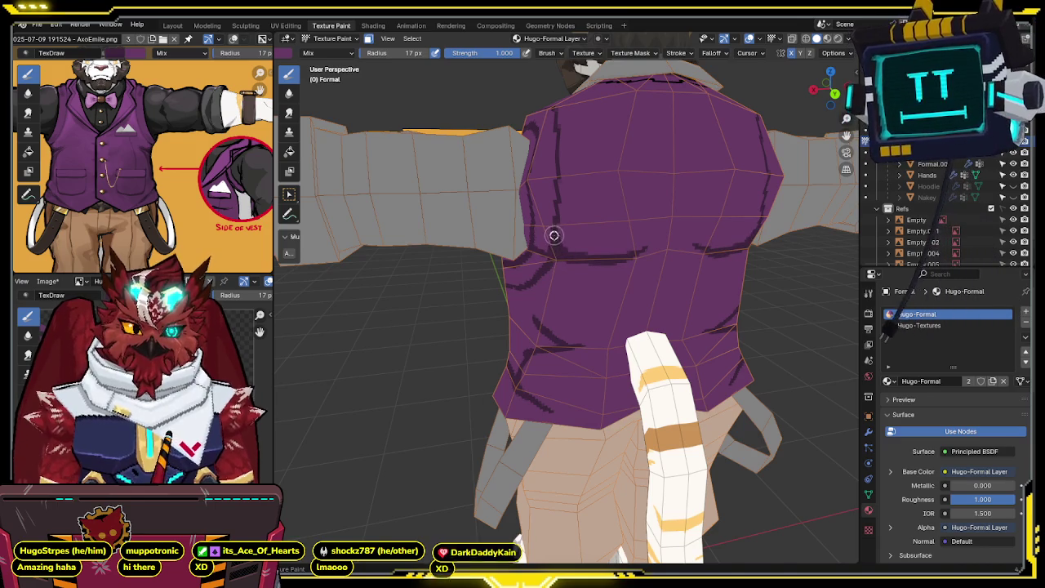
mouse_move(574, 252)
middle_down()
mouse_move(639, 136)
mouse_move(612, 164)
mouse_move(610, 191)
middle_up()
Step: Paint a Y-shaped fold line down the back of the purple vest
drag(626, 209, 633, 266)
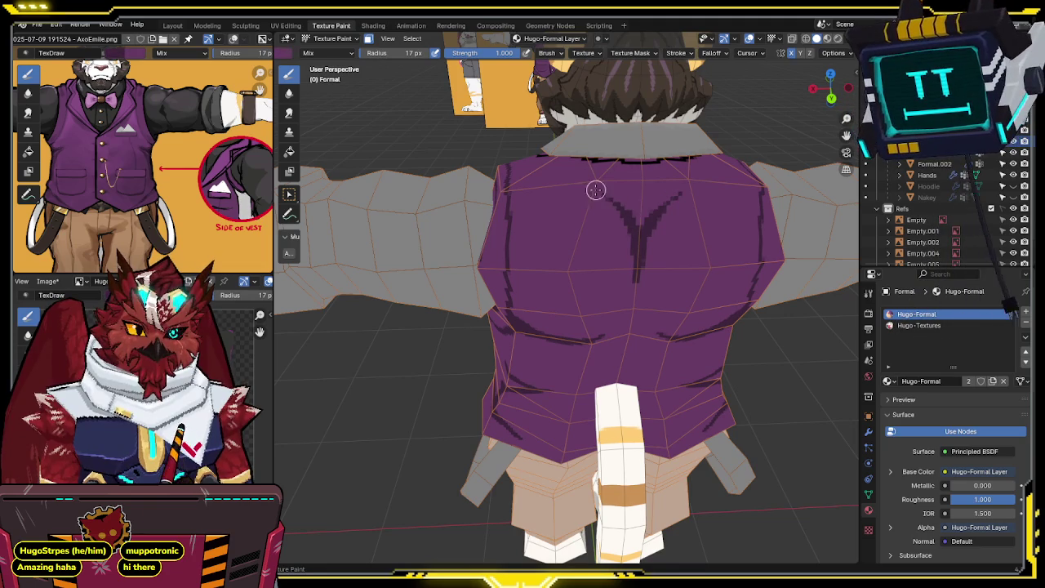
mouse_move(634, 230)
middle_down()
mouse_move(645, 218)
mouse_move(613, 231)
mouse_move(637, 205)
mouse_move(628, 210)
middle_up()
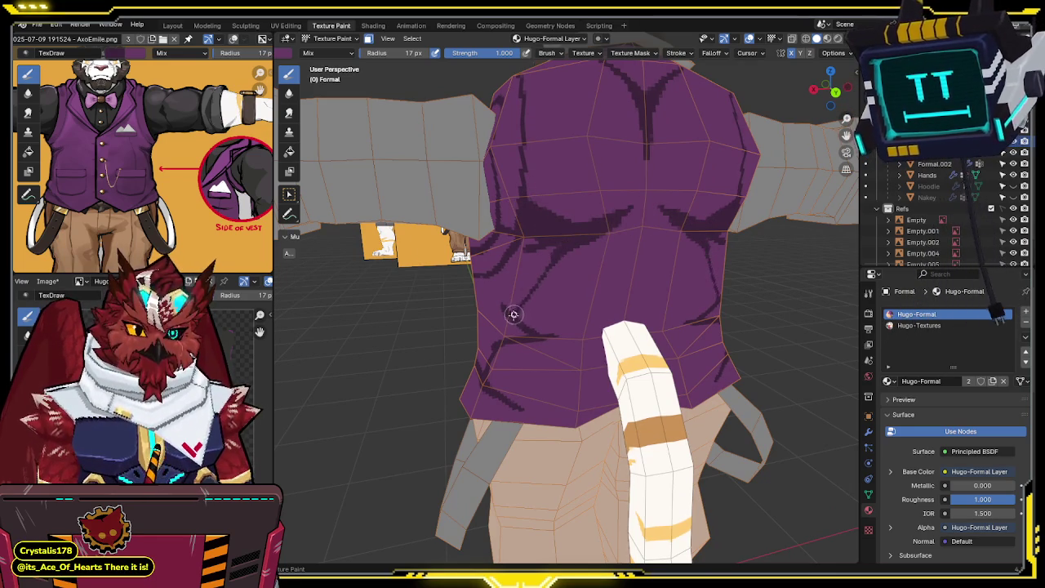
middle_drag(522, 250, 560, 235)
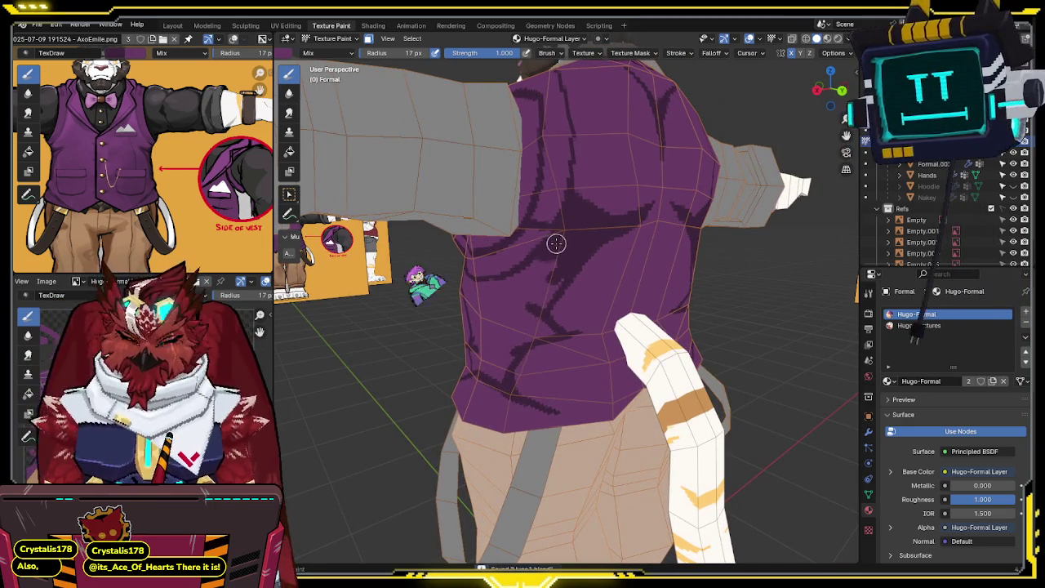
Step: Save the blend file and add curved fold marks on the vest's side under the arm
key(ctrl+s)
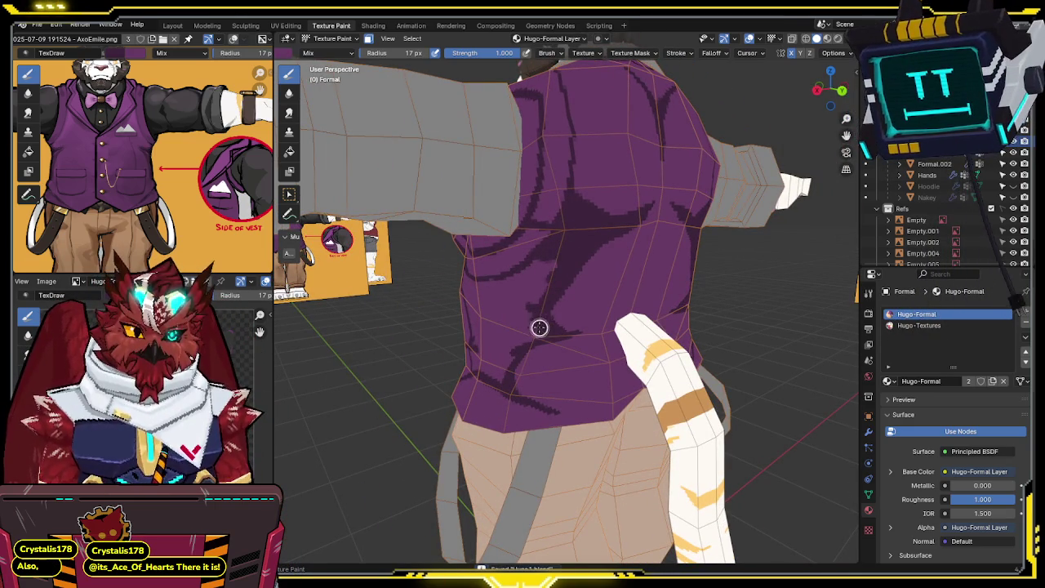
mouse_move(523, 270)
middle_down()
mouse_move(582, 263)
mouse_move(616, 219)
middle_up()
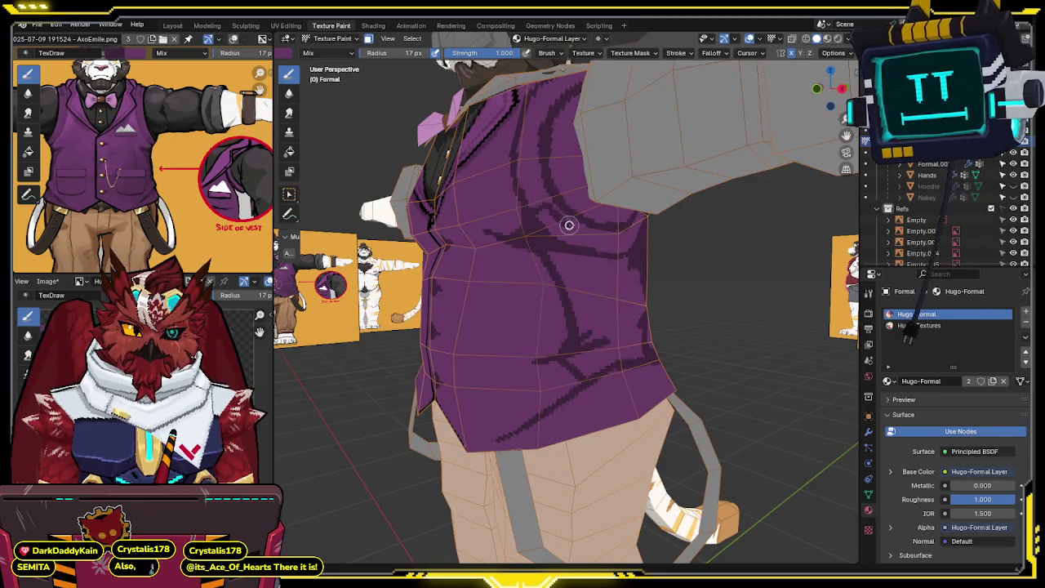
middle_drag(597, 238, 597, 210)
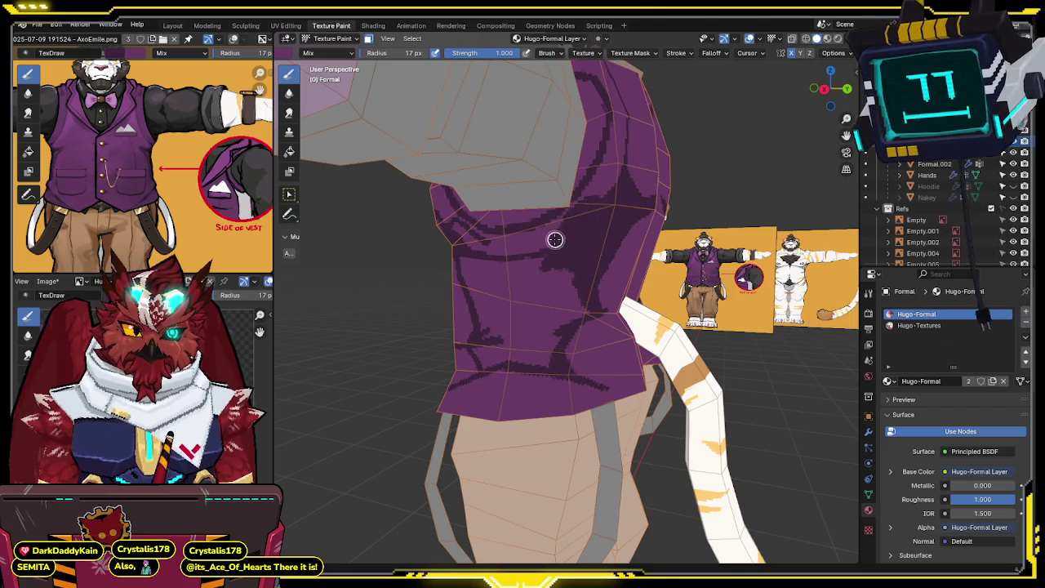
Step: Paint a dark purple shading patch down the vest's side beneath the arm with TexDraw
middle_drag(565, 230, 615, 204)
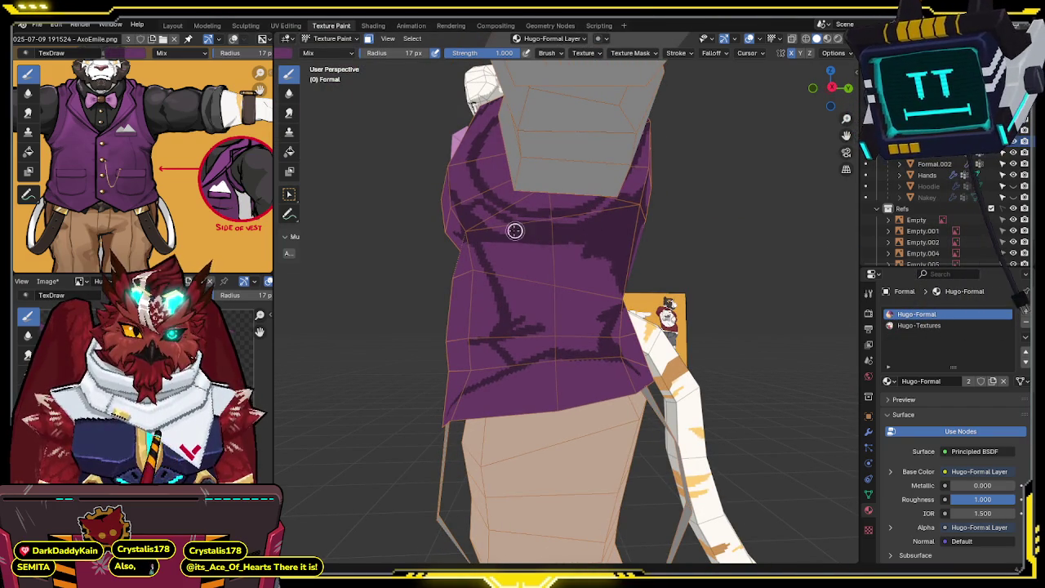
middle_drag(517, 240, 553, 283)
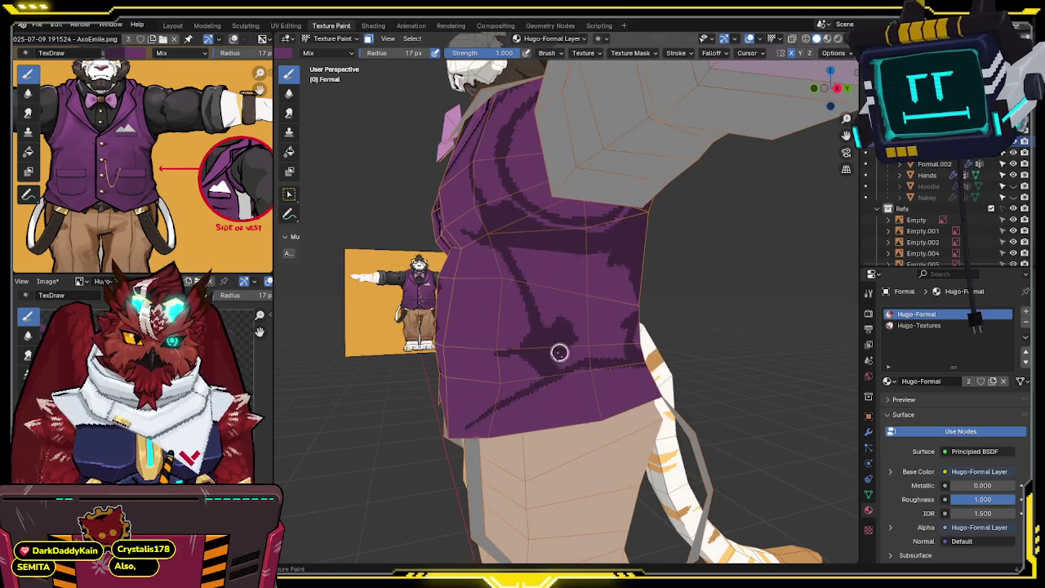
mouse_move(574, 312)
middle_down()
mouse_move(593, 319)
mouse_move(550, 354)
middle_up()
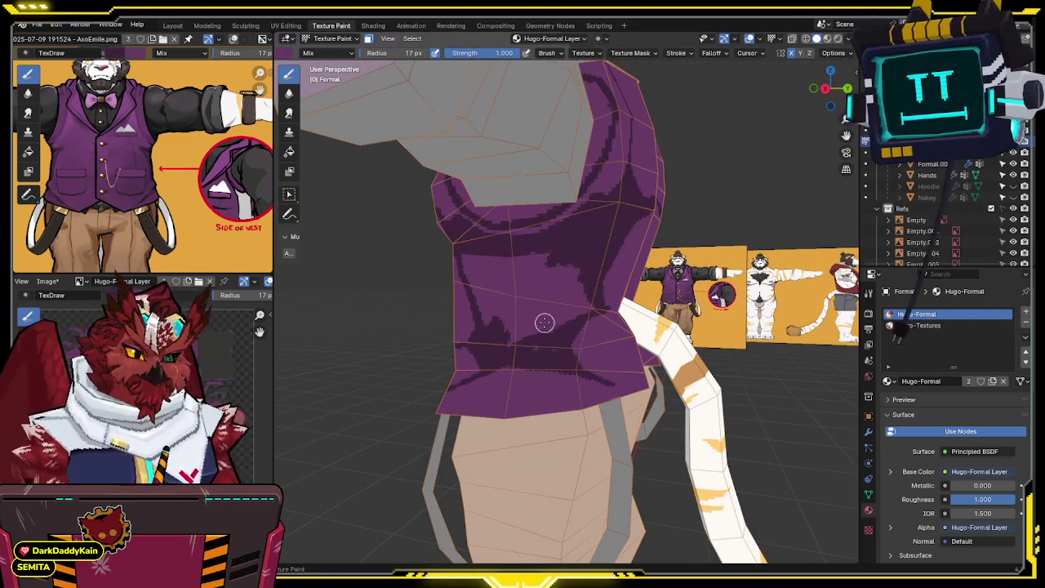
middle_drag(479, 311, 544, 283)
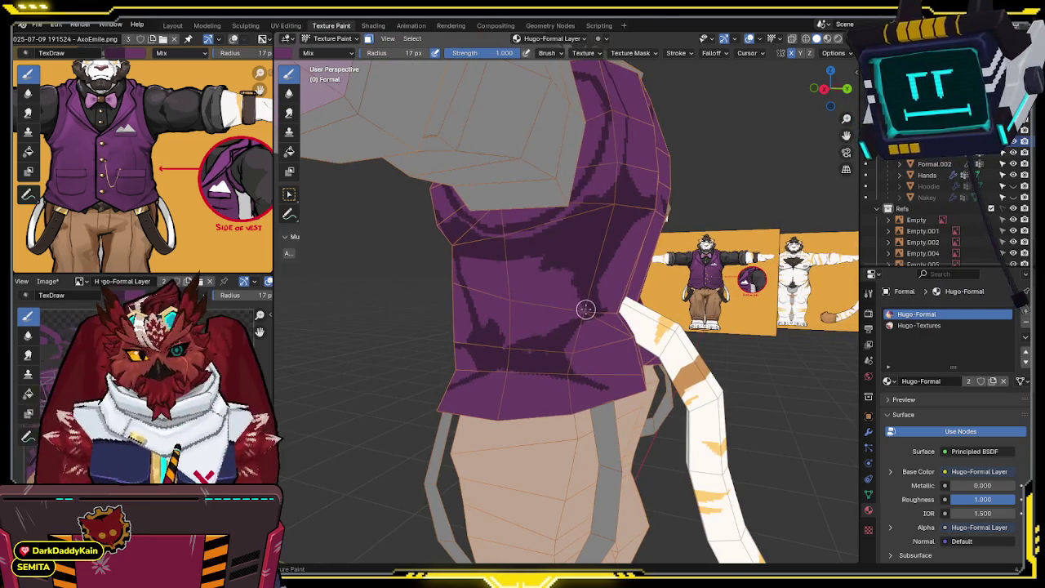
middle_drag(503, 346, 484, 262)
mouse_move(493, 277)
mouse_down()
mouse_move(517, 340)
mouse_move(493, 264)
mouse_move(531, 352)
mouse_move(533, 276)
mouse_move(549, 289)
mouse_up()
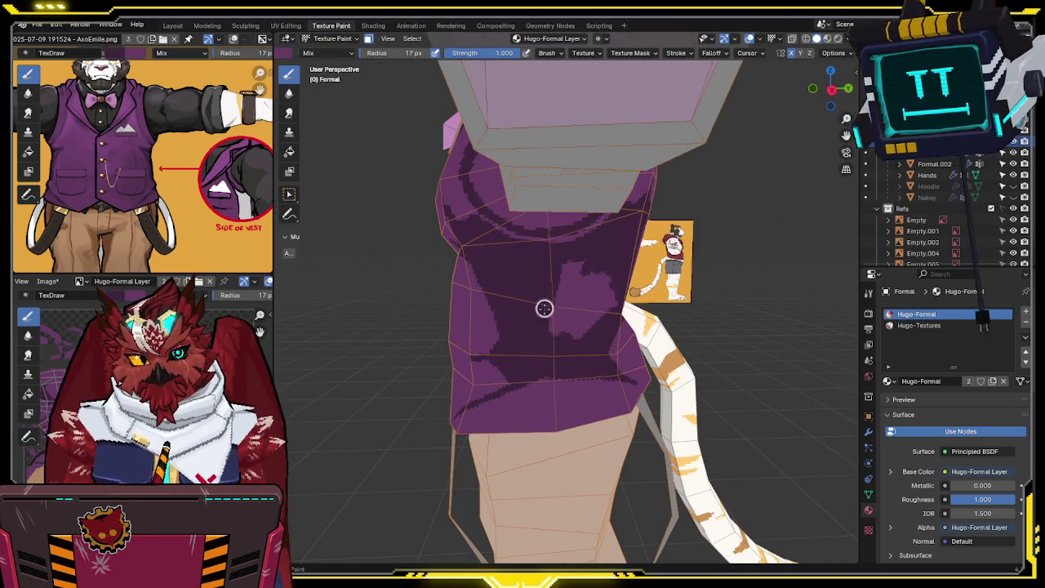
mouse_move(581, 276)
middle_down()
mouse_move(544, 234)
mouse_move(557, 233)
mouse_move(576, 272)
middle_up()
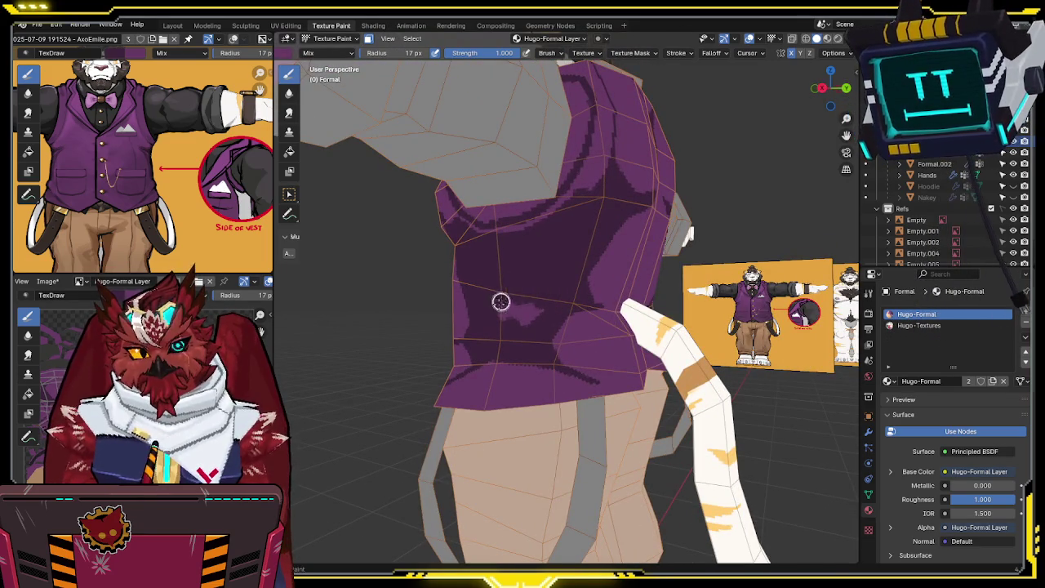
mouse_move(538, 248)
middle_down()
mouse_move(601, 259)
mouse_move(560, 317)
middle_up()
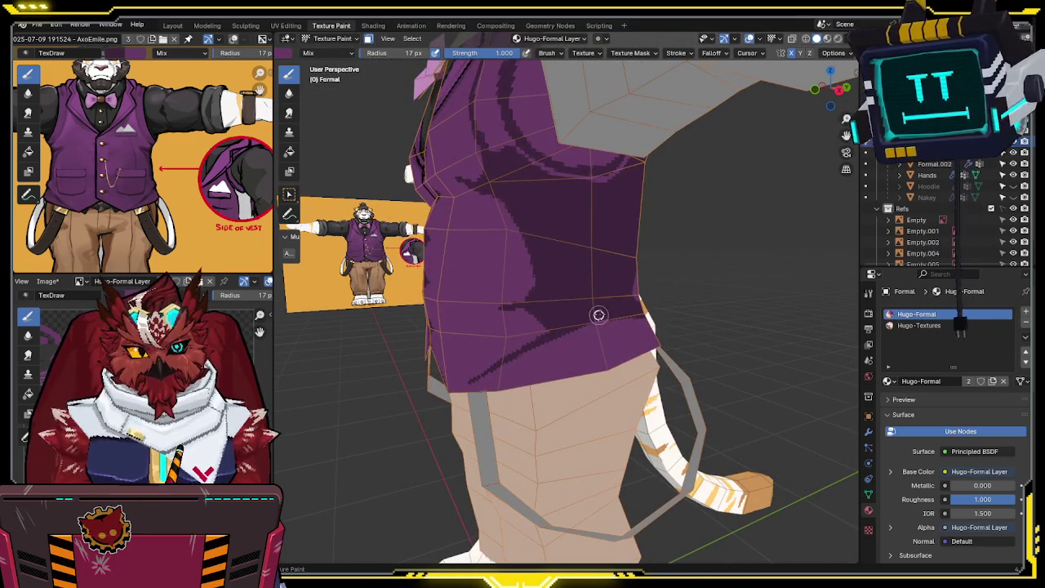
mouse_move(581, 279)
middle_down()
mouse_move(611, 275)
mouse_move(602, 252)
mouse_move(553, 269)
mouse_move(725, 251)
mouse_move(588, 259)
middle_up()
scroll(587, 257, up, 2)
scroll(588, 269, down, 3)
scroll(653, 258, up, 2)
scroll(588, 259, down, 3)
scroll(581, 261, up, 4)
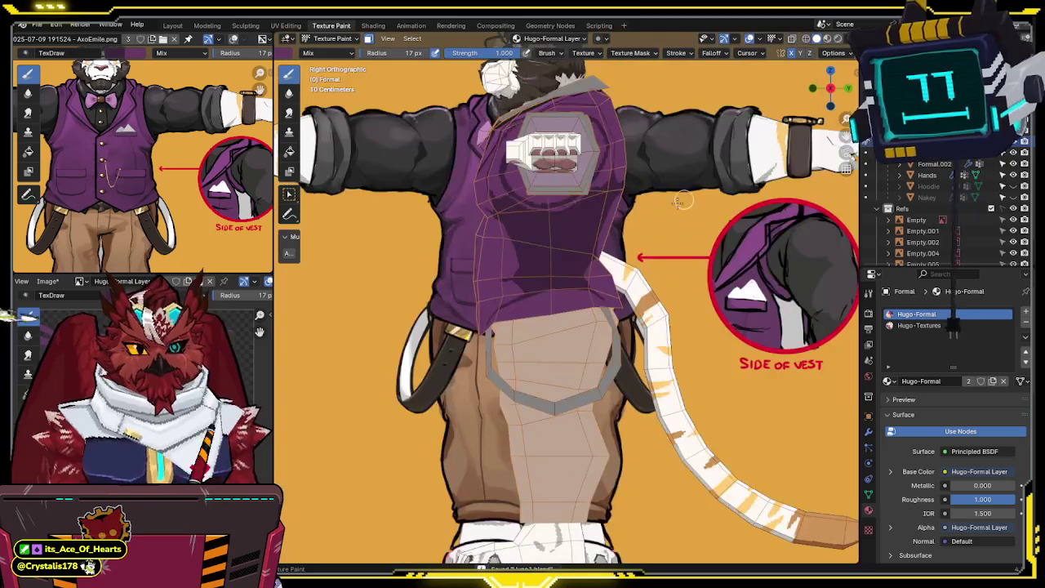
scroll(580, 261, down, 1)
key(alt+z)
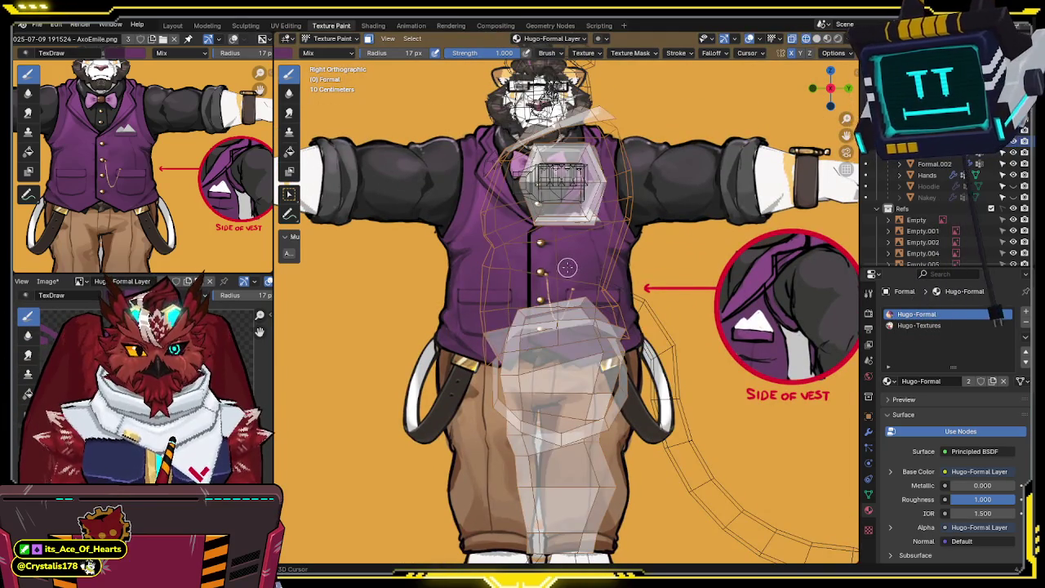
key(alt+z)
key(alt+z)
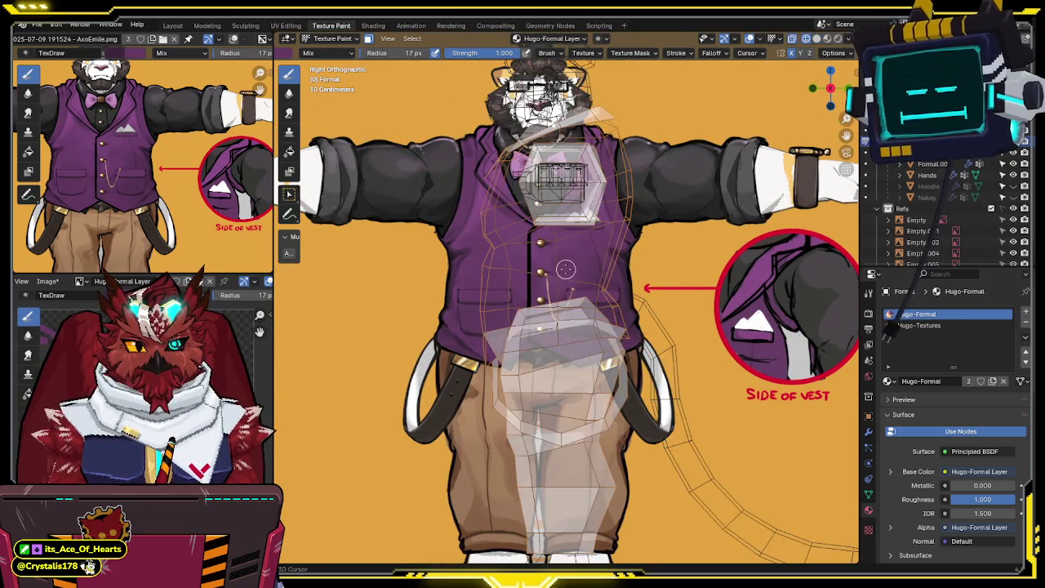
key(alt+z)
scroll(1003, 244, down, 1)
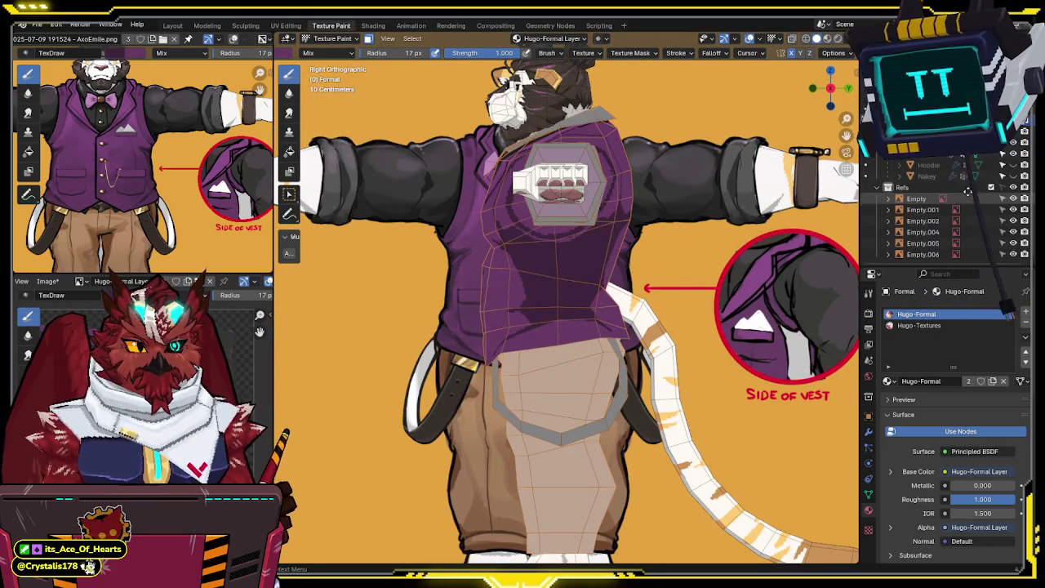
click(1013, 244)
key(alt+z)
key(alt+z)
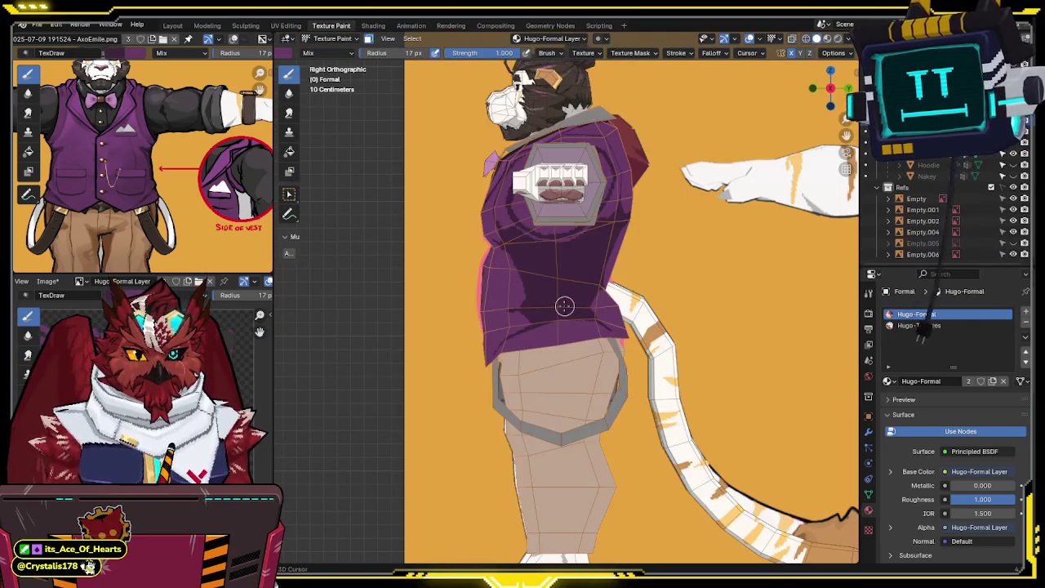
click(1014, 243)
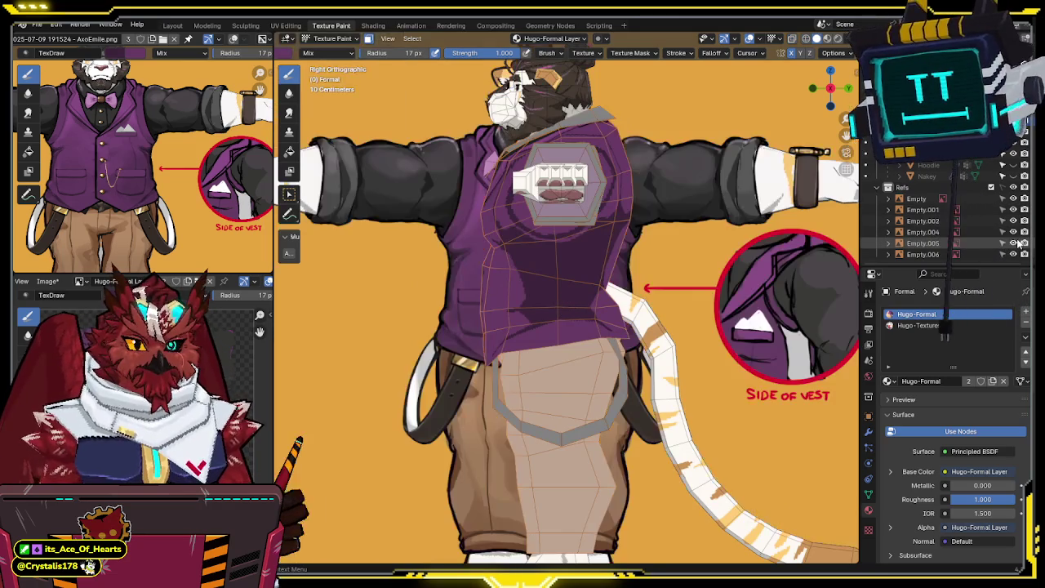
mouse_move(539, 278)
middle_down()
mouse_move(648, 272)
mouse_move(613, 252)
mouse_move(626, 270)
middle_up()
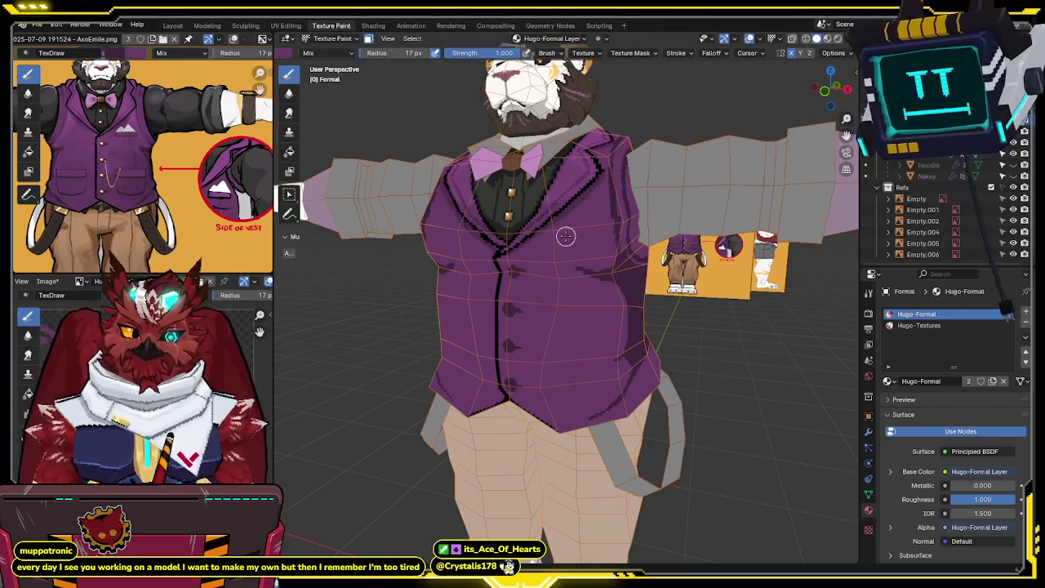
Step: Check the vest in Front Orthographic view, turn X-ray off, and select the brush Strength field
mouse_move(552, 247)
middle_down()
mouse_move(541, 255)
mouse_move(556, 218)
mouse_move(614, 224)
mouse_move(576, 209)
mouse_move(821, 113)
middle_up()
key(KP_1)
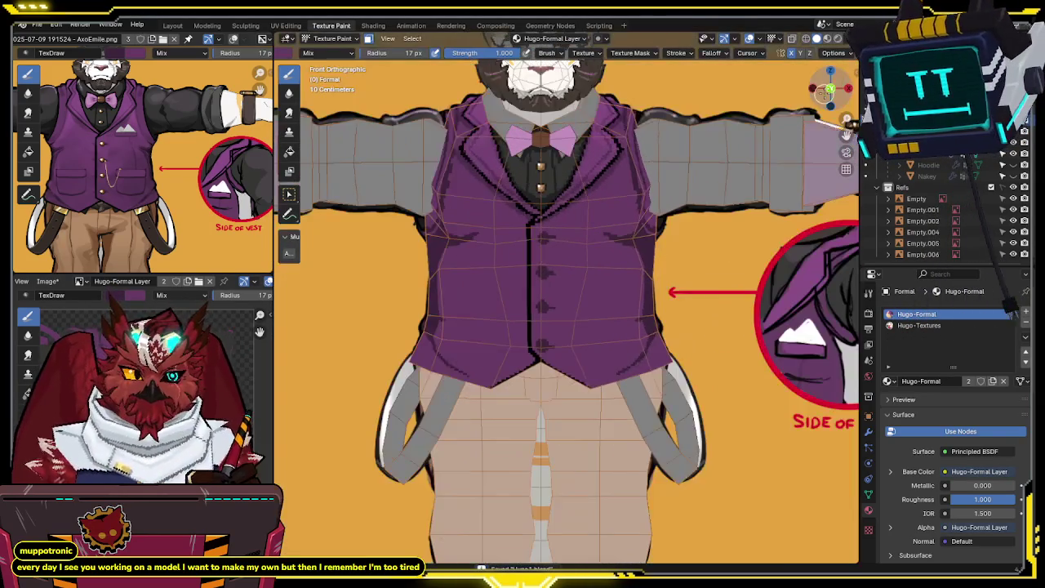
mouse_move(632, 278)
middle_down()
mouse_move(702, 209)
mouse_move(637, 257)
middle_up()
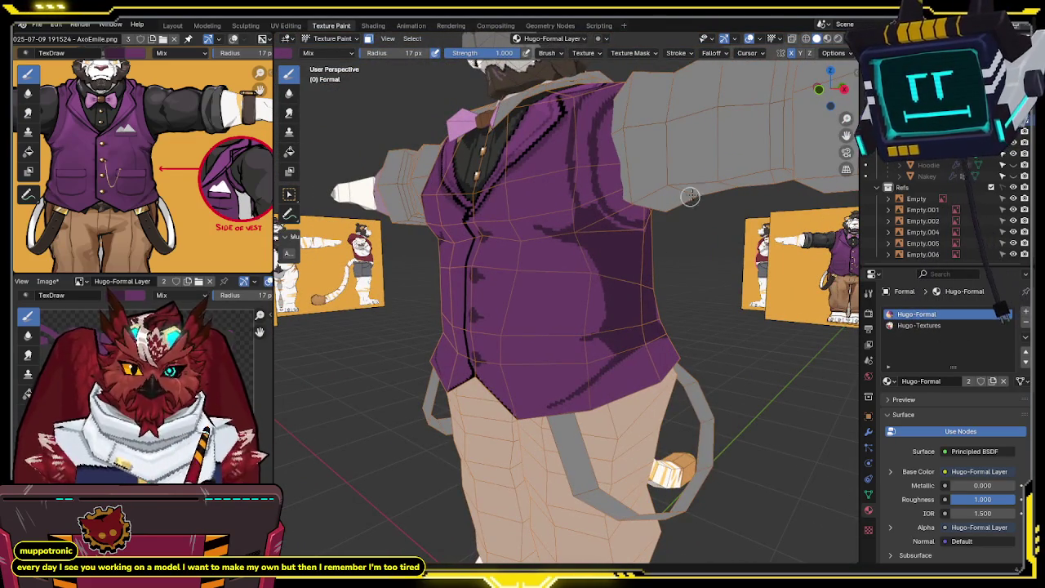
key(KP_1)
mouse_move(630, 291)
shift+middle_down()
mouse_move(580, 214)
mouse_move(571, 221)
shift+middle_up()
key(alt+z)
key(alt+z)
key(alt+z)
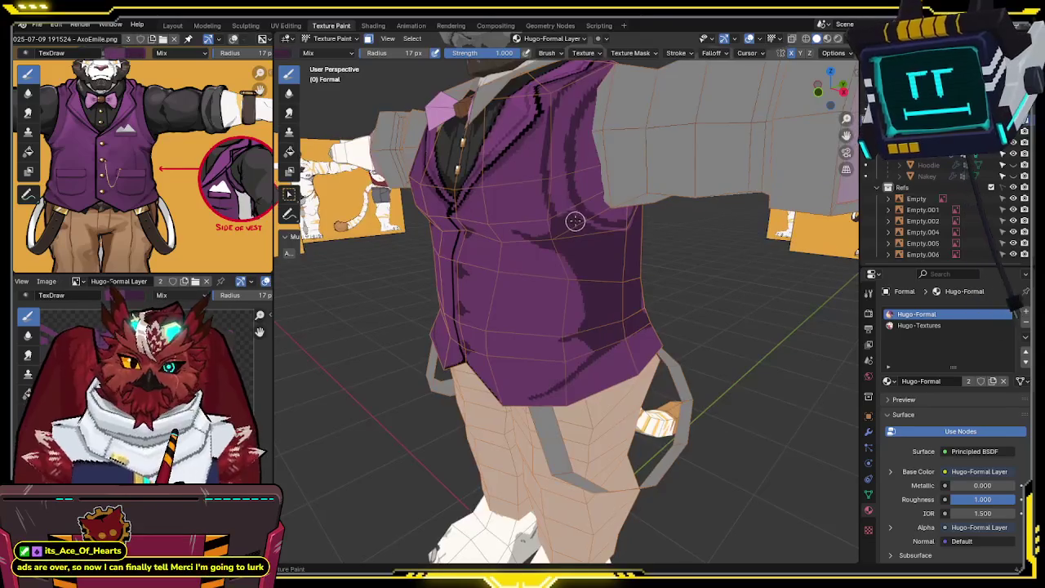
click(486, 53)
Step: Set the brush strength to 0.500
text(.5)
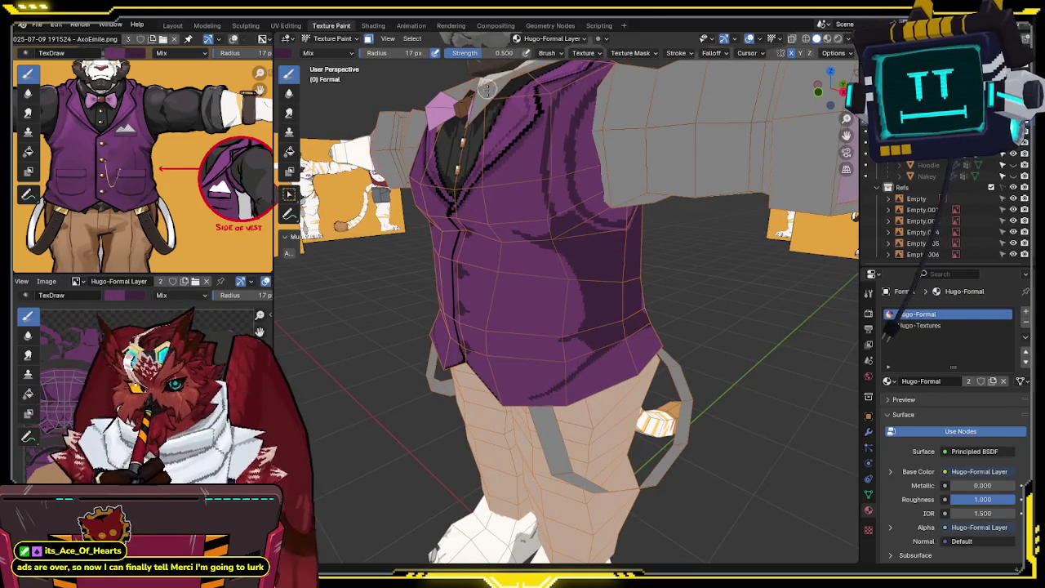
key(Return)
scroll(551, 209, up, 1)
middle_drag(551, 209, 552, 216)
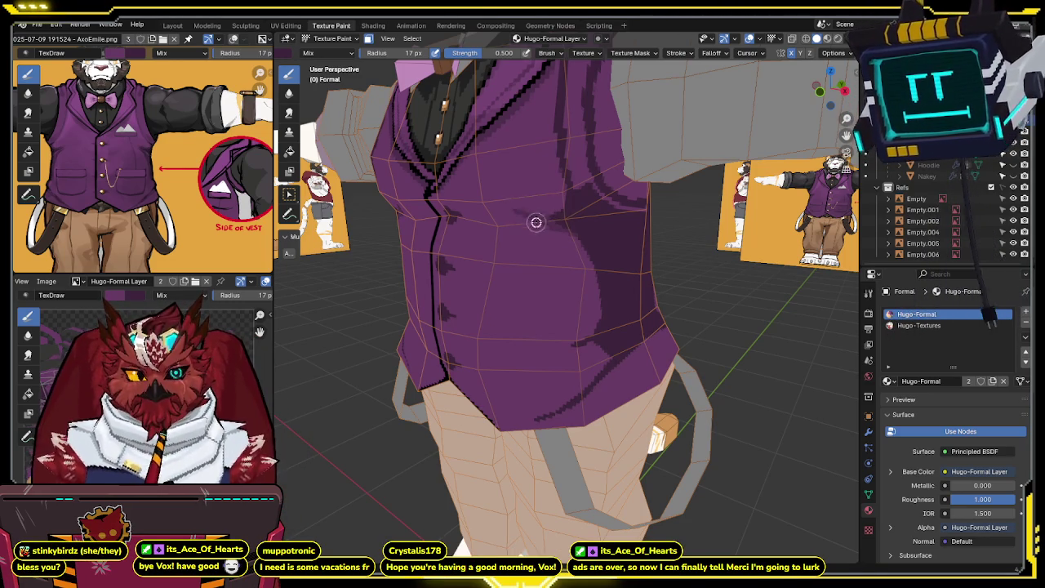
Step: Hide the viewport overlays and preview the painted vest from the front
middle_drag(531, 219, 555, 190)
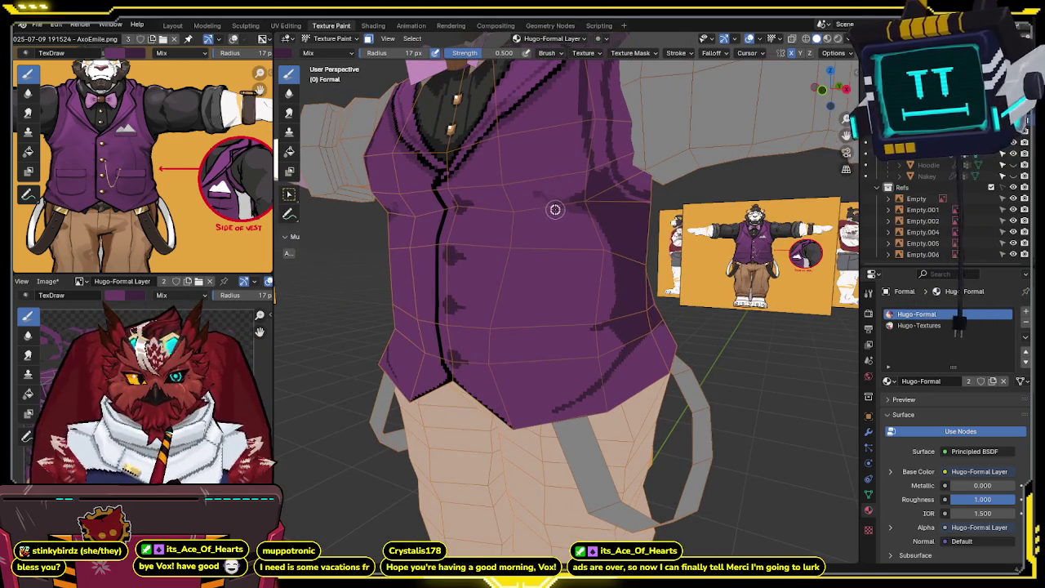
mouse_move(529, 197)
middle_down()
mouse_move(508, 191)
mouse_move(602, 171)
mouse_move(609, 181)
middle_up()
key(shift+alt+z)
scroll(613, 188, down, 2)
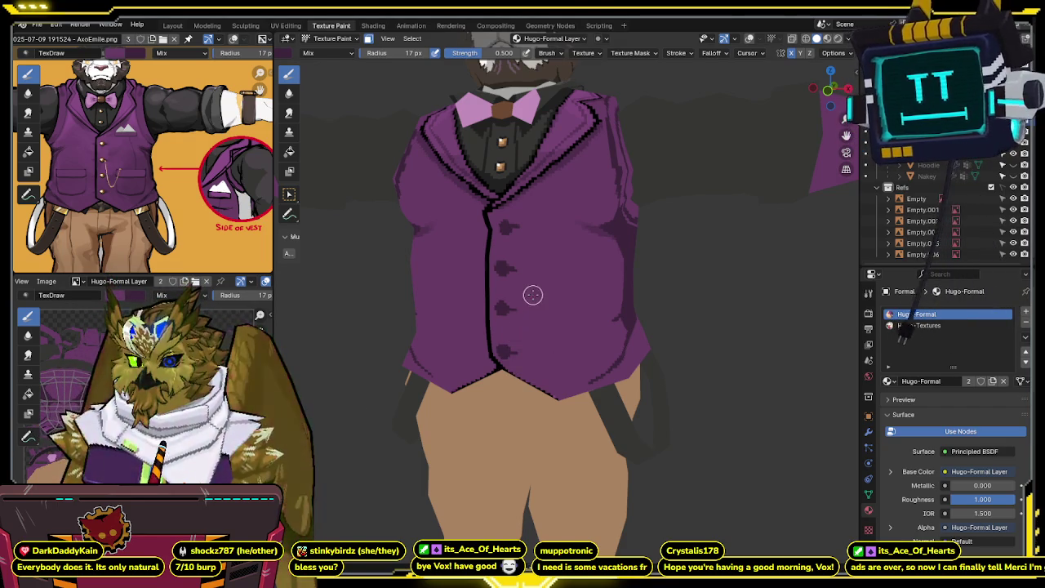
mouse_move(517, 301)
middle_down()
mouse_move(547, 304)
mouse_move(533, 305)
middle_up()
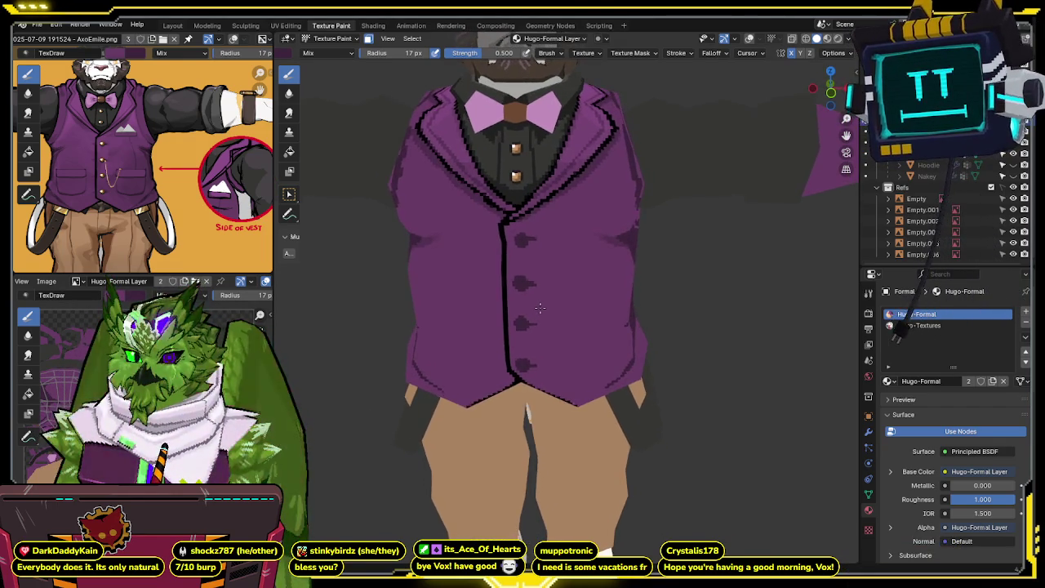
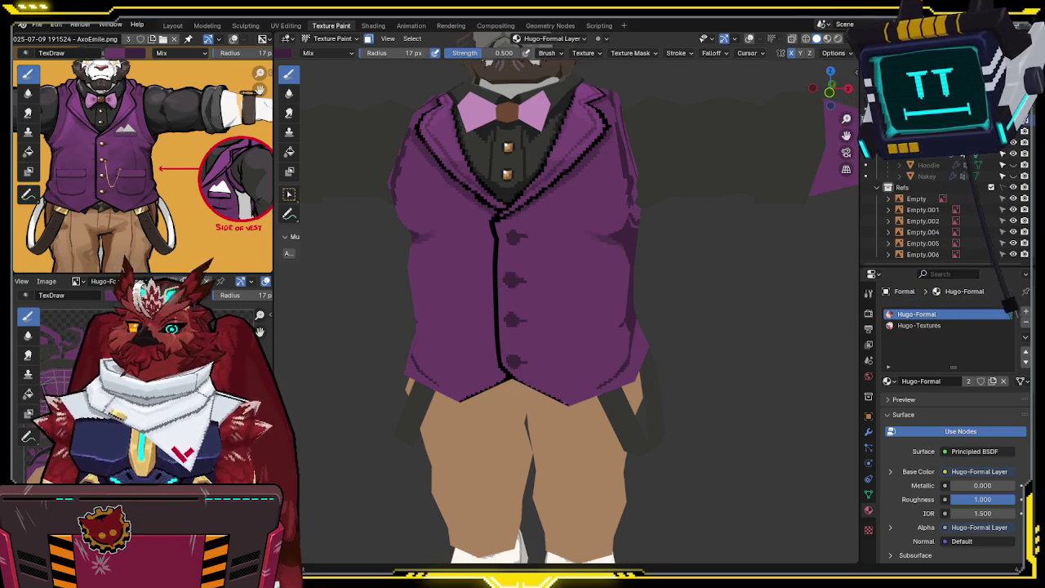
Step: Switch to Front Orthographic view with overlays and X-ray showing the reference art
mouse_move(507, 238)
middle_down()
mouse_move(415, 199)
mouse_move(553, 244)
mouse_move(751, 117)
middle_up()
key(shift+alt+z)
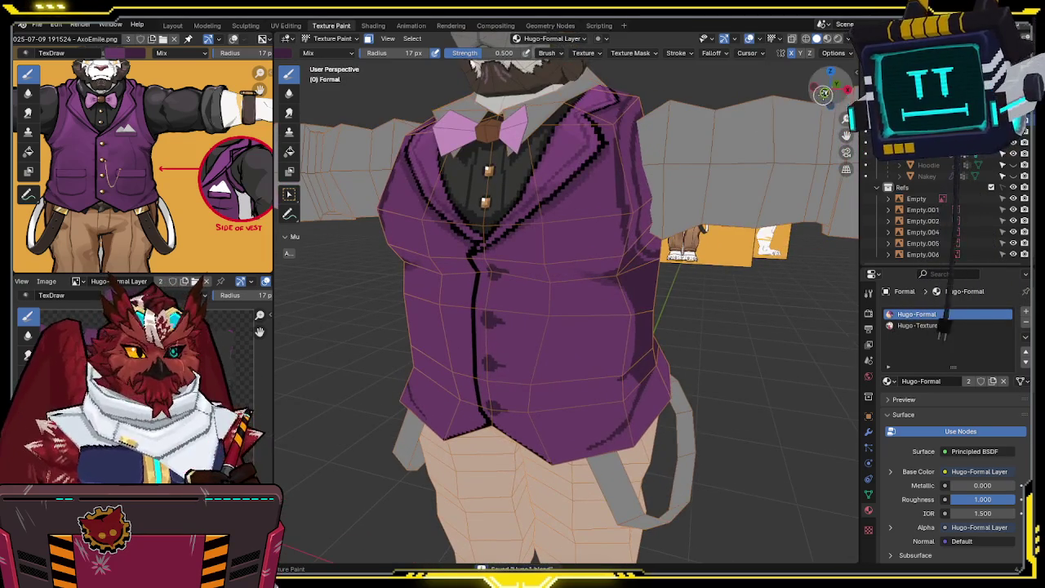
key(KP_1)
key(alt+z)
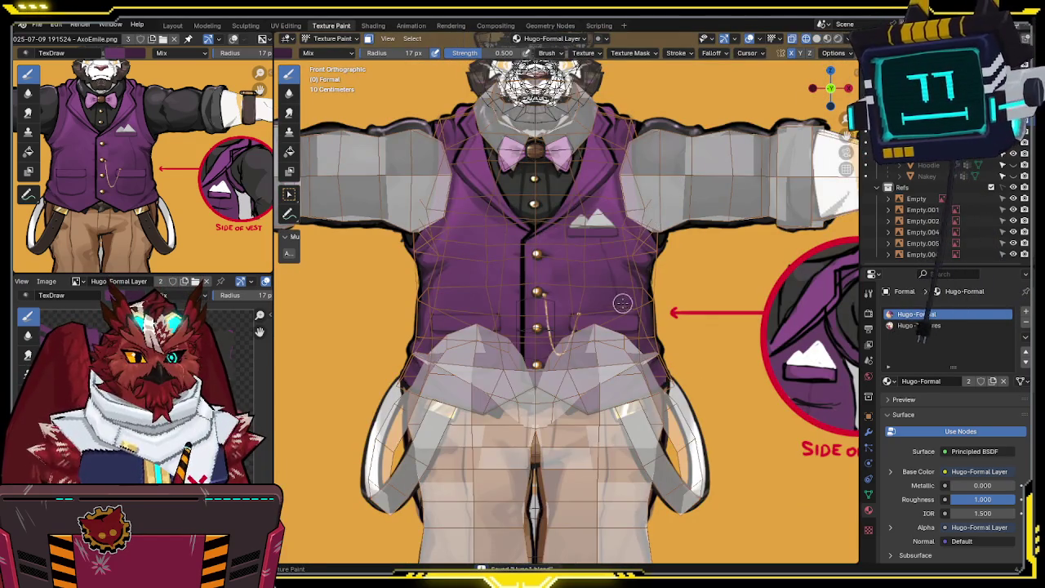
key(alt+z)
Step: Frame the lower vest and toggle X-ray to compare the paint with the reference pockets
scroll(597, 299, up, 1)
scroll(571, 261, up, 2)
scroll(534, 221, up, 1)
scroll(536, 221, down, 2)
key(alt+z)
mouse_move(539, 219)
shift+middle_down()
mouse_move(590, 221)
mouse_move(595, 237)
shift+middle_up()
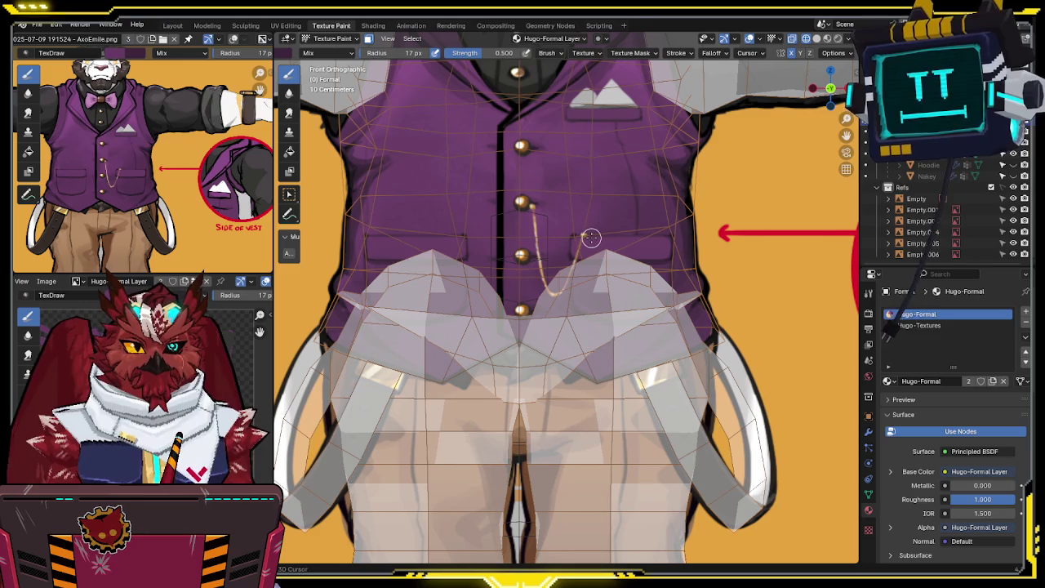
key(alt+z)
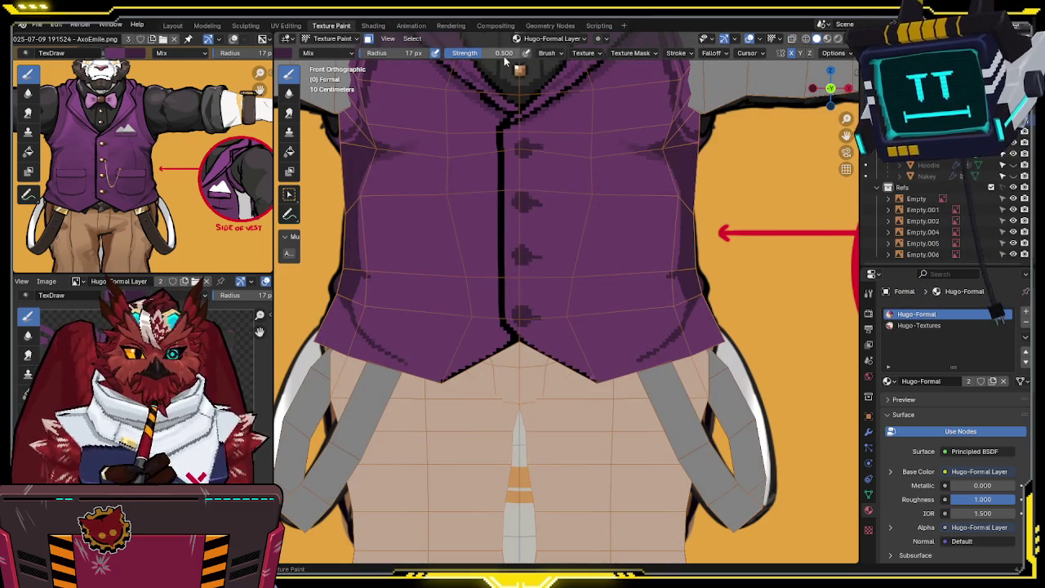
key(alt+z)
key(alt+z)
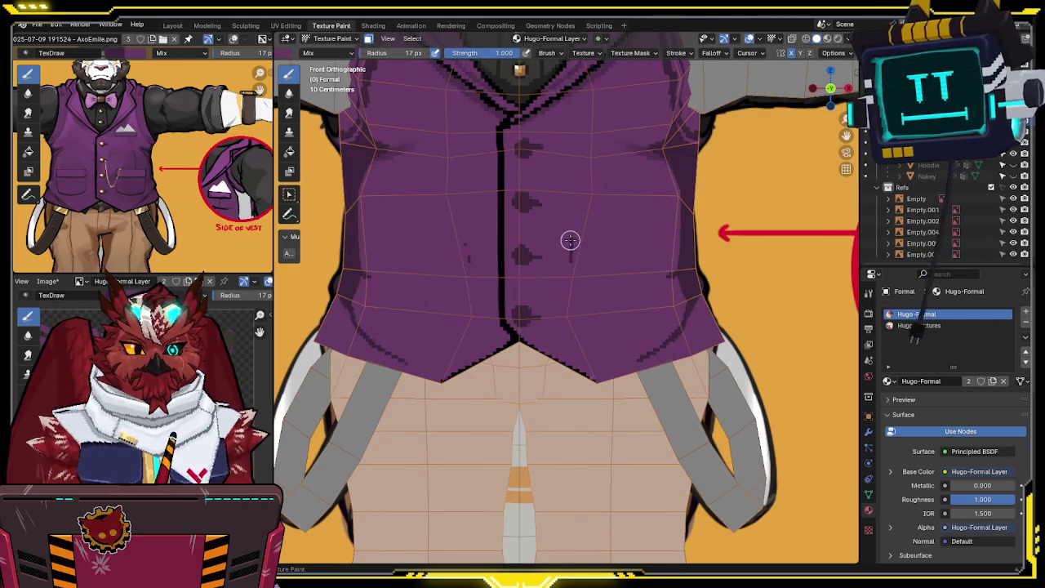
key(alt+z)
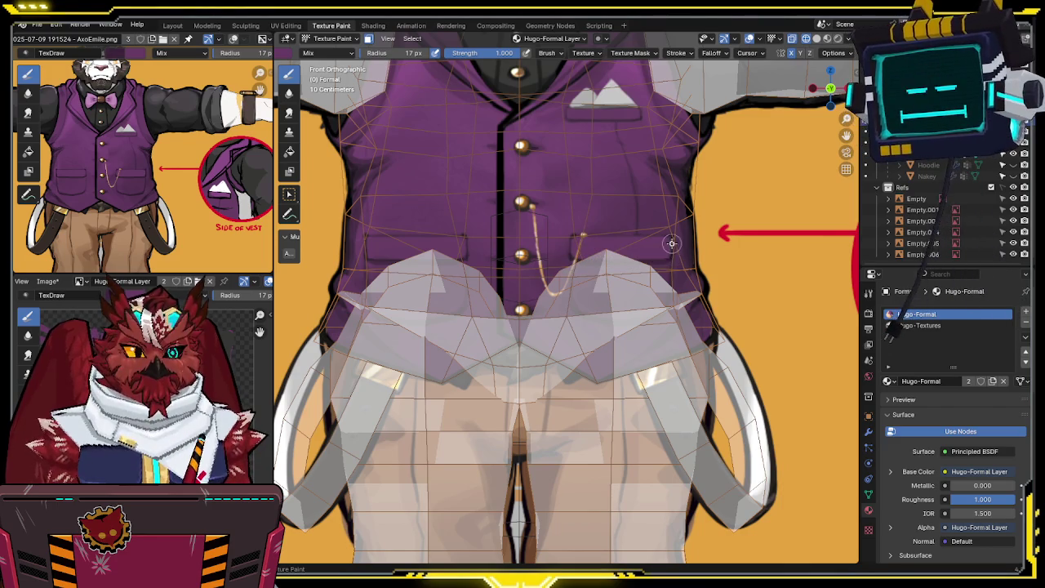
key(alt+z)
Step: Draw the pocket outline on the vest's right half, checking the reference through X-ray
mouse_move(660, 243)
shift+middle_down()
mouse_move(654, 218)
mouse_move(564, 254)
shift+middle_up()
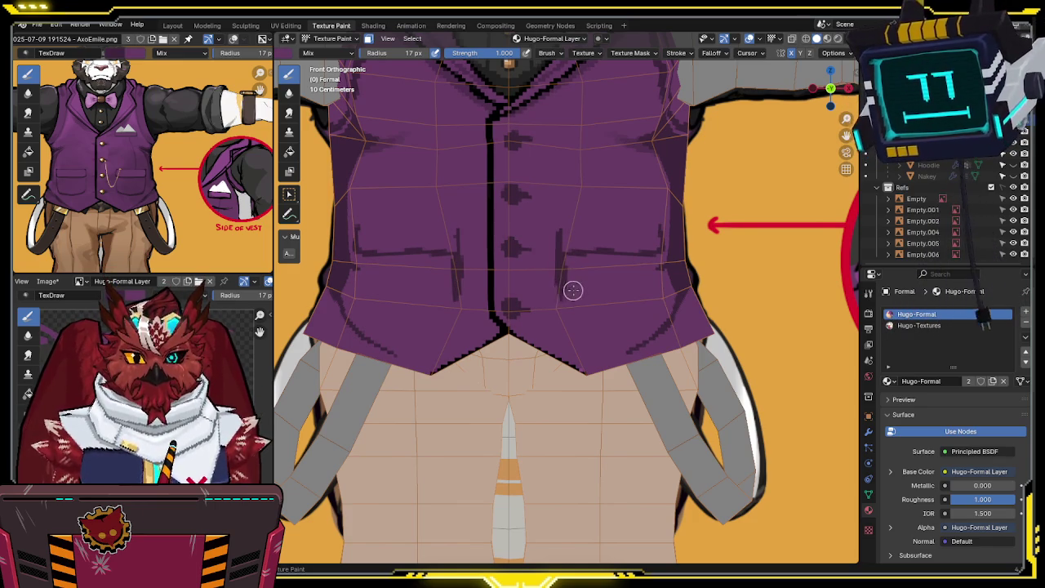
key(alt+z)
key(alt+z)
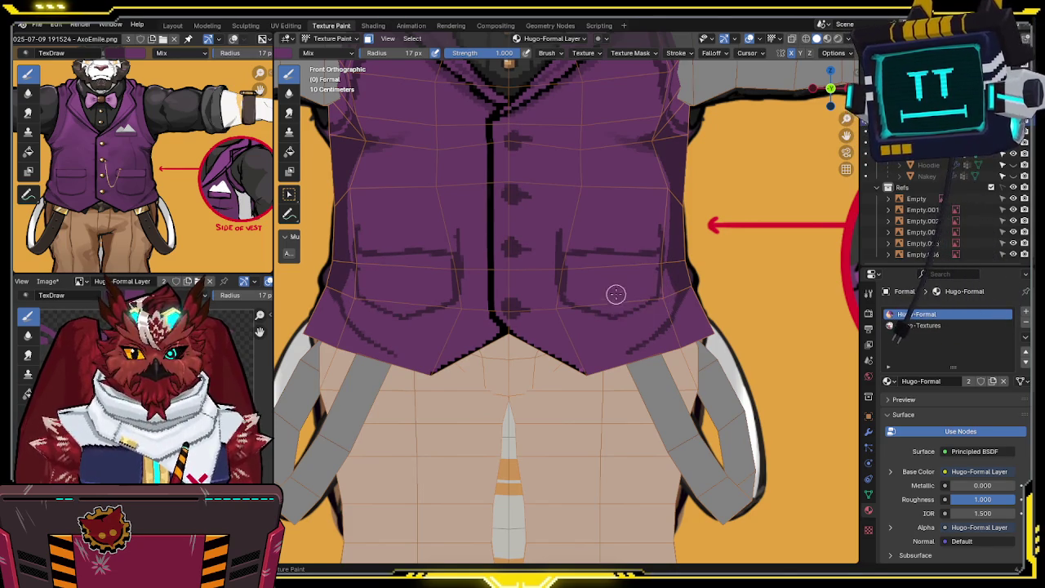
shift+middle_drag(613, 296, 608, 276)
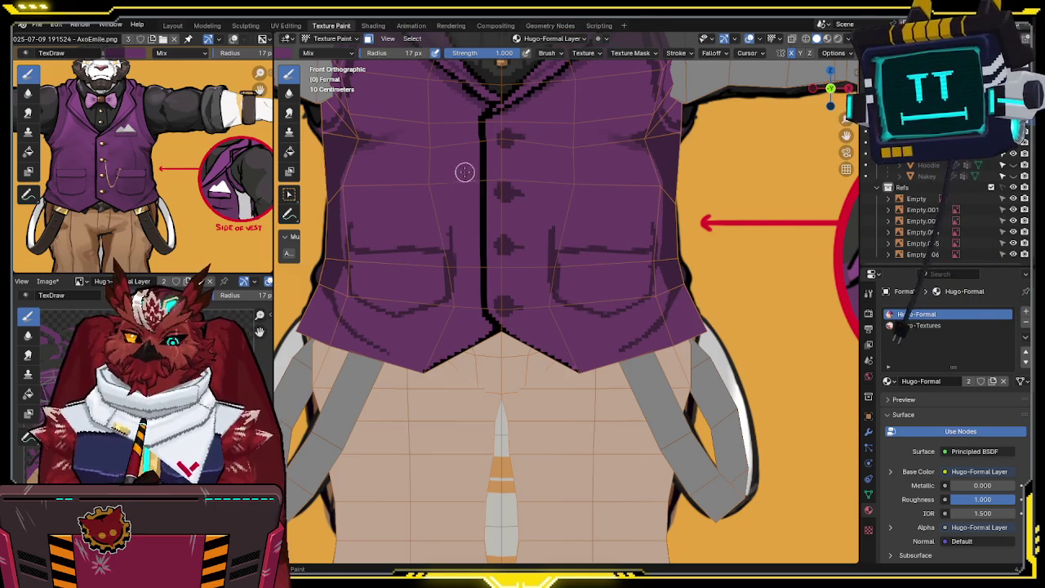
shift+scroll(531, 147, down, 2)
middle_drag(598, 173, 646, 225)
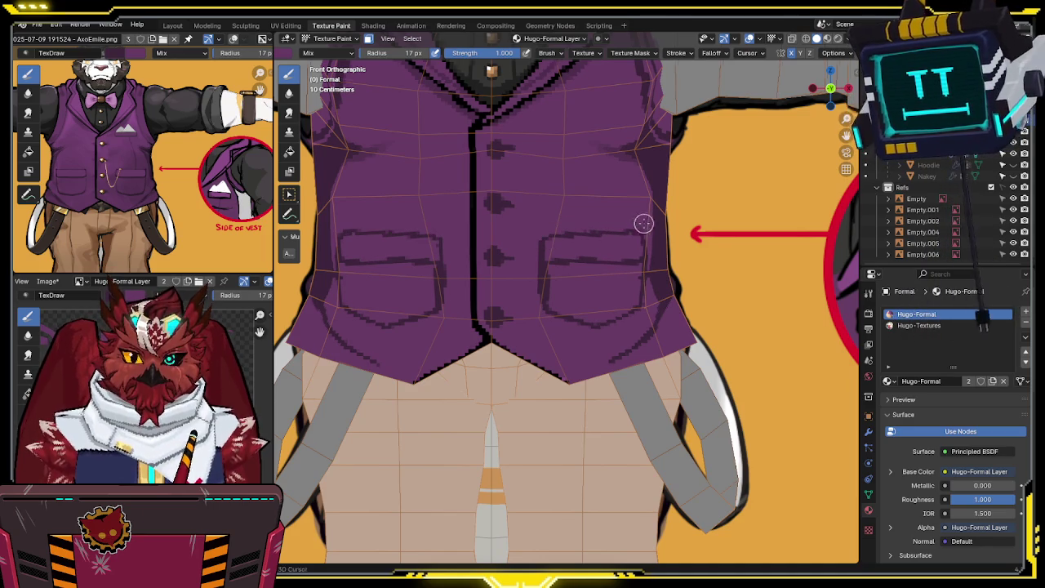
middle_drag(641, 227, 564, 242)
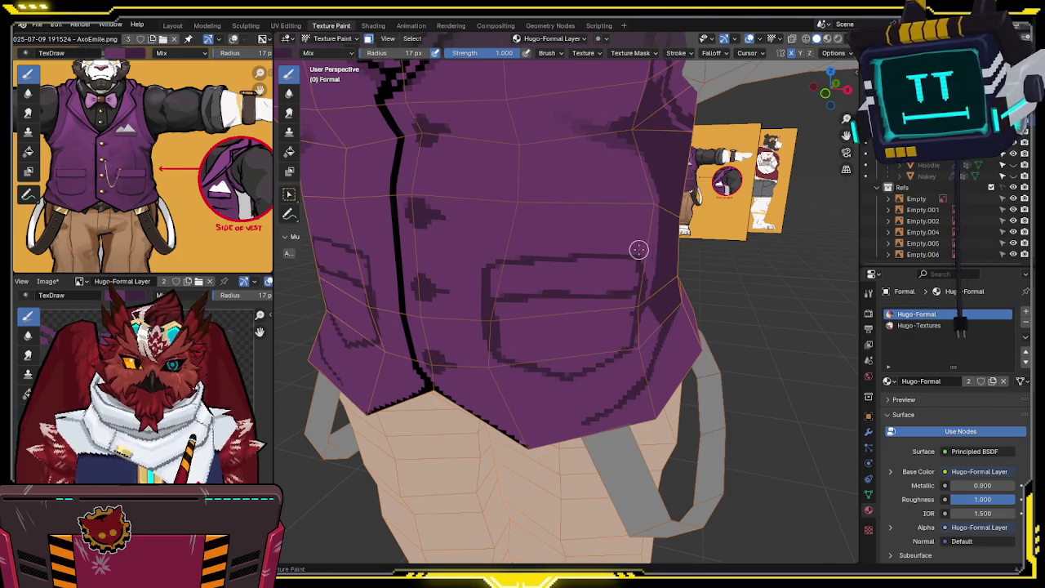
Step: Orbit around the vest to inspect the pocket outlines from several angles
middle_drag(639, 247, 616, 245)
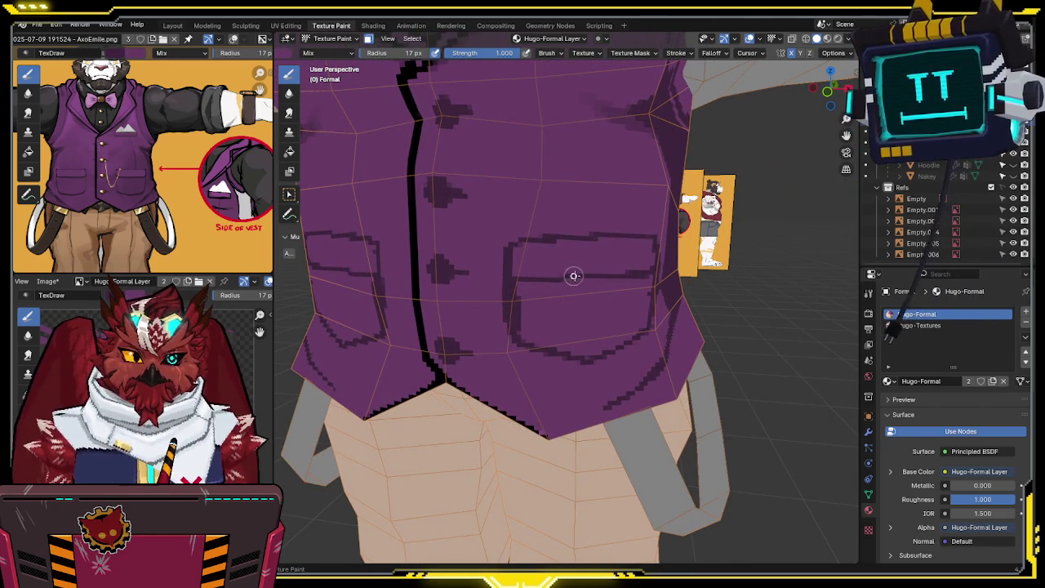
middle_drag(658, 264, 590, 236)
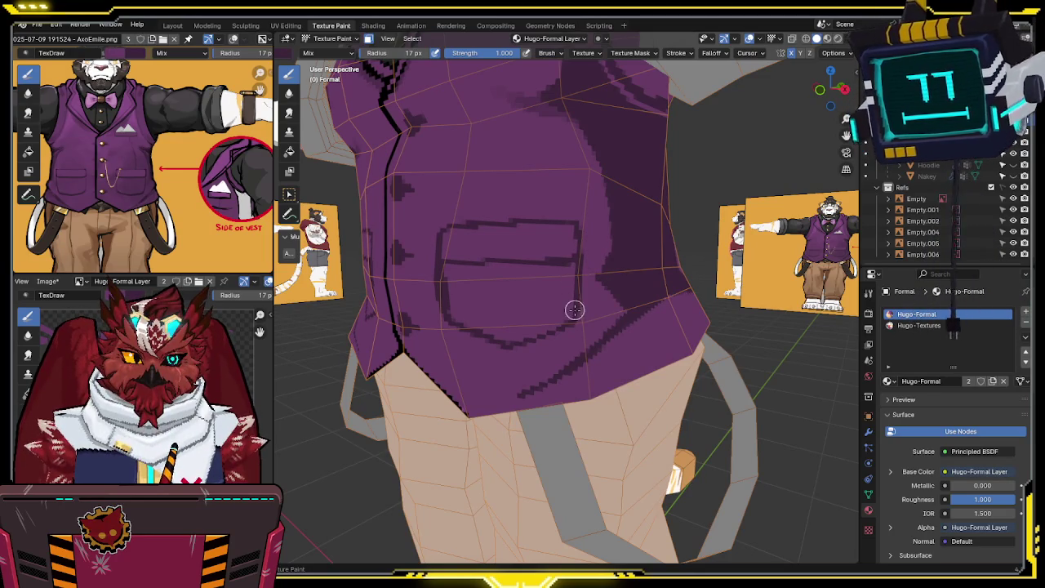
middle_drag(555, 261, 544, 271)
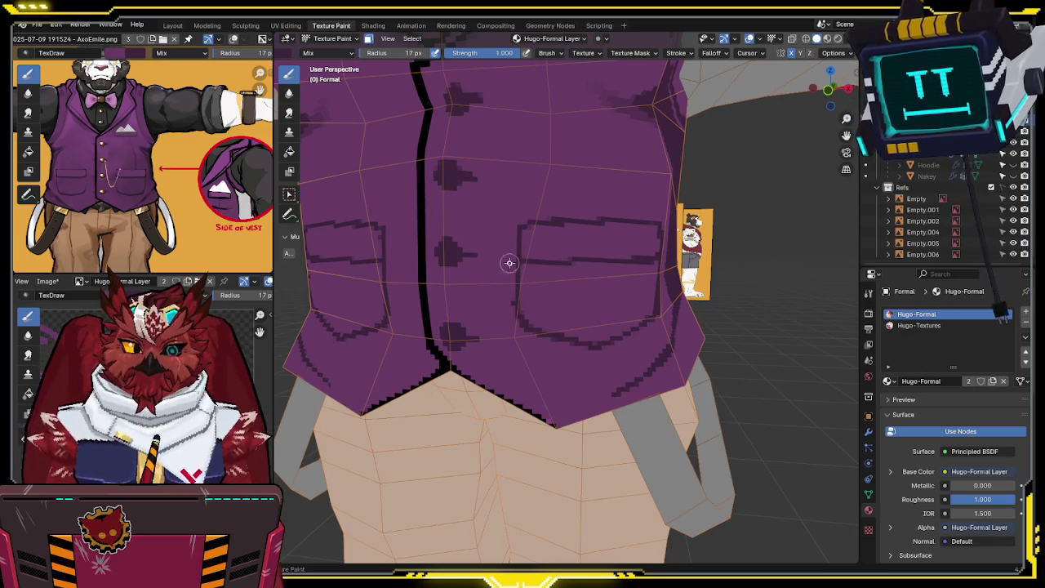
mouse_move(511, 249)
middle_down()
mouse_move(418, 243)
mouse_move(483, 250)
mouse_move(490, 262)
middle_up()
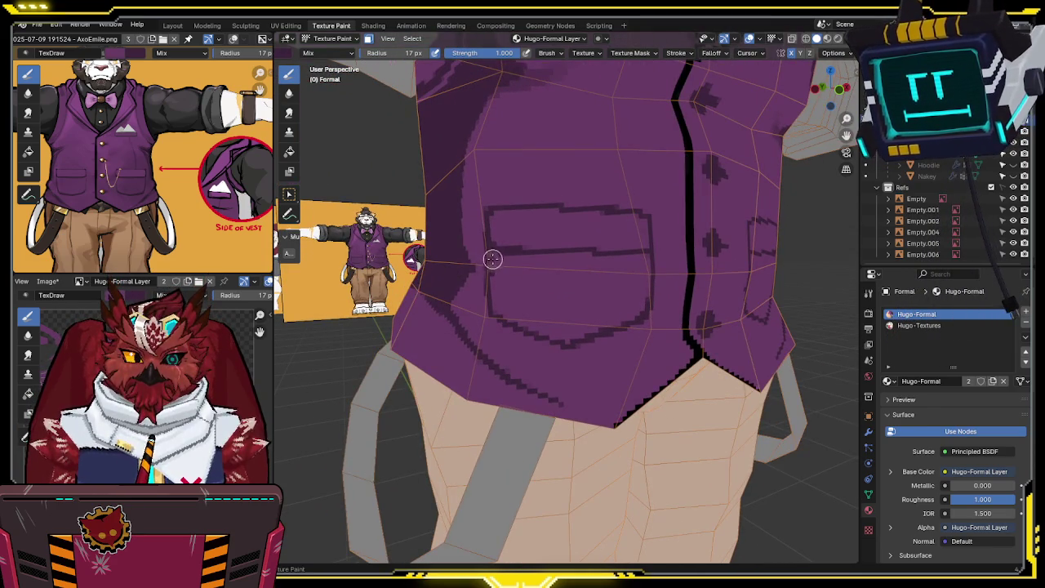
Step: Hide overlays, review both pockets from the front, and save the painted texture image
key(shift+alt+z)
middle_drag(618, 230, 683, 226)
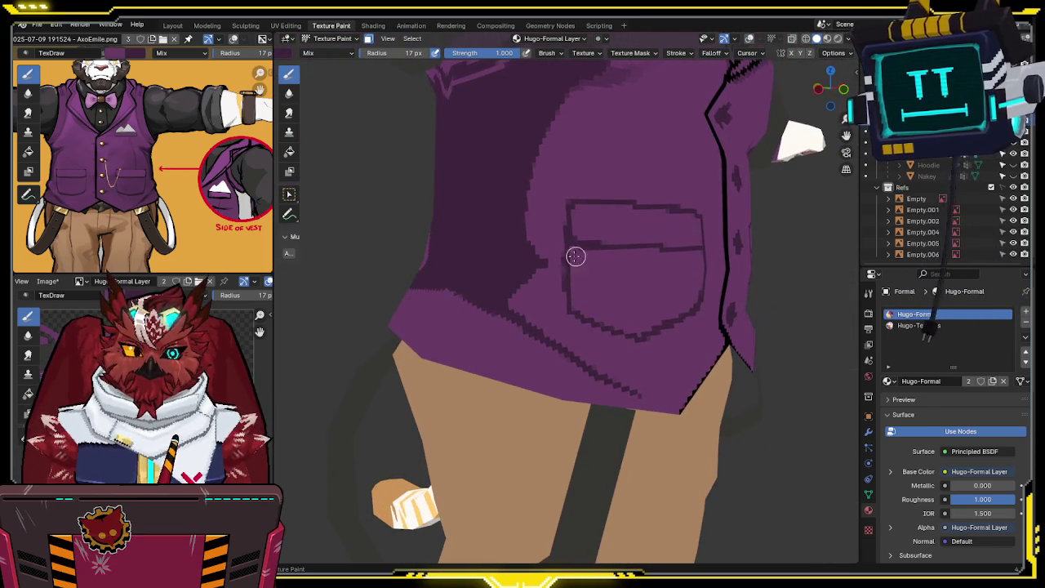
mouse_move(602, 276)
middle_down()
mouse_move(665, 245)
mouse_move(512, 246)
middle_up()
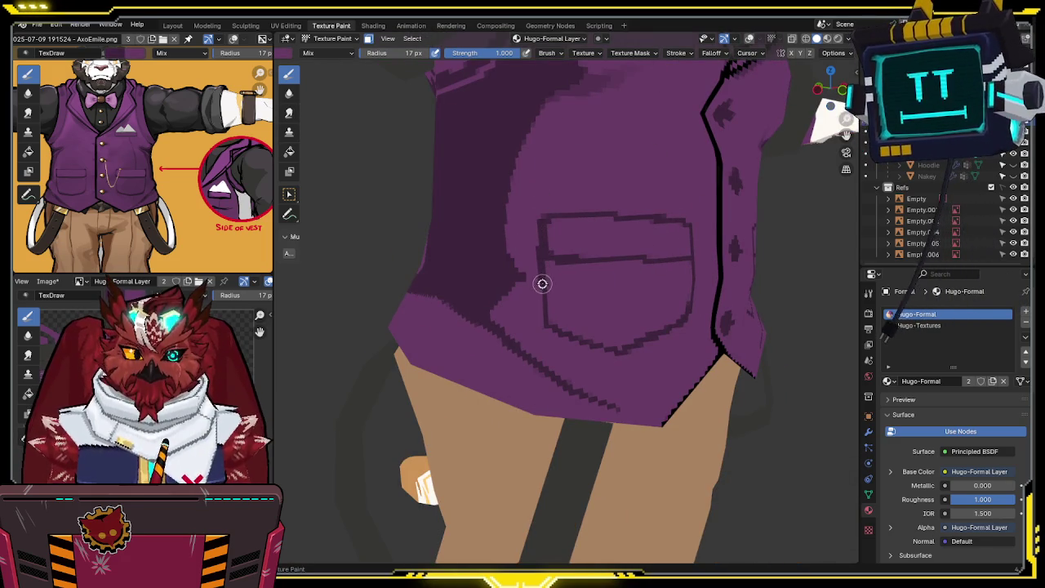
mouse_move(543, 320)
middle_down()
mouse_move(546, 275)
mouse_move(563, 254)
middle_up()
key(ctrl+s)
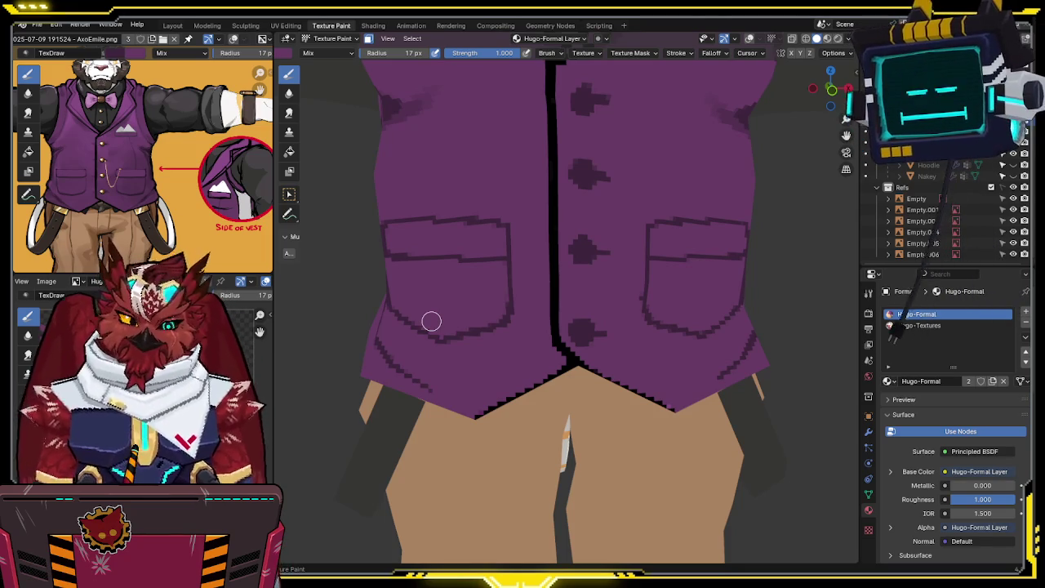
Step: Bring up the brush colour and size settings and view the vest's right side
right_click(564, 263)
middle_drag(712, 240, 557, 214)
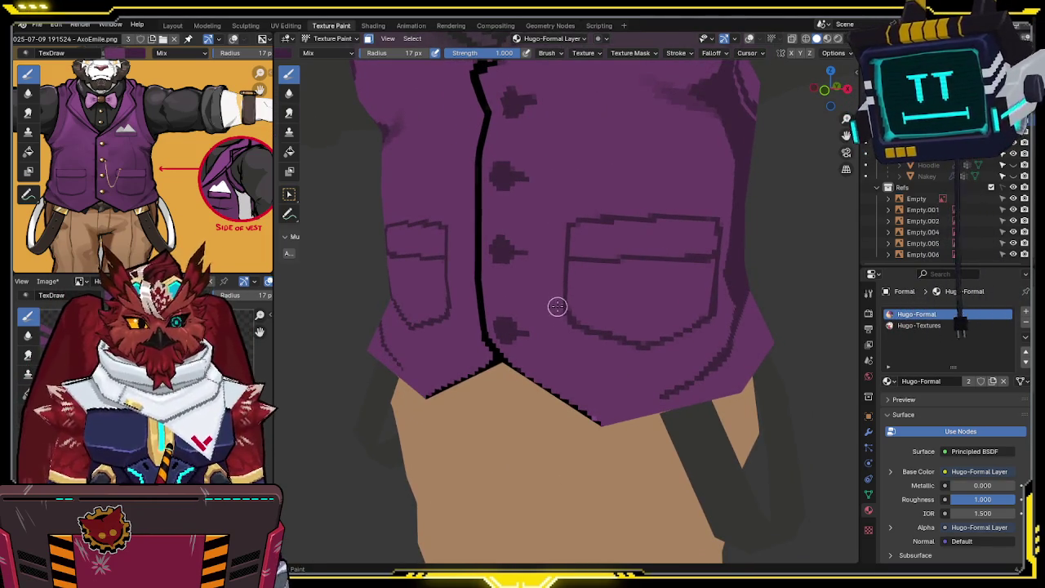
middle_drag(558, 308, 551, 275)
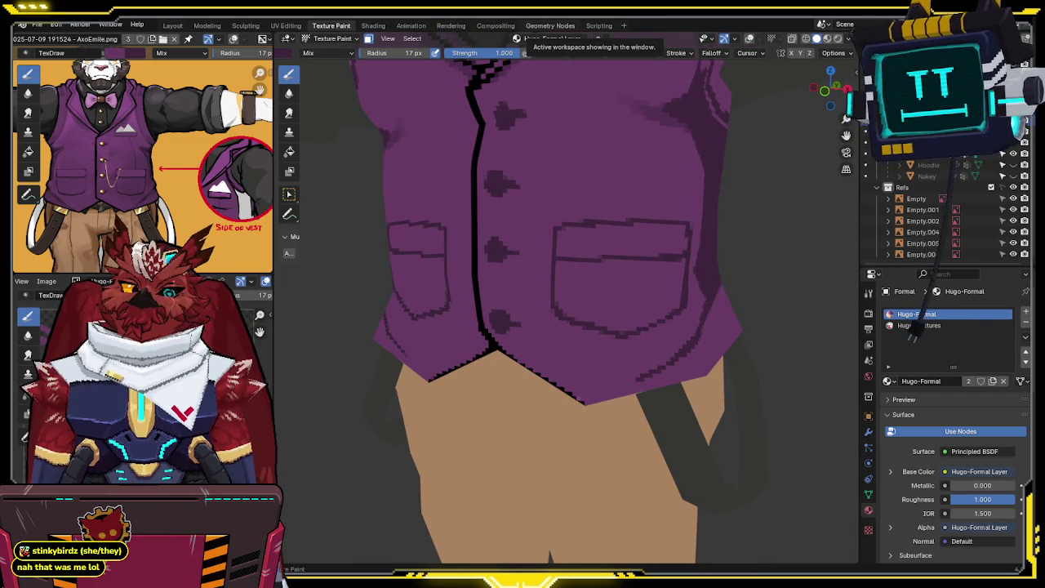
scroll(513, 289, up, 2)
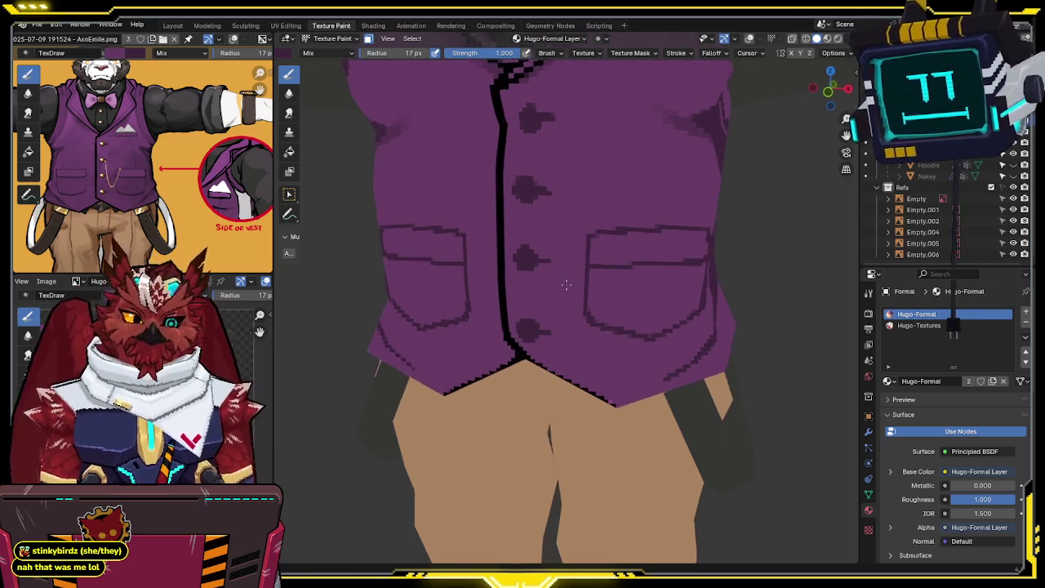
scroll(547, 232, up, 1)
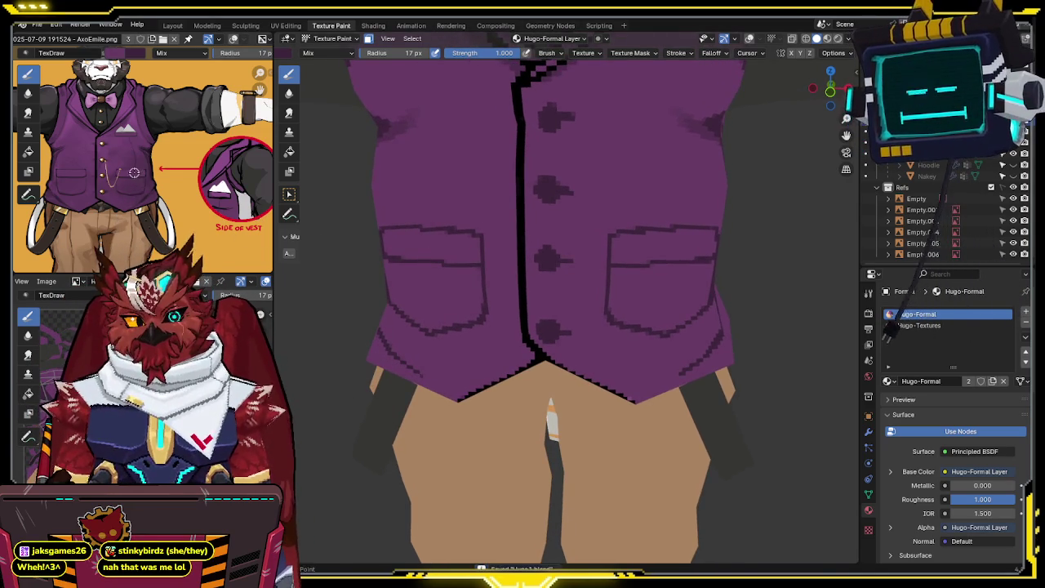
mouse_move(629, 215)
middle_down()
mouse_move(594, 207)
mouse_move(549, 243)
middle_up()
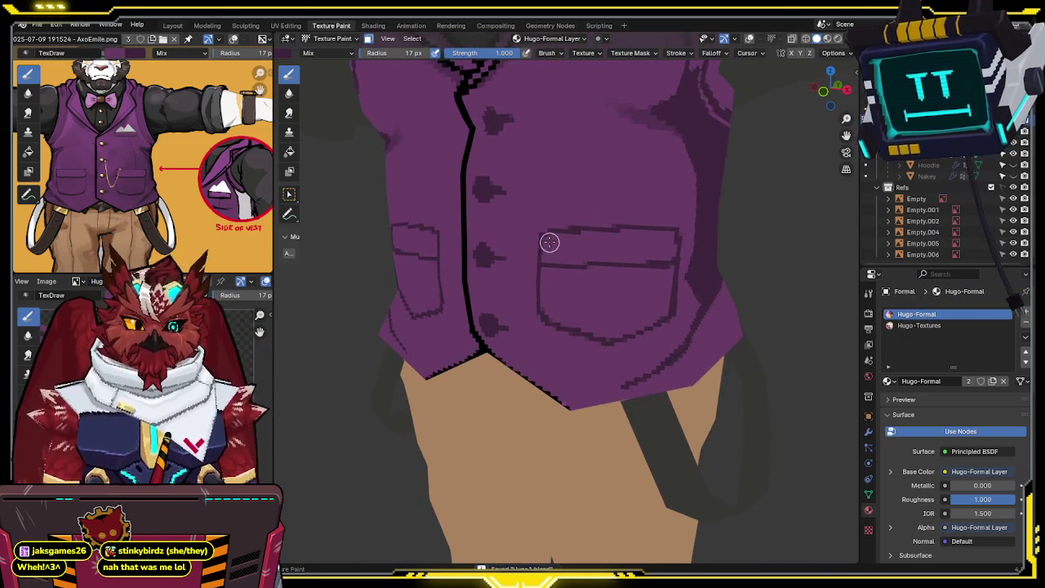
Step: Enable X-axis mirrored painting, show overlays, and zoom onto the vest pocket
key(x)
key(shift+alt+z)
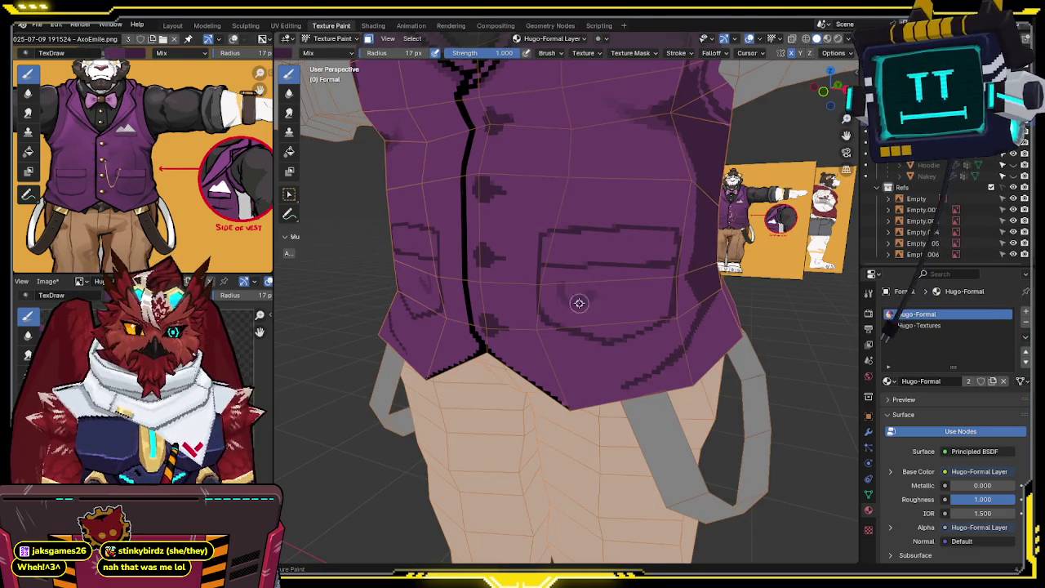
middle_drag(578, 299, 547, 243)
scroll(547, 243, up, 2)
middle_drag(485, 220, 463, 215)
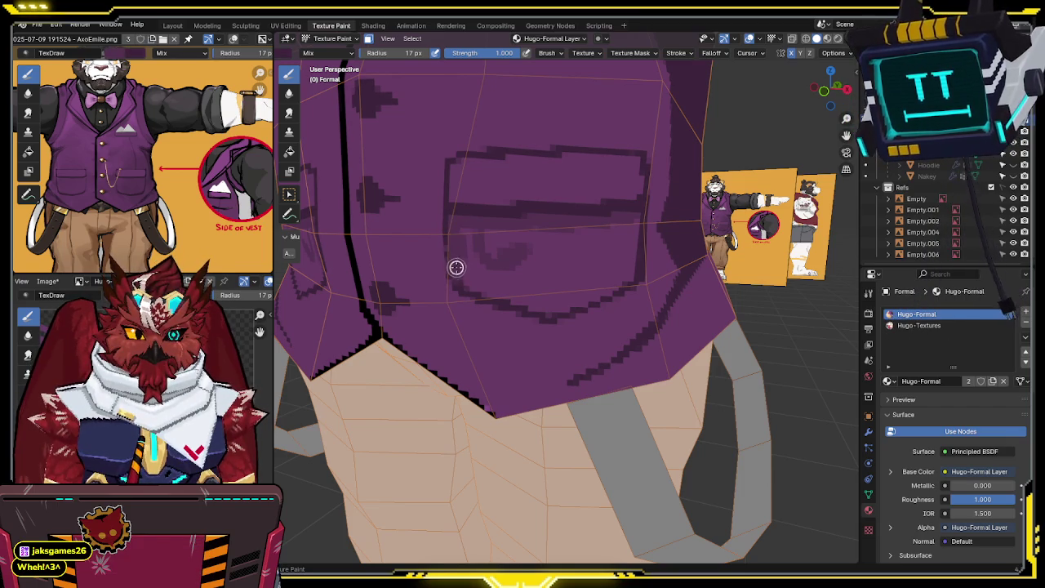
scroll(446, 269, up, 2)
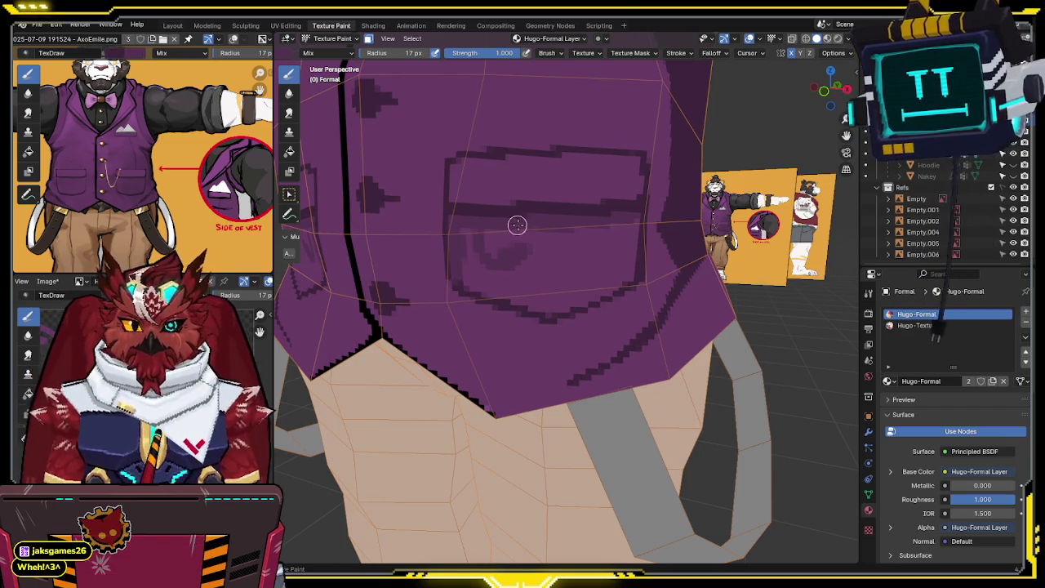
scroll(465, 282, down, 2)
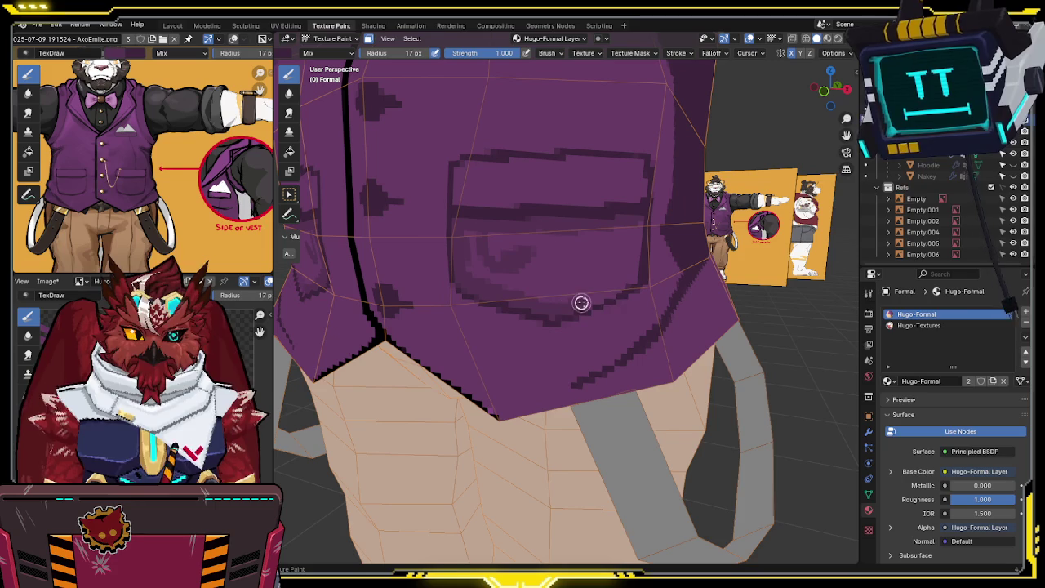
Step: Enlarge the brush to 29 px and smooth the shading inside the vest pocket
key(f)
click(609, 241)
mouse_move(520, 239)
mouse_down()
mouse_move(467, 233)
mouse_move(522, 254)
mouse_move(542, 293)
mouse_up()
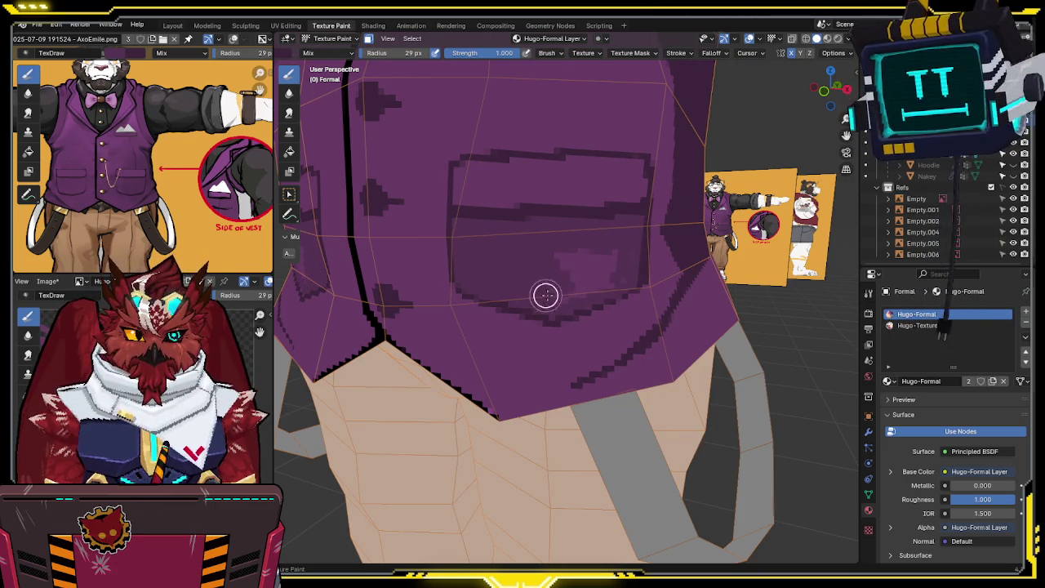
Step: Turn on X-axis mirroring and return to a straight front view of the vest
mouse_move(565, 257)
middle_down()
mouse_move(565, 233)
mouse_move(506, 215)
middle_up()
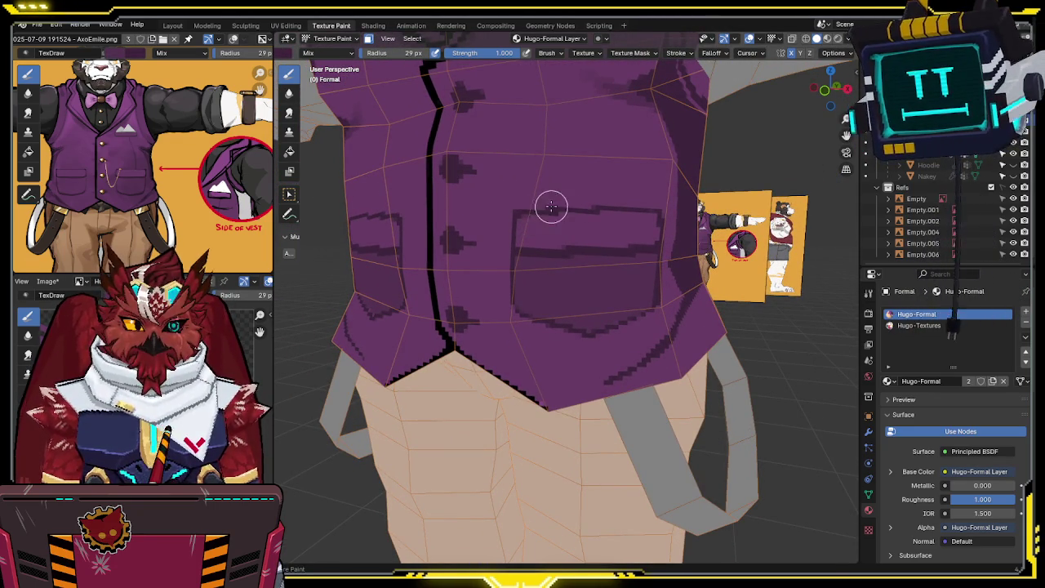
middle_drag(550, 207, 581, 207)
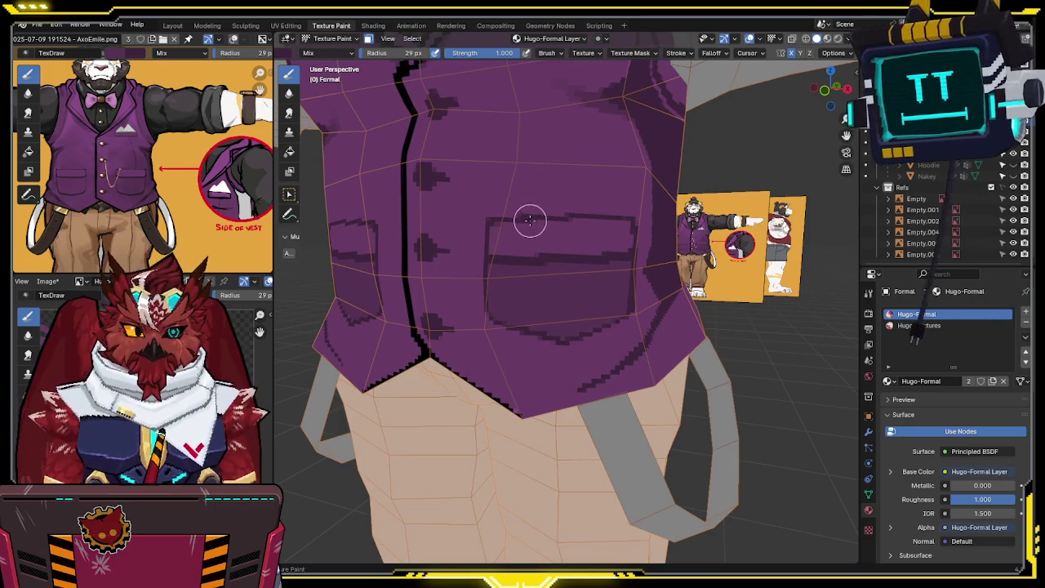
mouse_move(575, 197)
middle_down()
mouse_move(563, 198)
mouse_move(587, 199)
mouse_move(579, 241)
middle_up()
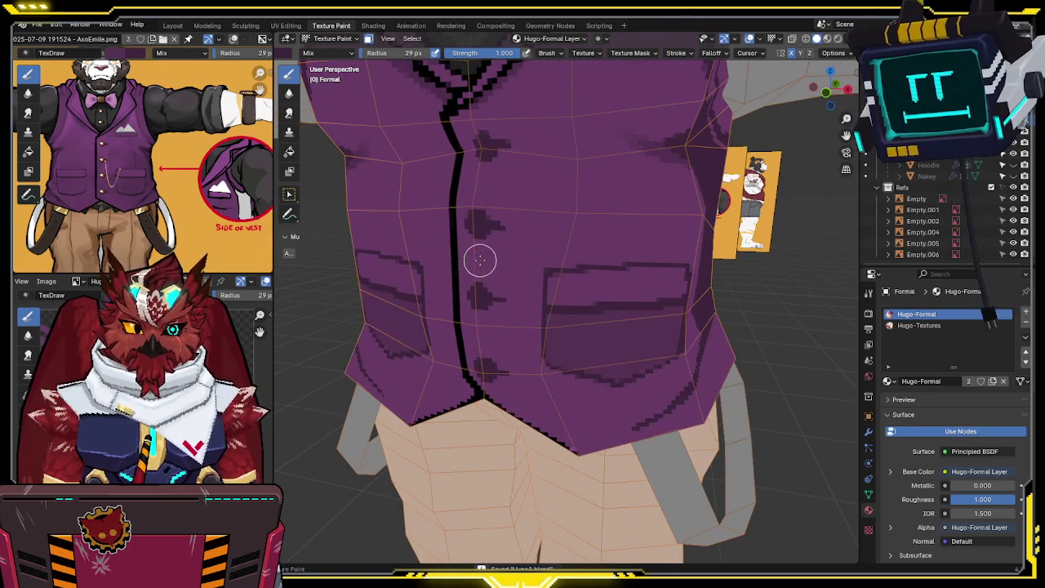
key(shift+x)
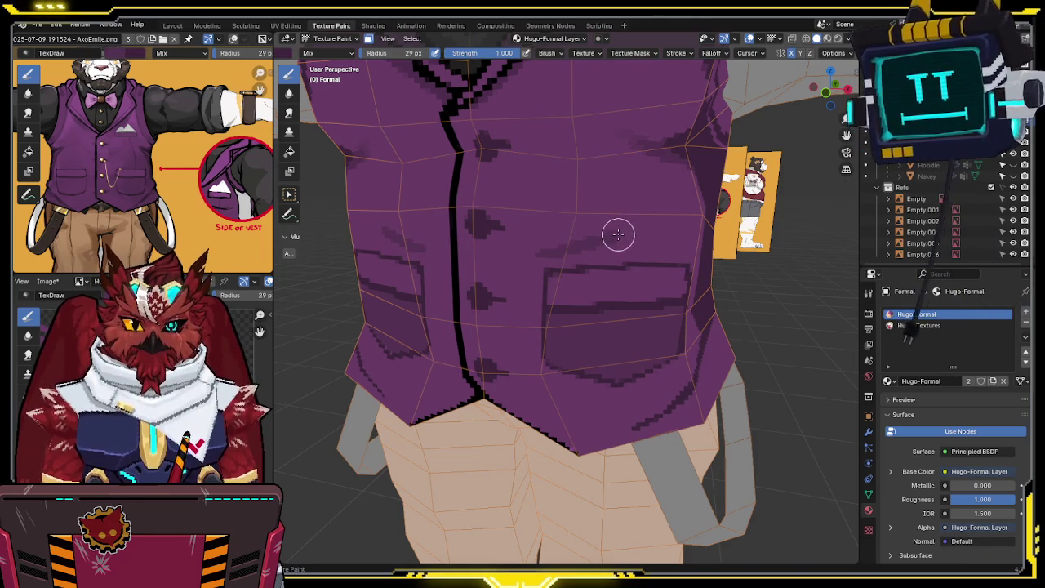
middle_drag(623, 231, 605, 188)
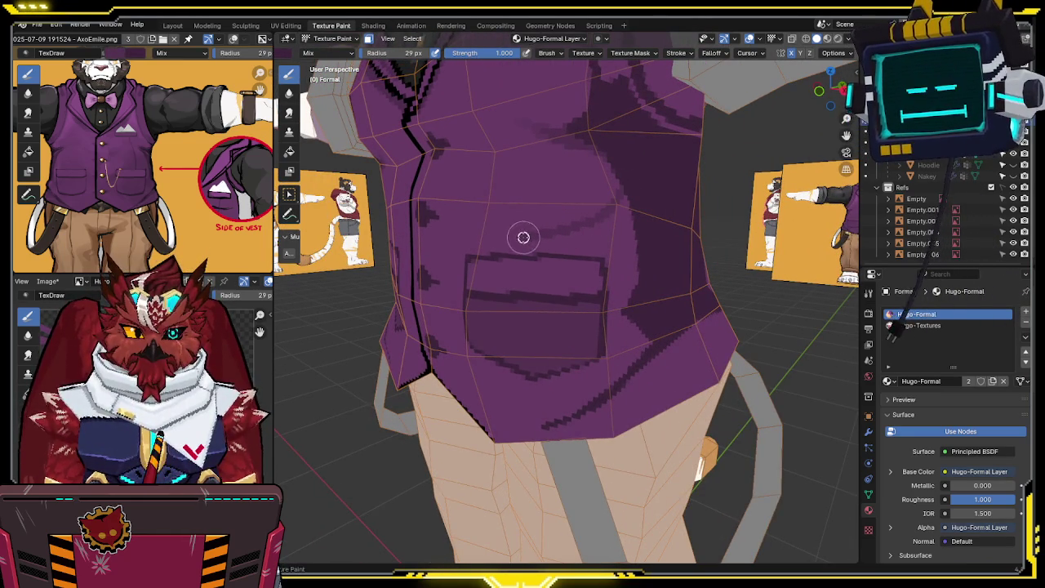
middle_drag(477, 242, 525, 235)
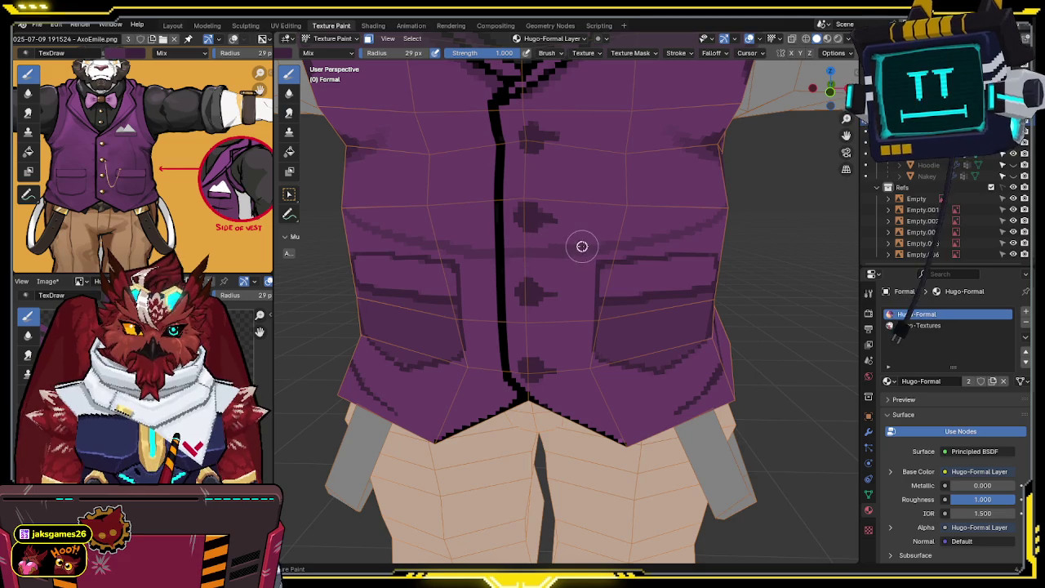
Step: Orbit around the vest to inspect the side pocket and chest
middle_drag(623, 247, 580, 224)
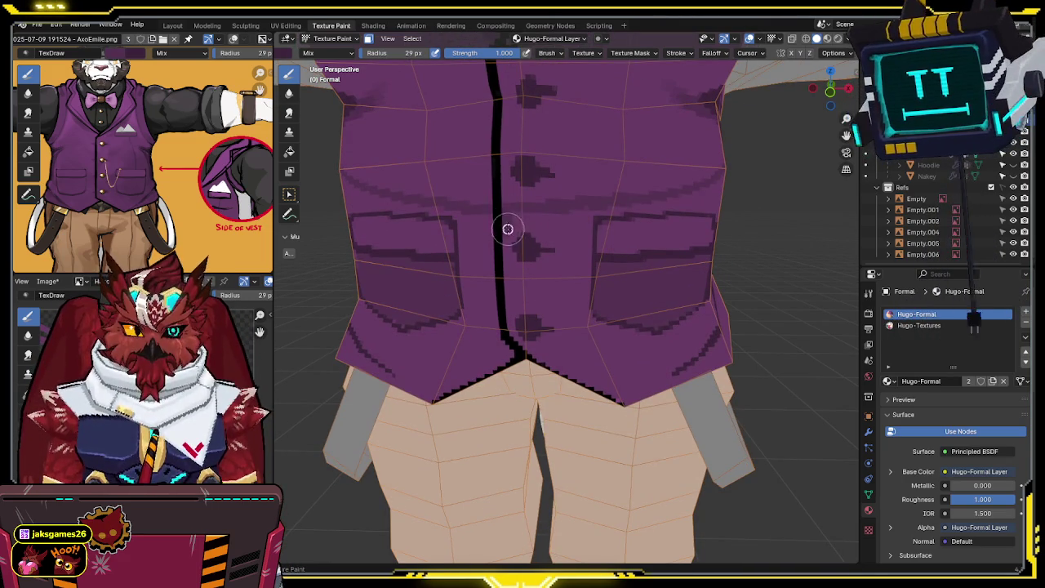
middle_drag(599, 207, 564, 215)
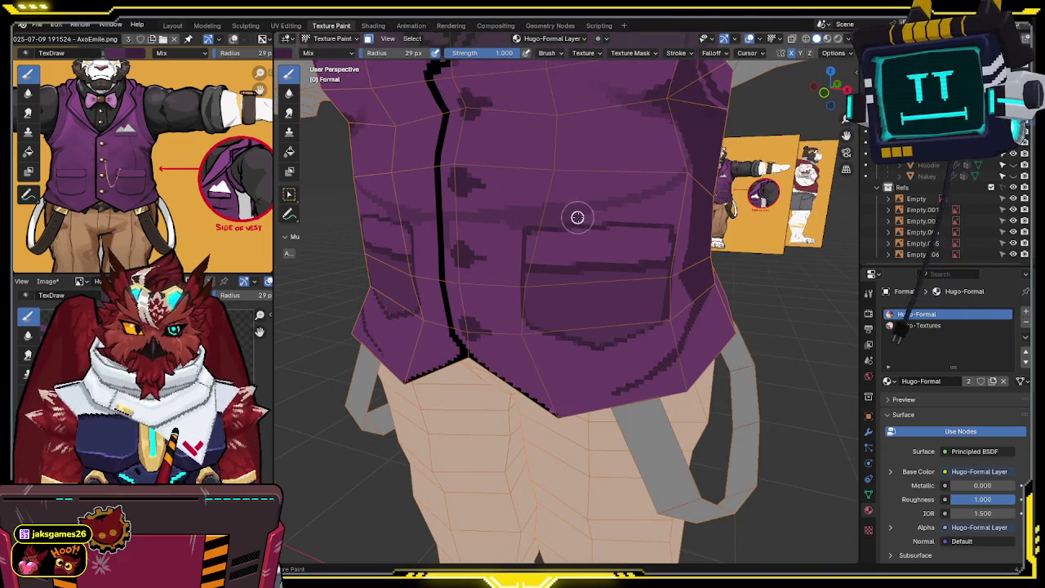
middle_drag(623, 212, 561, 182)
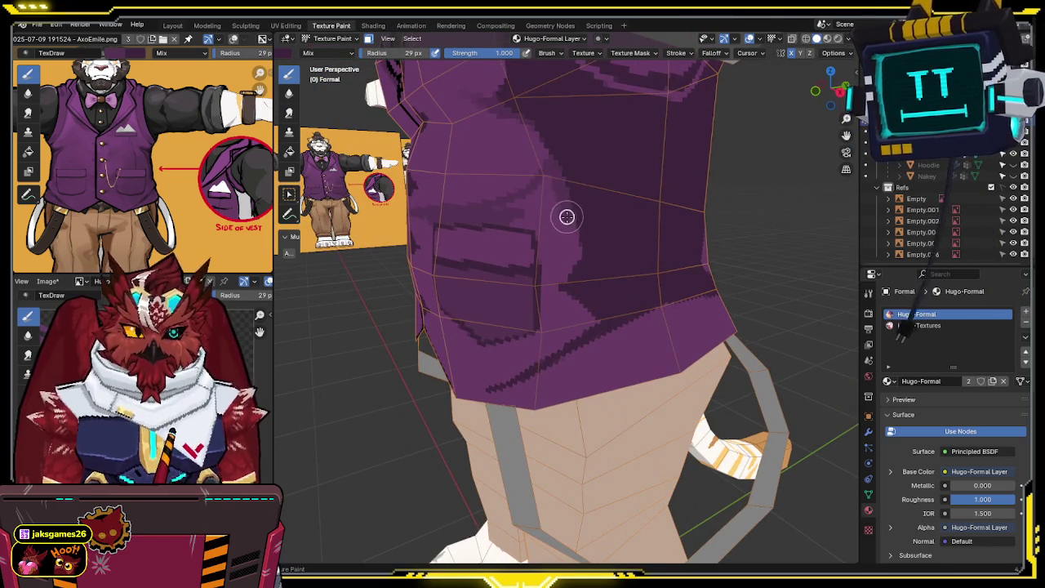
mouse_move(575, 255)
middle_down()
mouse_move(593, 205)
mouse_move(550, 159)
mouse_move(572, 190)
mouse_move(590, 191)
mouse_move(581, 200)
mouse_move(584, 190)
mouse_move(677, 191)
mouse_move(682, 176)
mouse_move(659, 176)
middle_up()
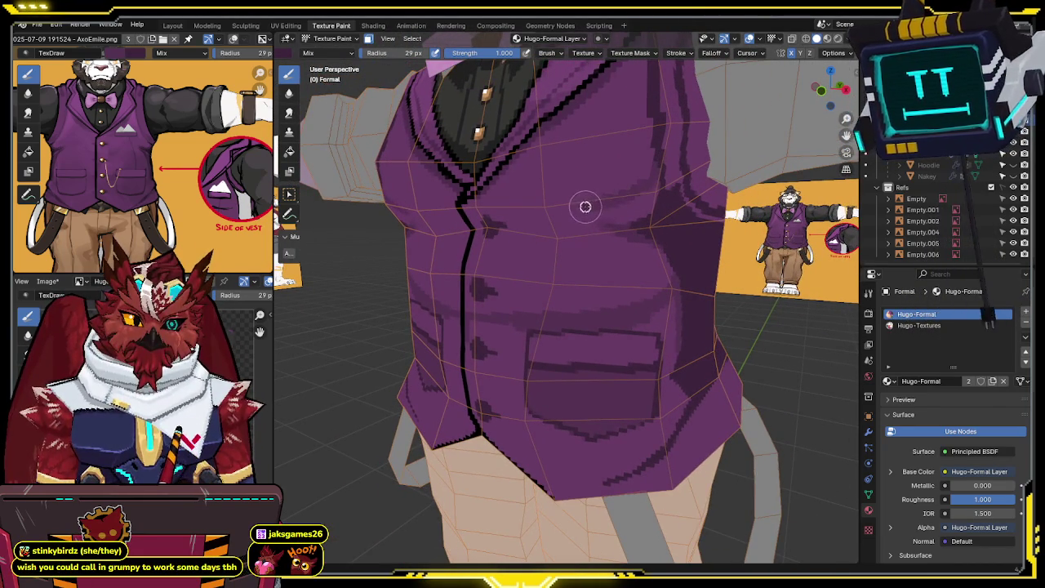
middle_drag(543, 214, 546, 200)
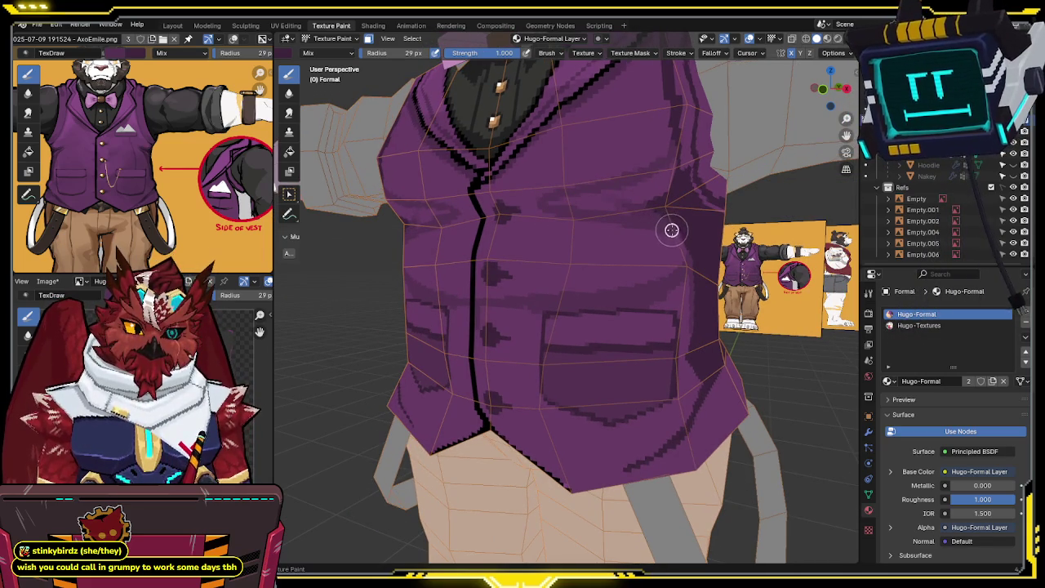
mouse_move(683, 247)
middle_down()
mouse_move(634, 255)
mouse_move(609, 240)
middle_up()
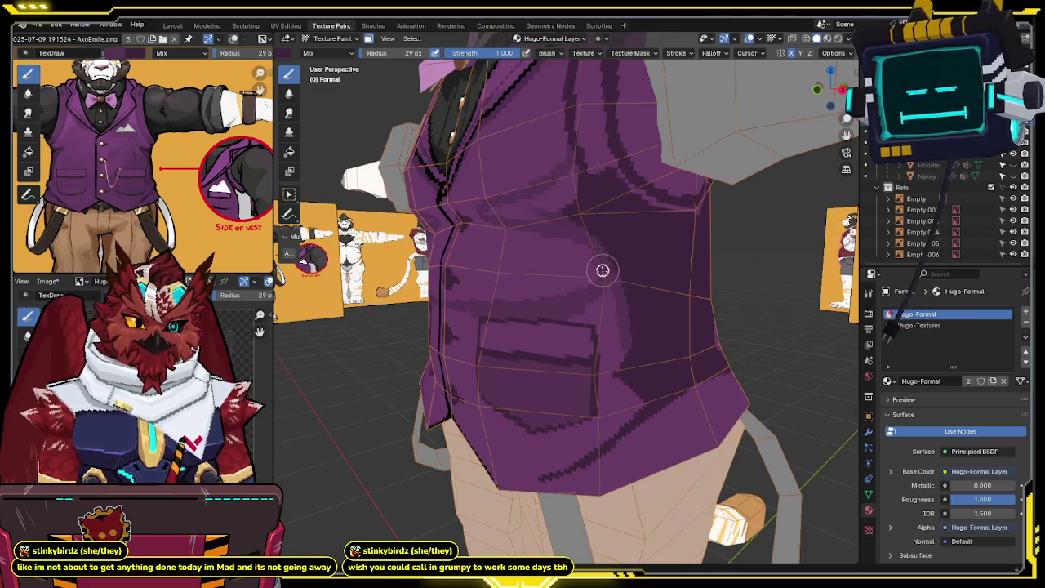
middle_drag(584, 252, 586, 240)
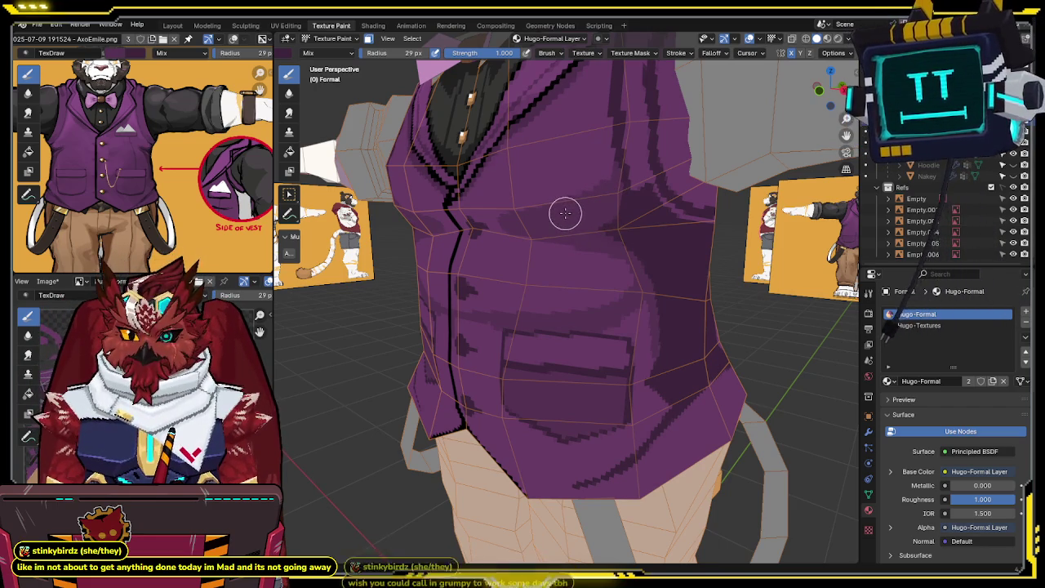
mouse_move(567, 211)
middle_down()
mouse_move(599, 208)
mouse_move(585, 198)
mouse_move(572, 213)
mouse_move(581, 190)
middle_up()
Step: Set brush strength to 0.5 and shade the upper chest beside the lapel, then review it
click(521, 53)
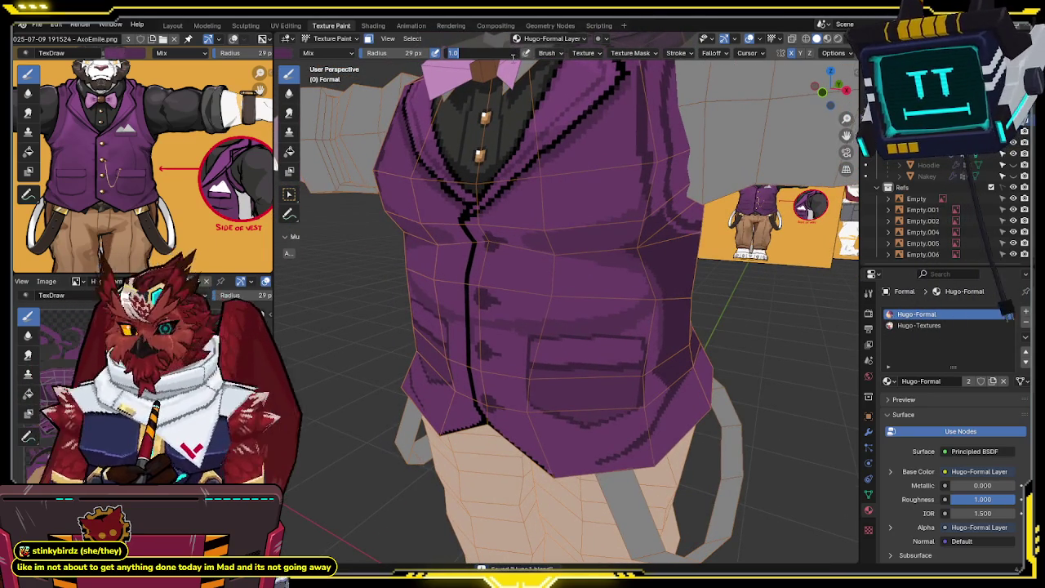
text(0.5)
key(Return)
middle_drag(544, 163, 576, 180)
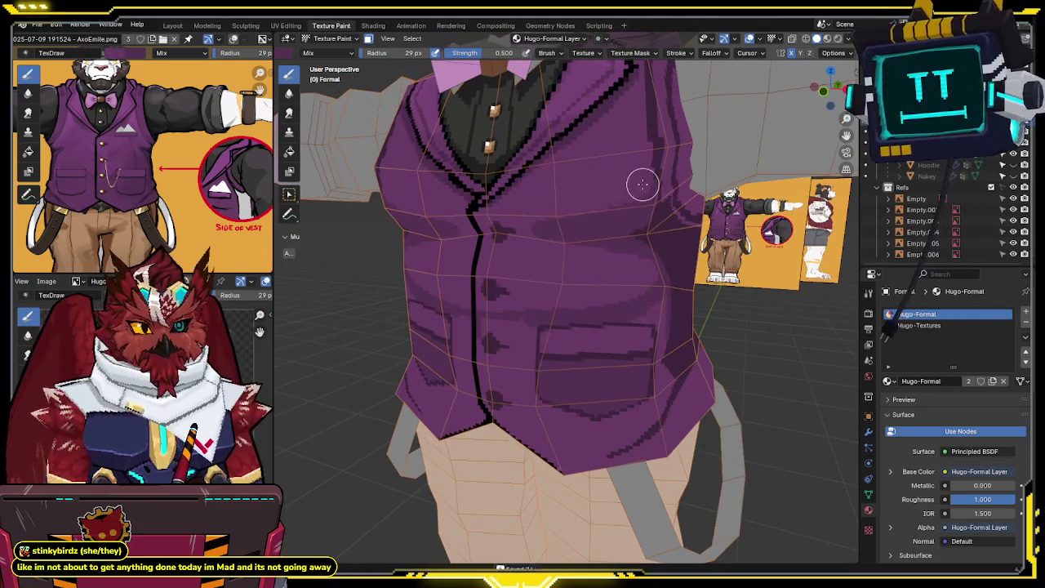
middle_drag(642, 182, 622, 170)
drag(619, 137, 614, 152)
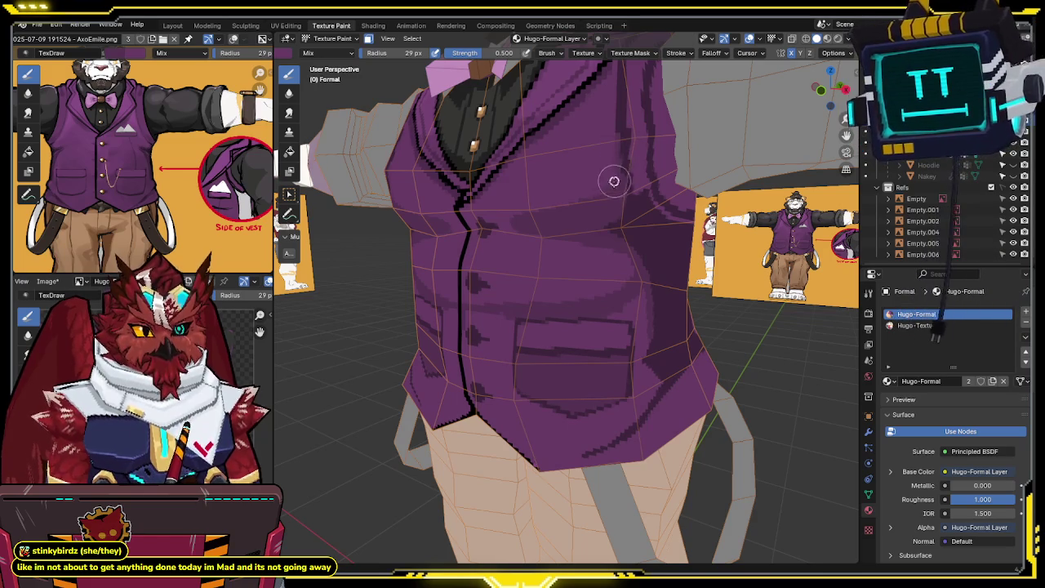
middle_drag(605, 185, 623, 177)
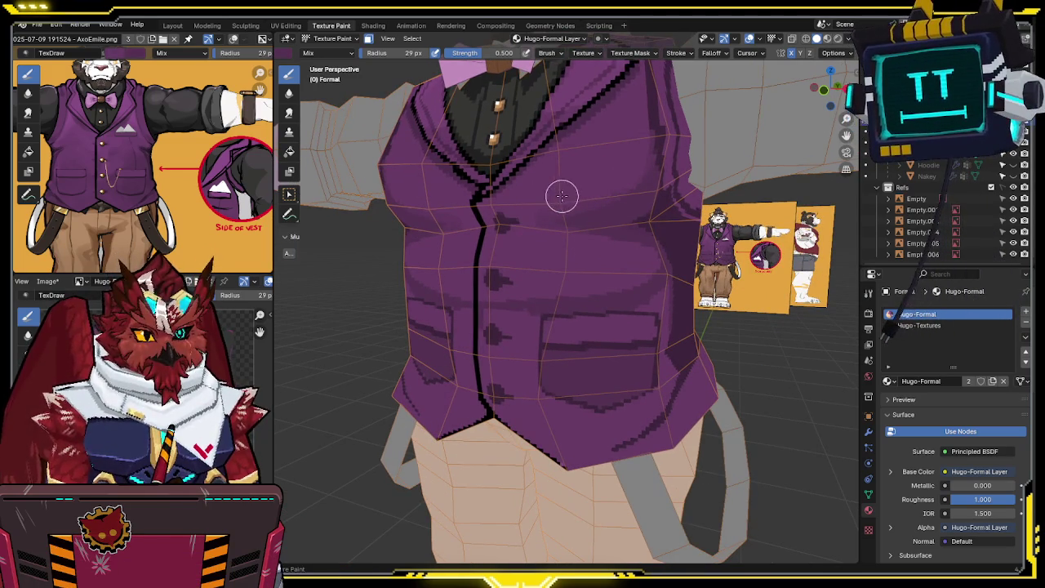
mouse_move(606, 203)
middle_down()
mouse_move(609, 189)
mouse_move(583, 221)
mouse_move(539, 72)
middle_up()
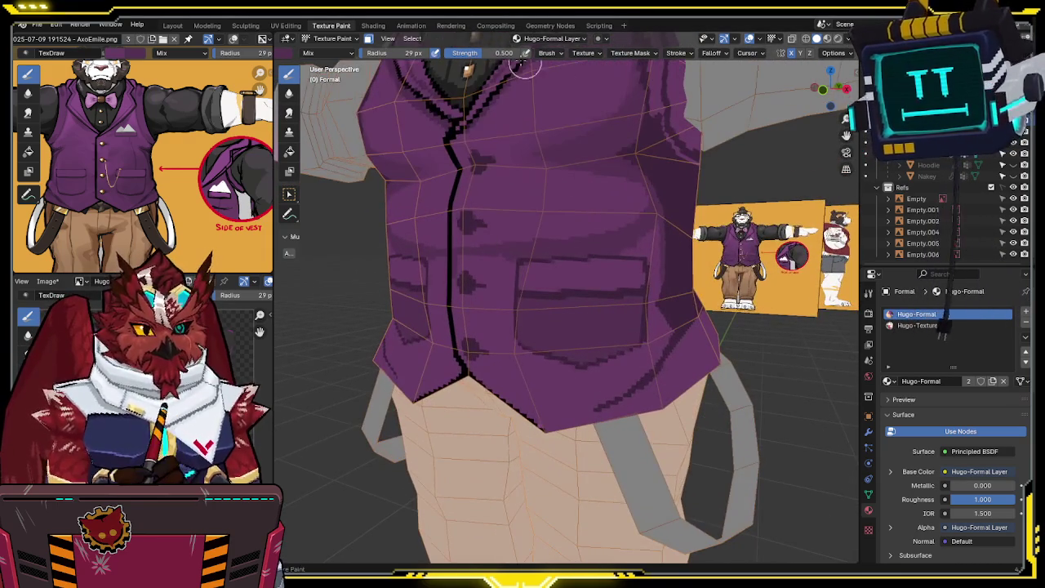
middle_drag(514, 250, 520, 256)
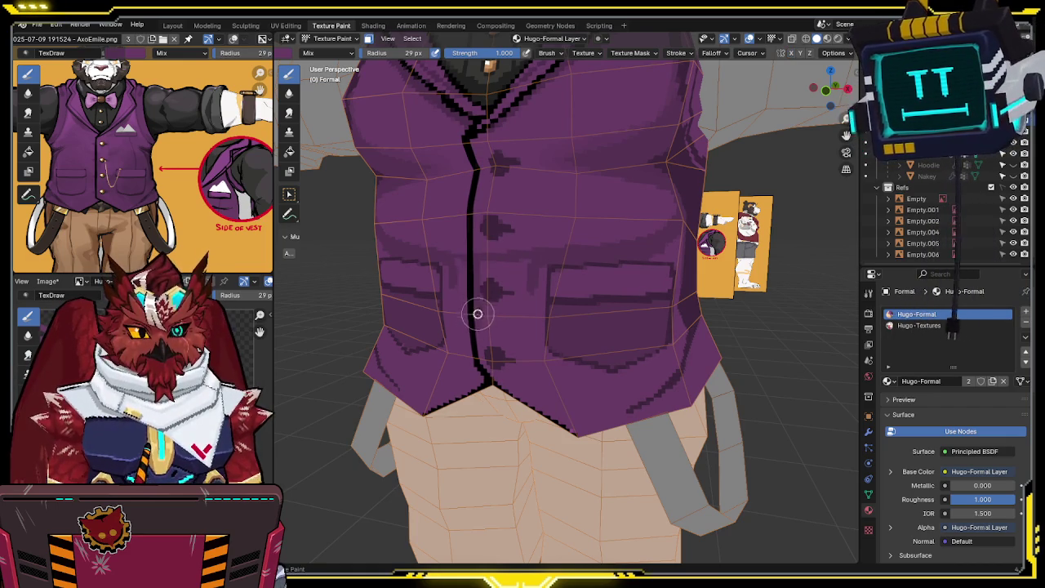
middle_drag(477, 310, 500, 293)
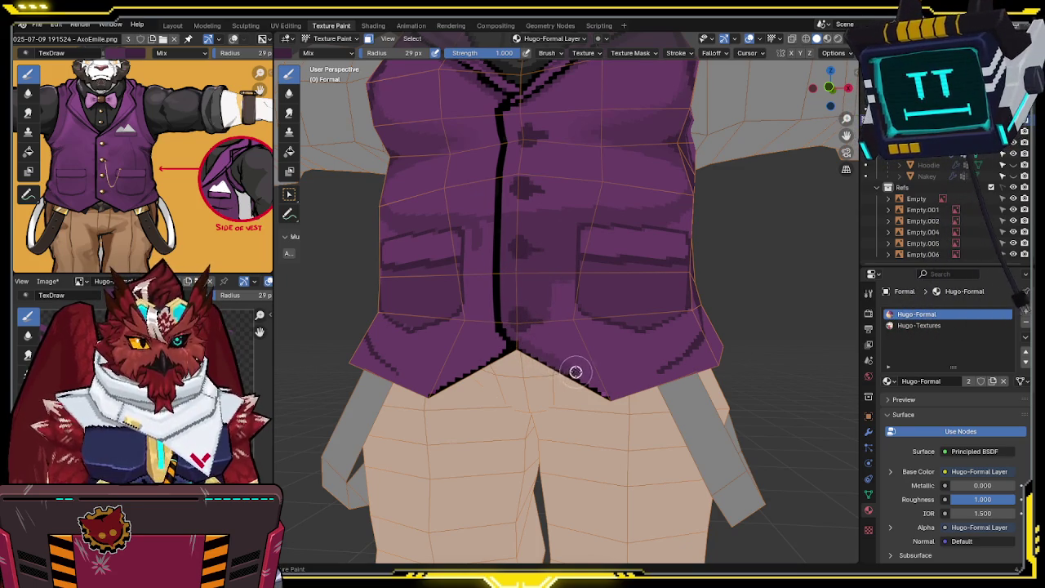
mouse_move(620, 394)
middle_down()
mouse_move(599, 348)
mouse_move(528, 327)
middle_up()
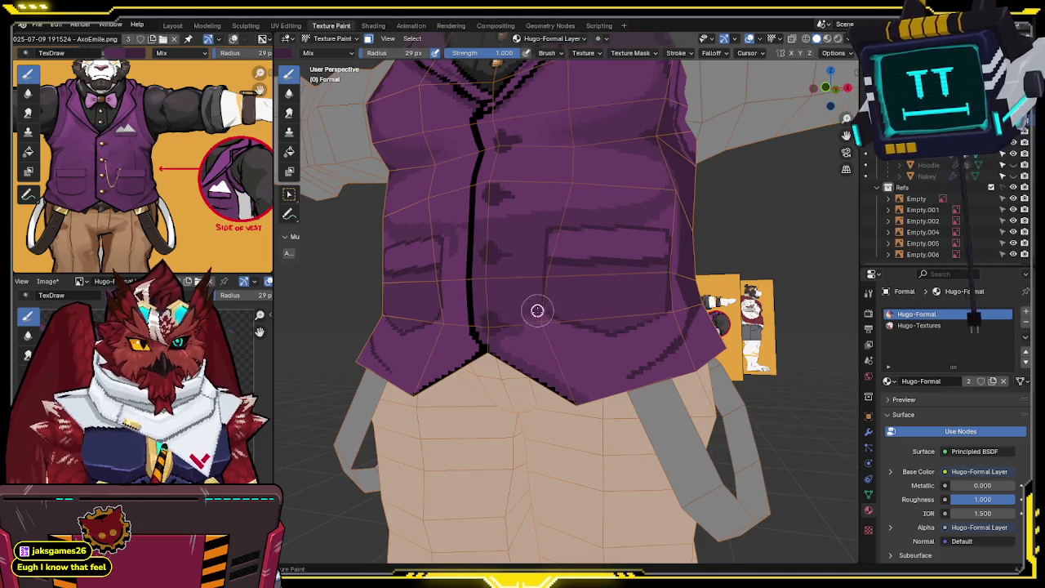
key(shift+alt+z)
scroll(543, 300, up, 2)
scroll(523, 293, up, 2)
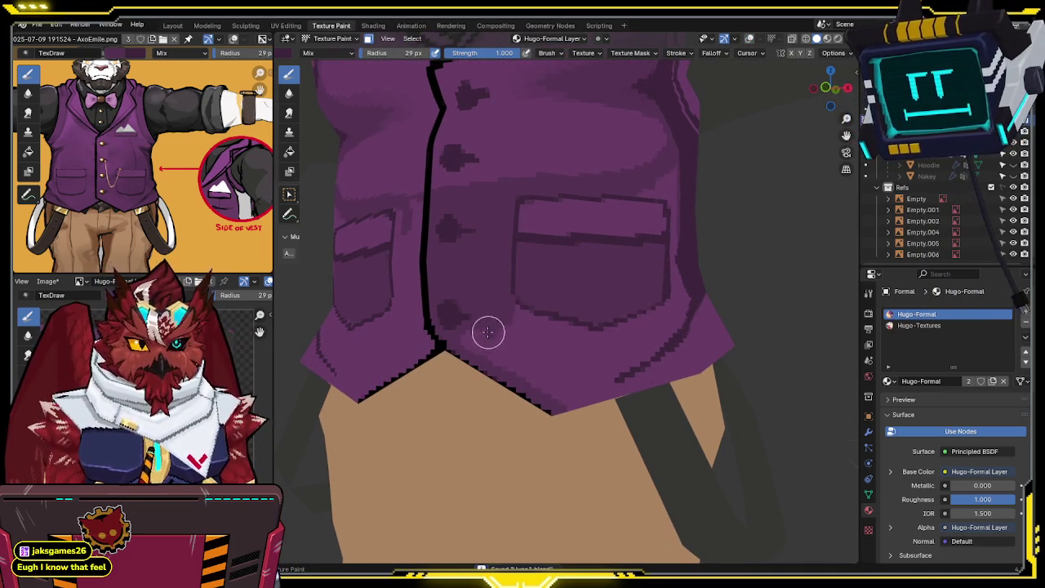
mouse_move(549, 349)
middle_down()
mouse_move(452, 361)
mouse_move(490, 285)
mouse_move(496, 320)
mouse_move(555, 232)
mouse_move(551, 217)
middle_up()
key(shift+alt+z)
scroll(578, 178, down, 3)
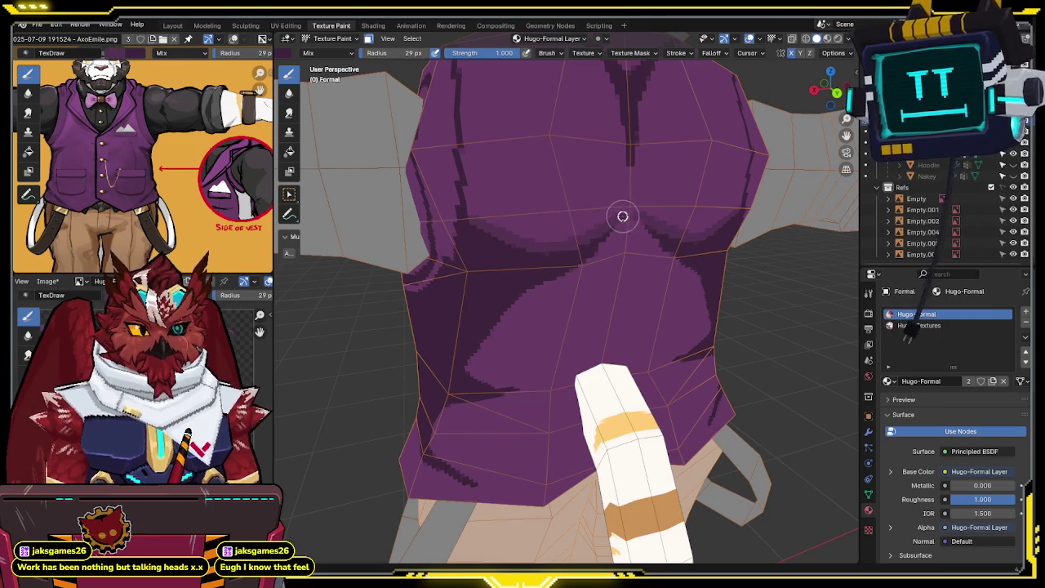
Step: Save the project and switch to the Fill painting tool
middle_drag(660, 198, 309, 406)
key(ctrl+s)
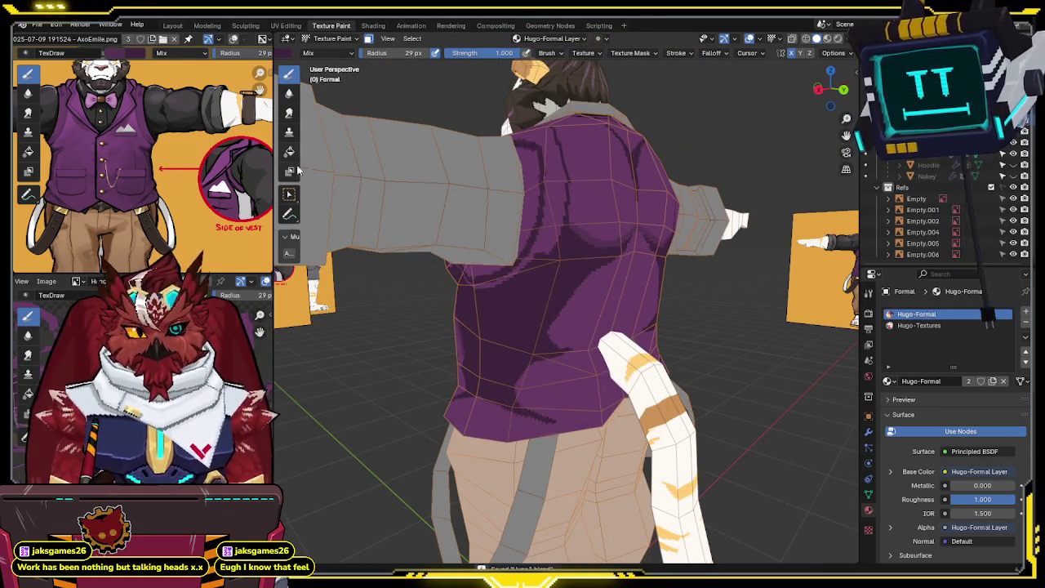
click(289, 151)
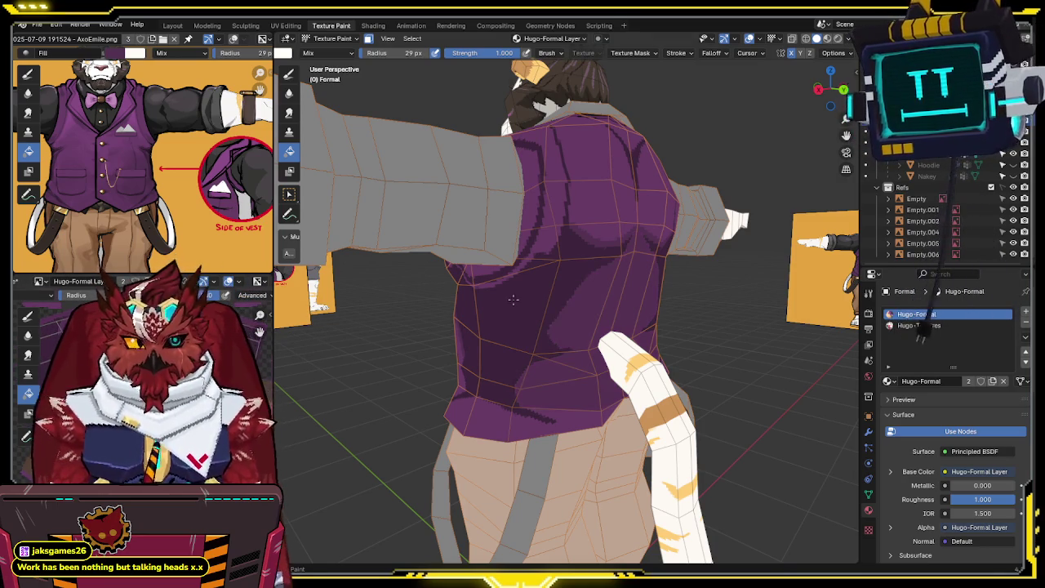
Step: Bring the character to a front view and hide overlays to preview the texture
middle_drag(503, 305, 670, 310)
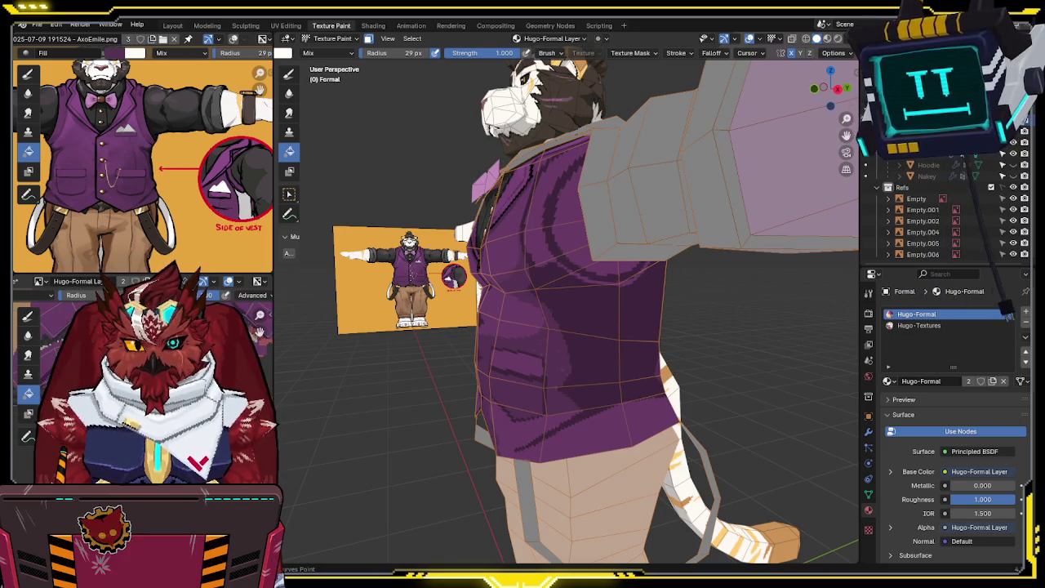
middle_drag(572, 310, 483, 292)
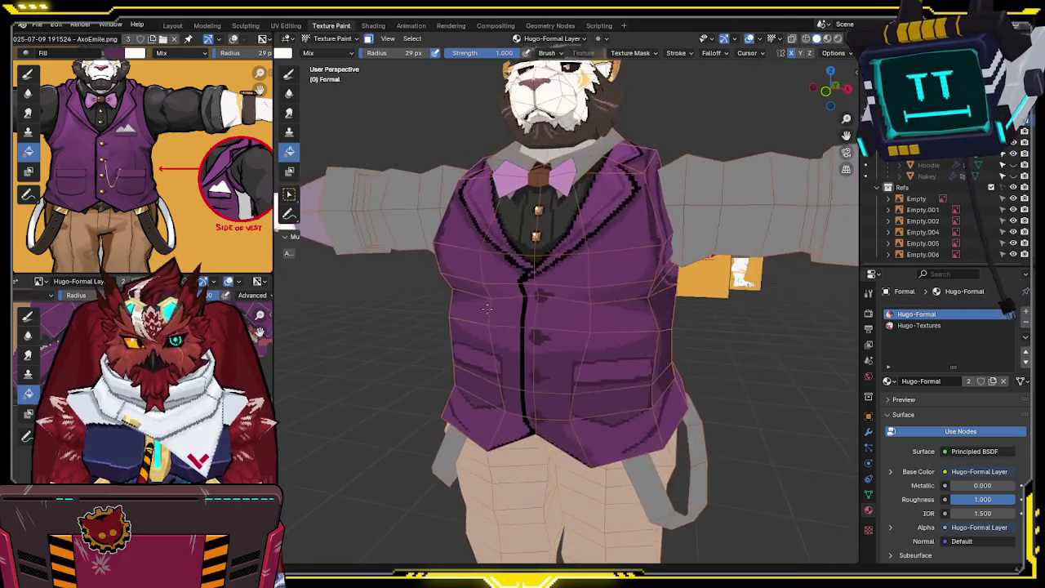
scroll(496, 283, up, 3)
scroll(522, 300, up, 2)
key(shift+alt+z)
Step: Orbit close around the vest pocket and hem to find a painting angle
mouse_move(561, 341)
middle_down()
mouse_move(545, 313)
mouse_move(579, 308)
middle_up()
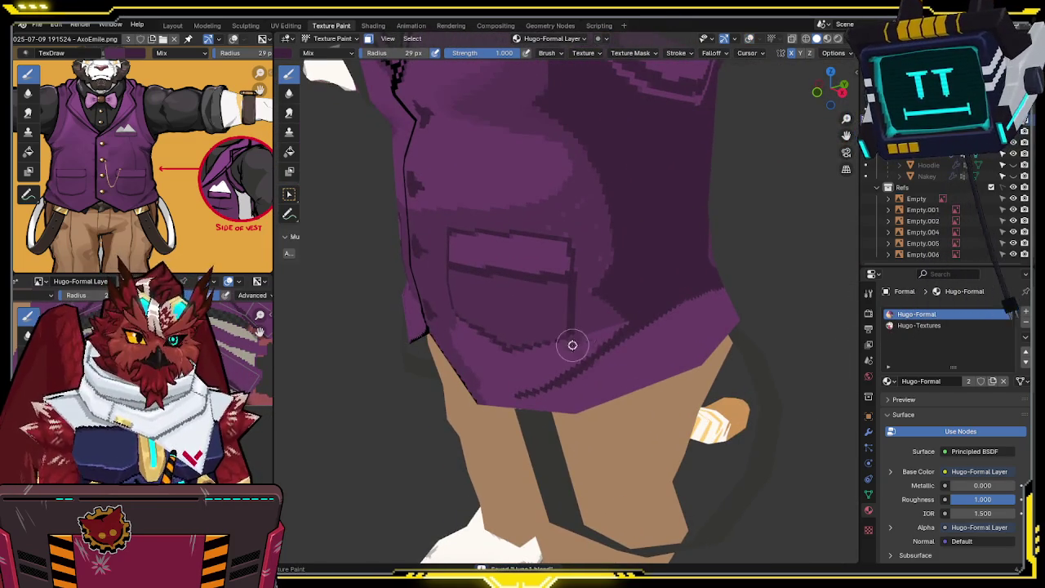
middle_drag(560, 348, 601, 336)
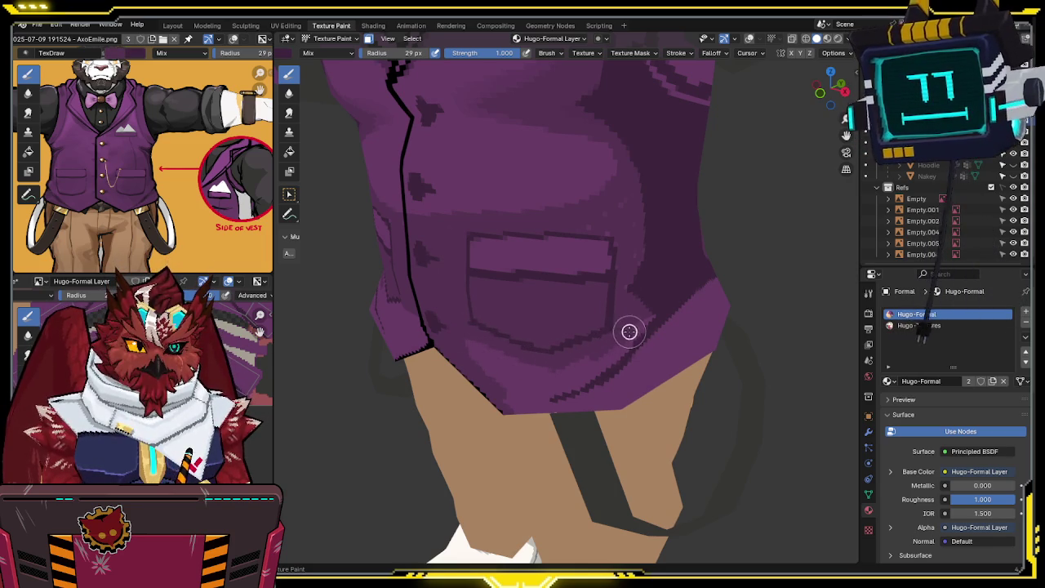
middle_drag(637, 322, 621, 324)
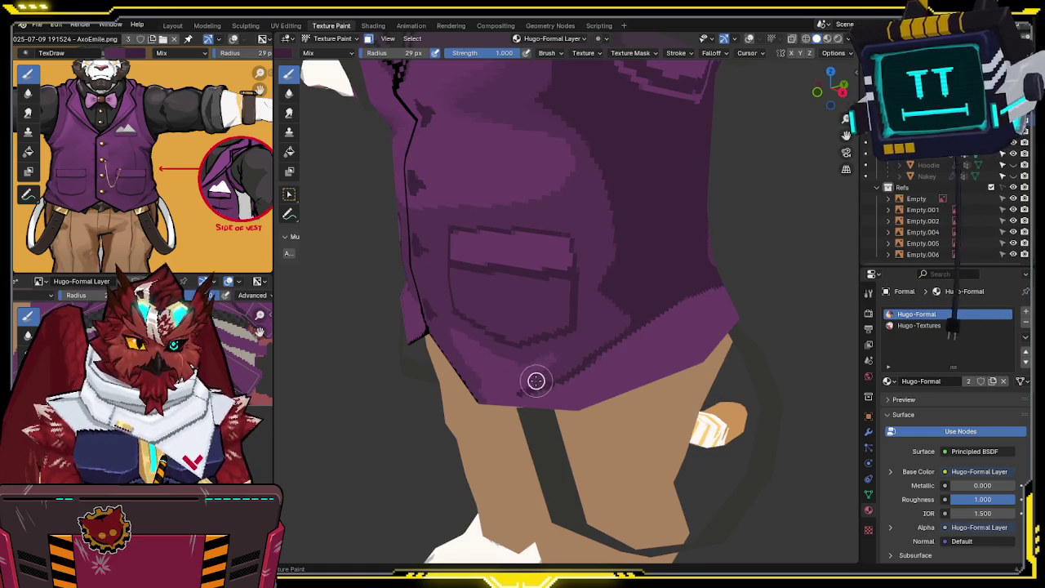
middle_drag(489, 381, 554, 355)
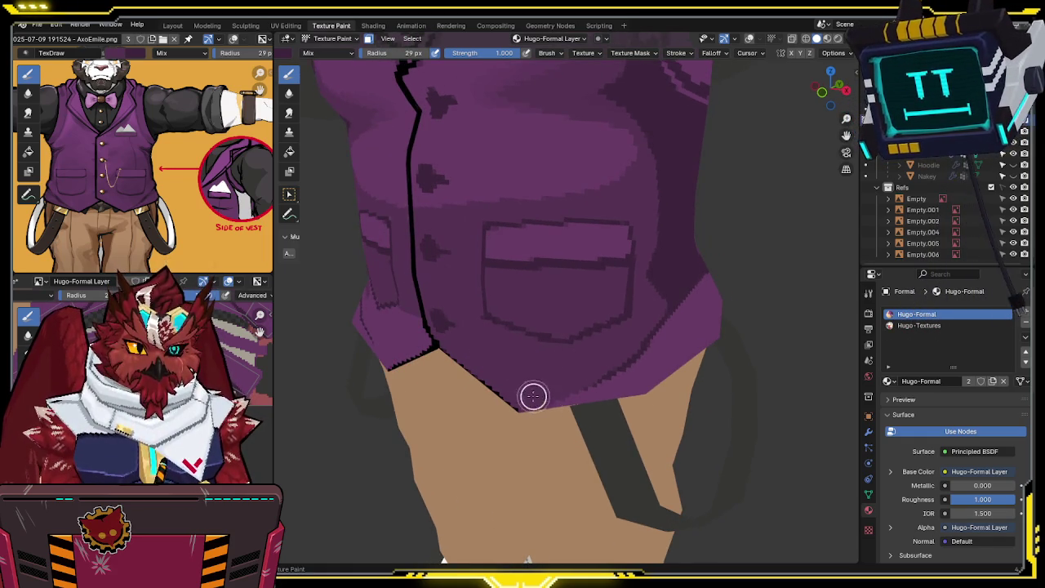
middle_drag(665, 367, 556, 378)
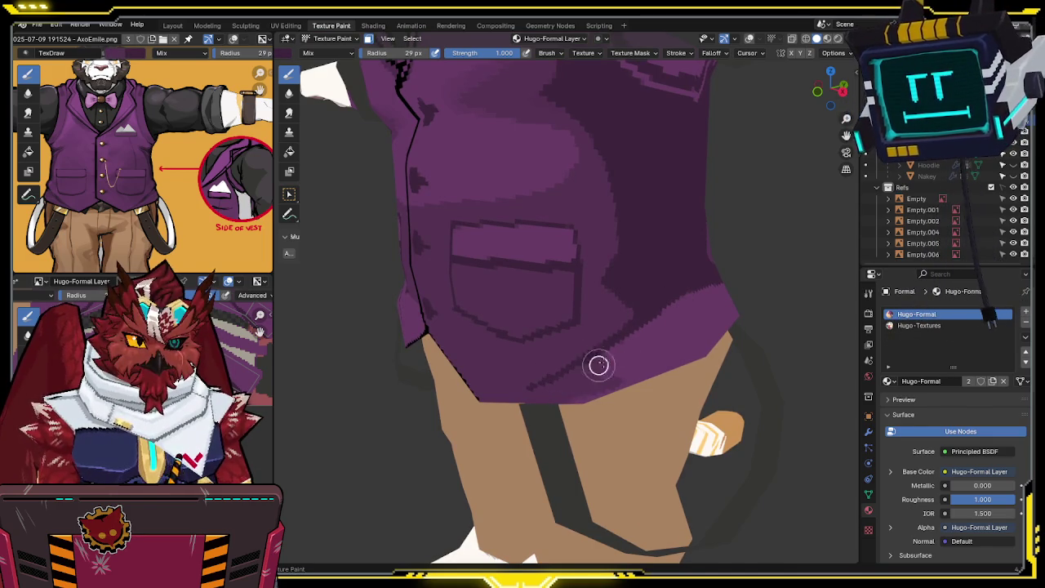
middle_drag(580, 375, 685, 311)
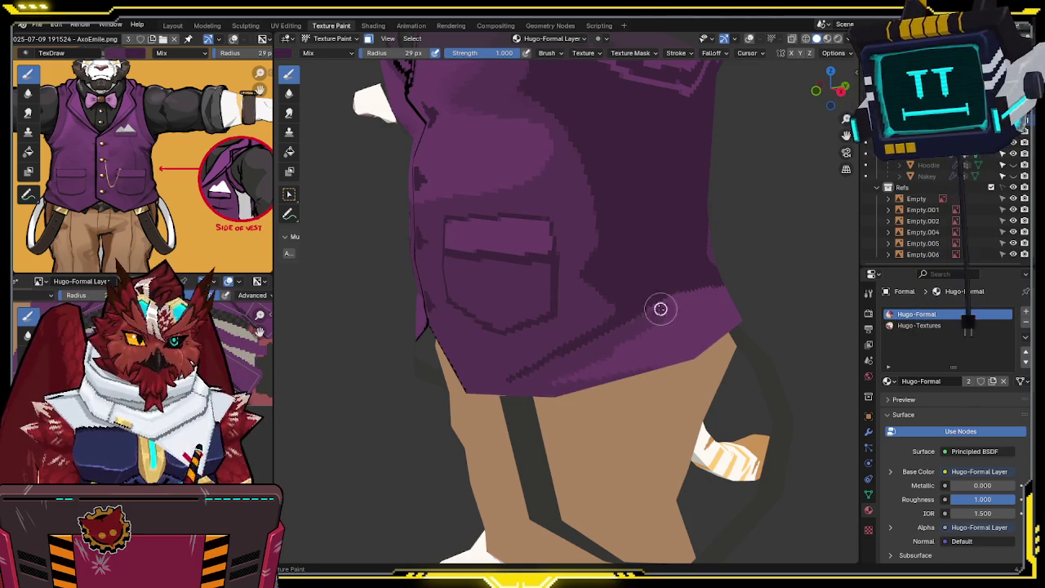
middle_drag(678, 298, 533, 302)
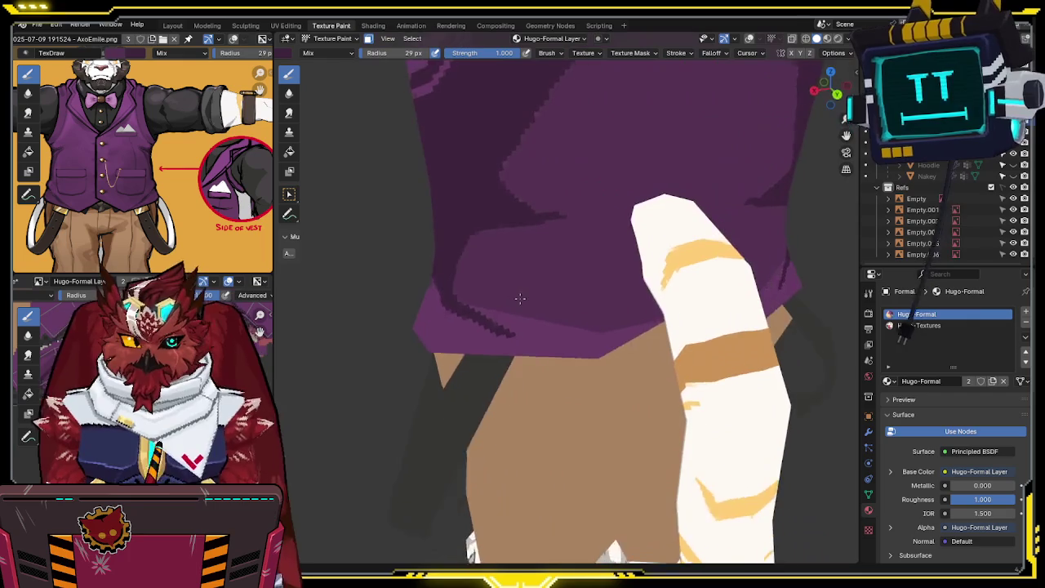
Step: Darken the vest's lower band with one stroke, then review it with overlays shown
mouse_move(486, 300)
mouse_down()
mouse_move(560, 335)
mouse_move(560, 319)
mouse_move(662, 314)
mouse_up()
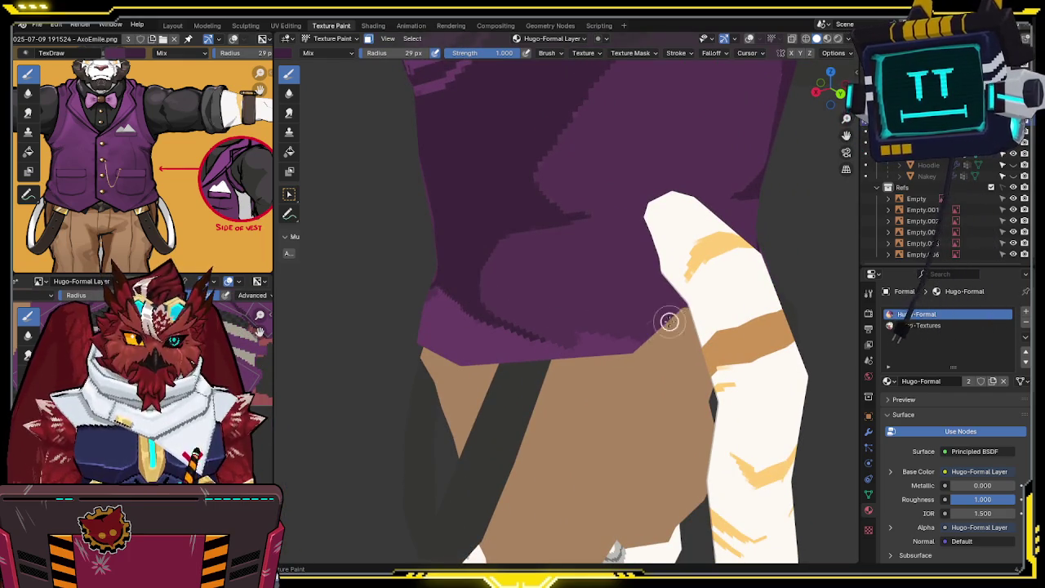
middle_drag(550, 364, 598, 322)
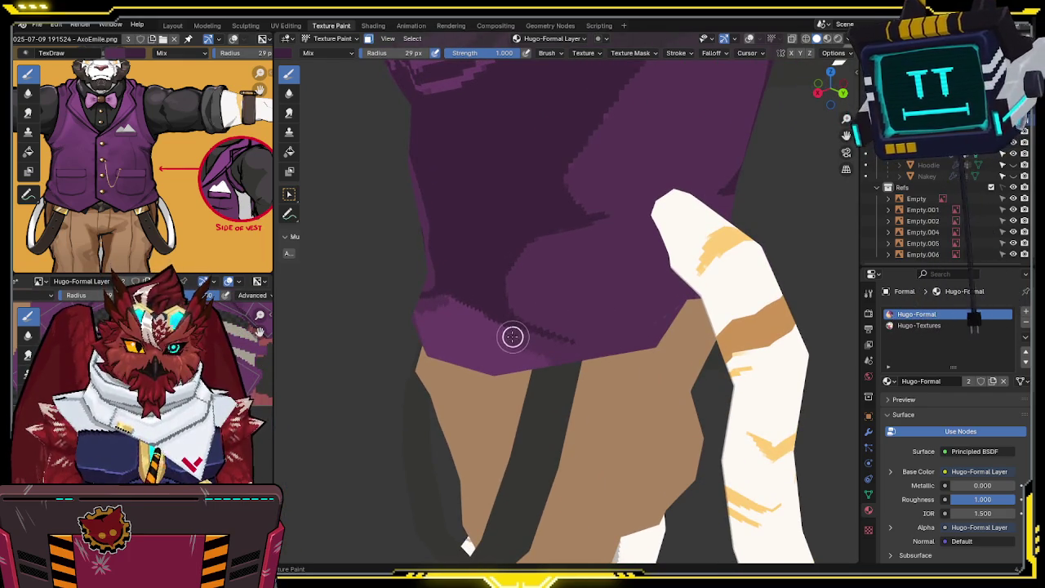
mouse_move(465, 320)
middle_down()
mouse_move(501, 310)
mouse_move(497, 336)
middle_up()
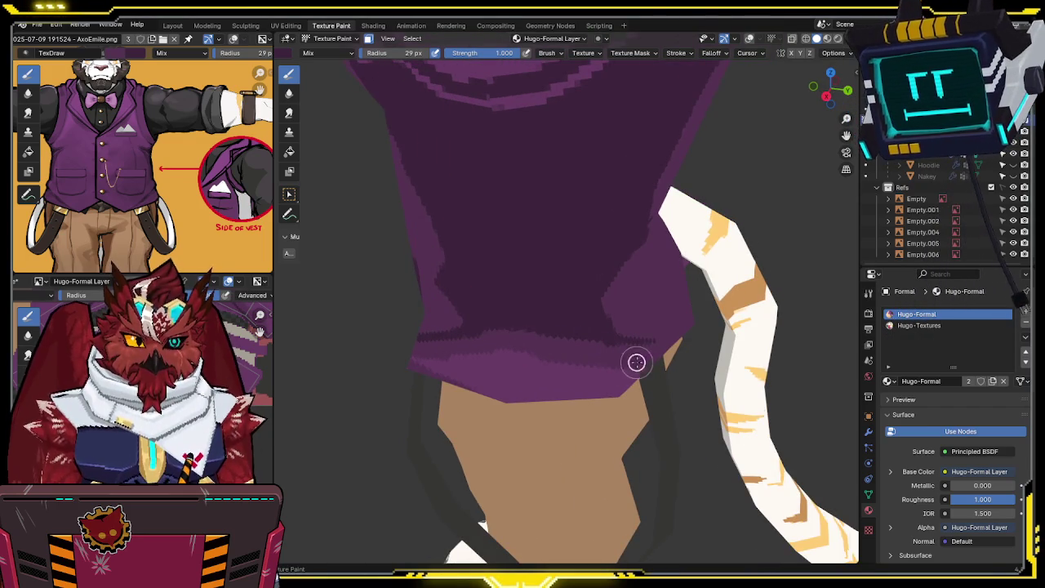
mouse_move(532, 362)
middle_down()
mouse_move(574, 364)
mouse_move(635, 305)
middle_up()
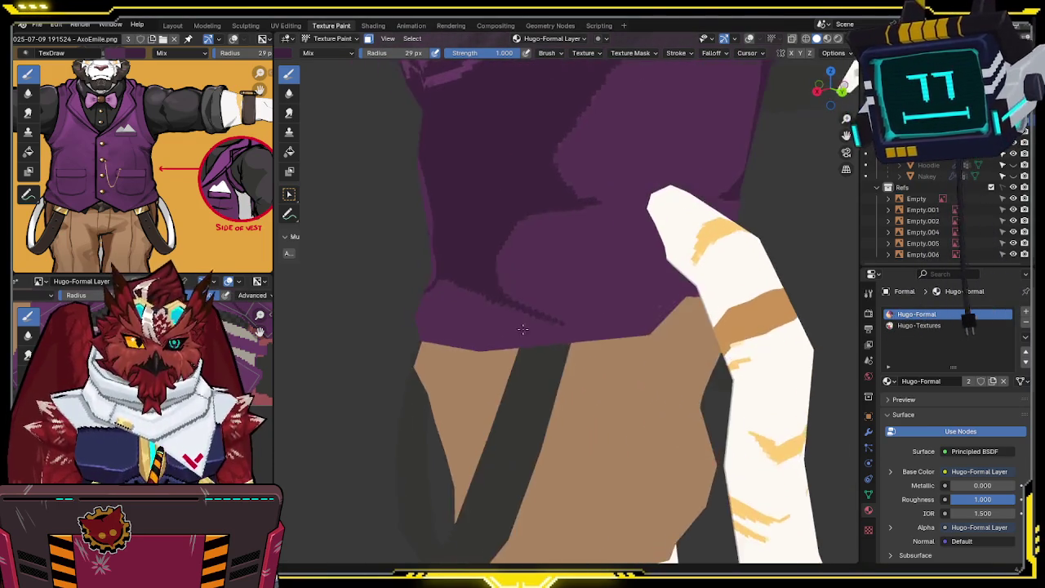
key(shift+alt+z)
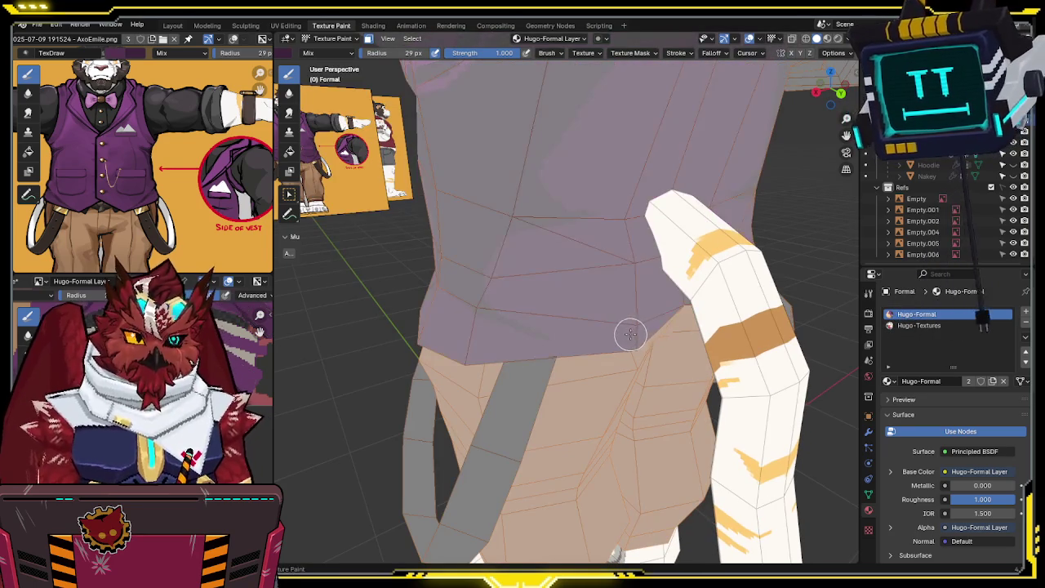
Step: Toggle overlays and zoom in on the vest's belt and tail area
alt+click(627, 333)
key(shift+alt+z)
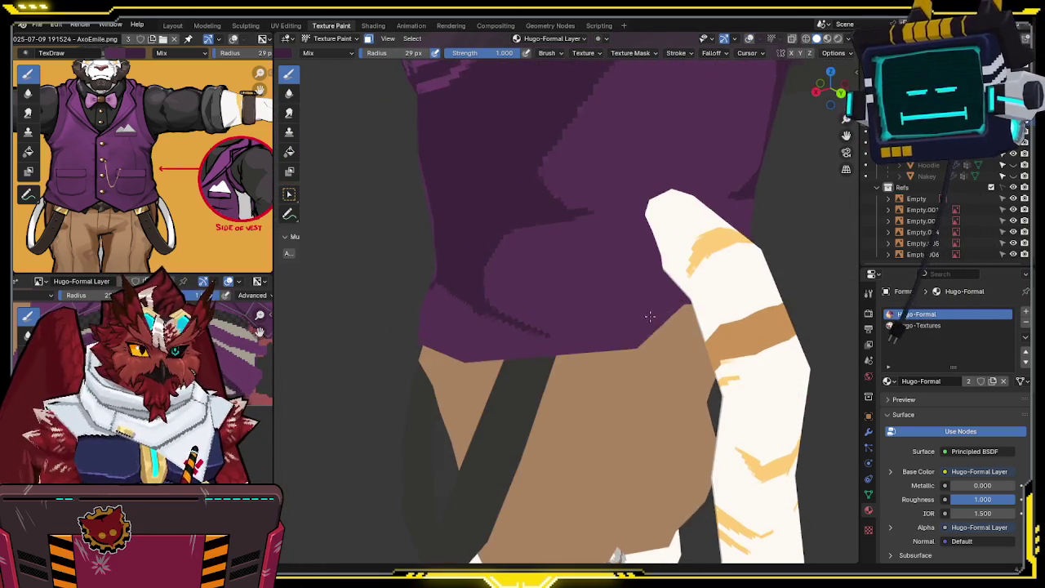
middle_drag(649, 318, 675, 319)
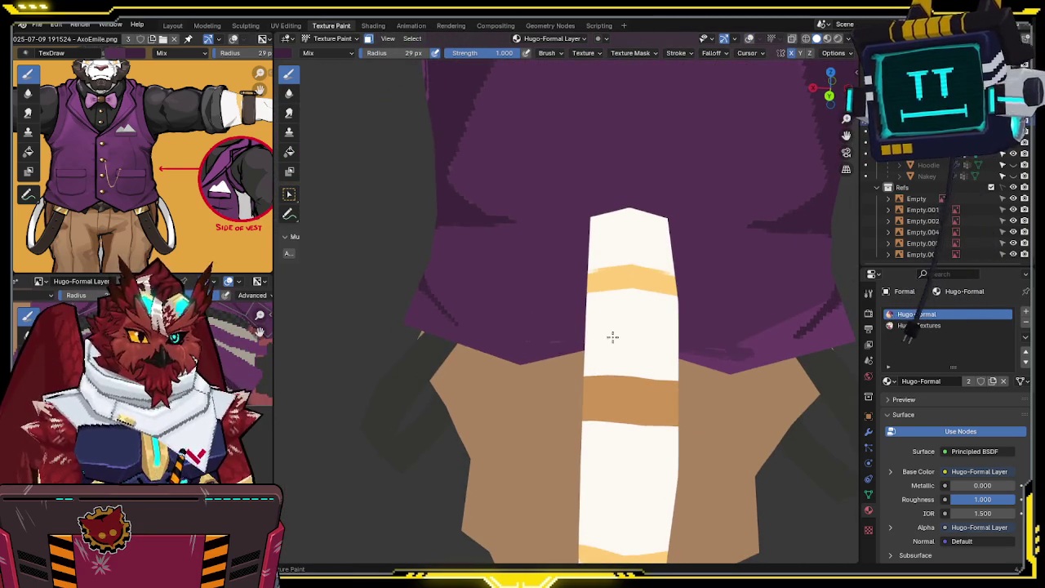
middle_drag(583, 338, 636, 325)
key(shift+alt+z)
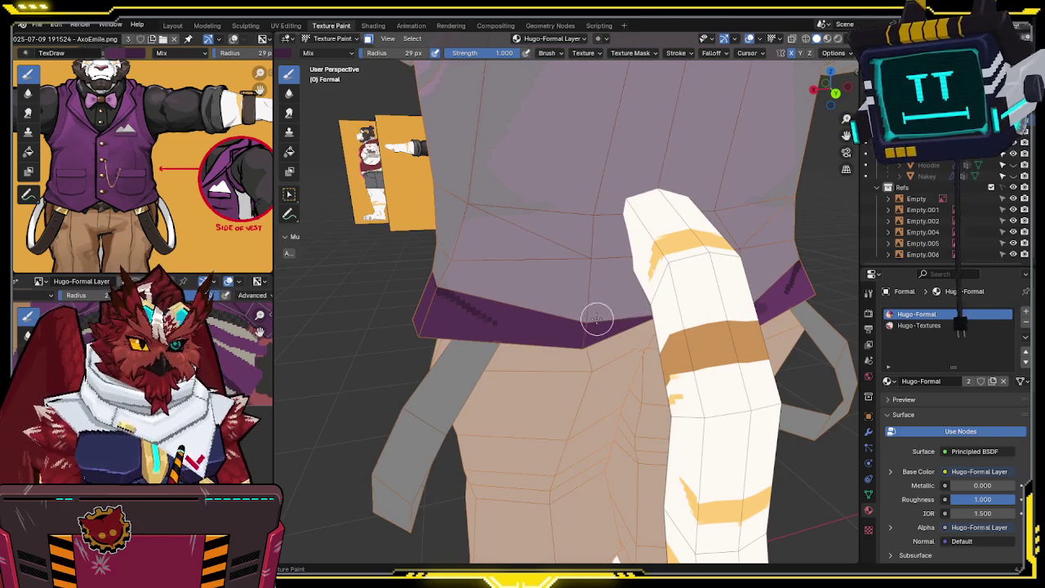
scroll(663, 307, up, 2)
scroll(657, 298, up, 2)
scroll(649, 286, up, 2)
scroll(638, 270, up, 2)
middle_drag(638, 270, 670, 294)
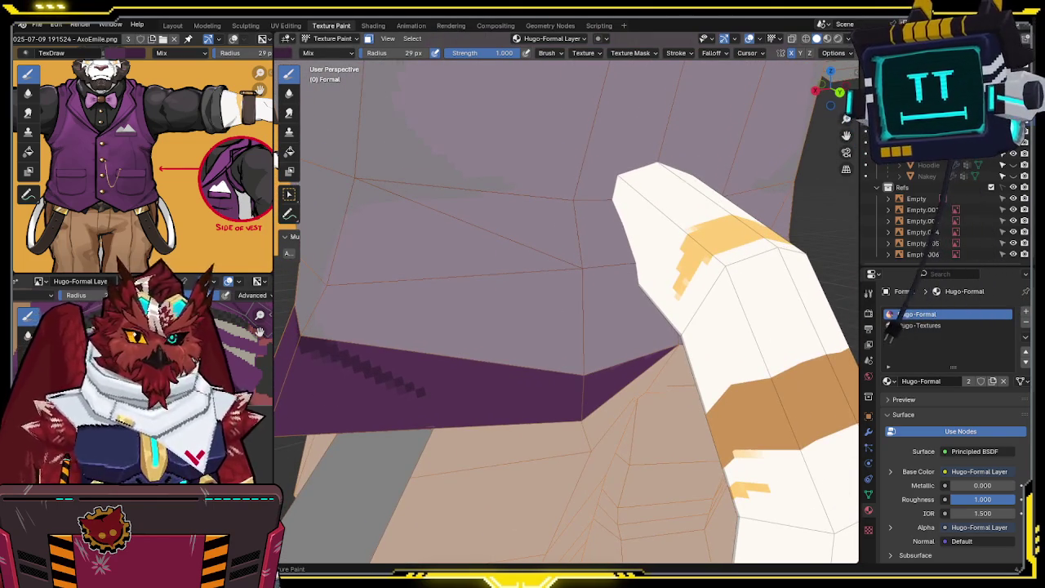
Step: Set the brush radius to 25 px and frame the vest's lower band
key(f)
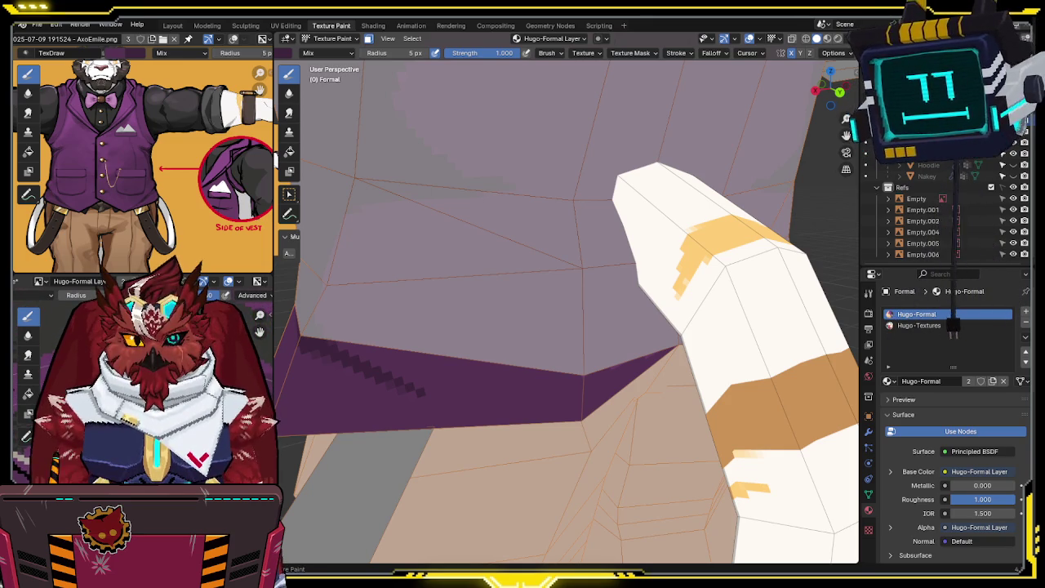
middle_drag(571, 347, 576, 320)
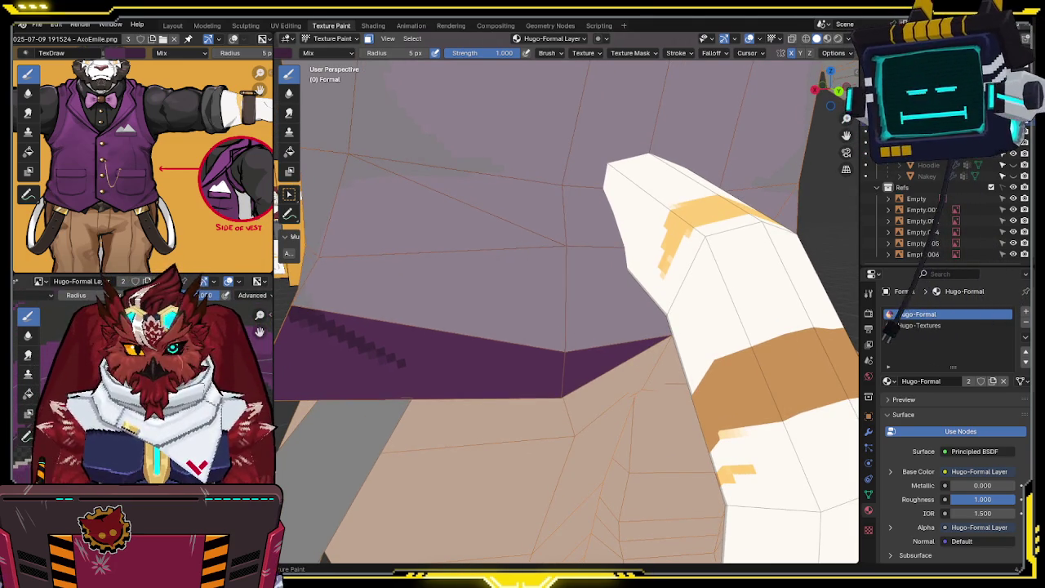
middle_drag(488, 316, 555, 315)
key(f)
click(530, 319)
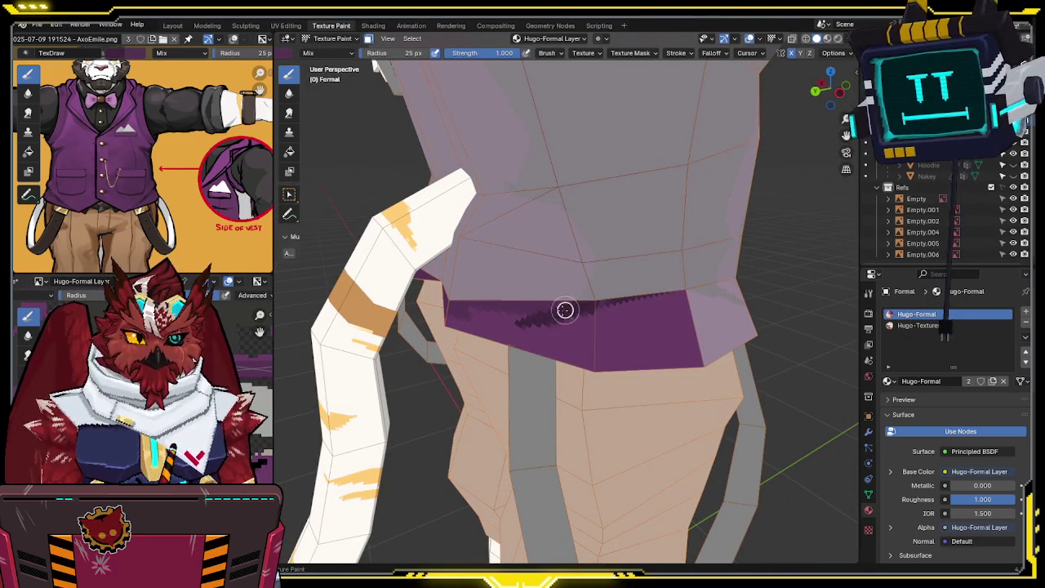
scroll(595, 305, up, 2)
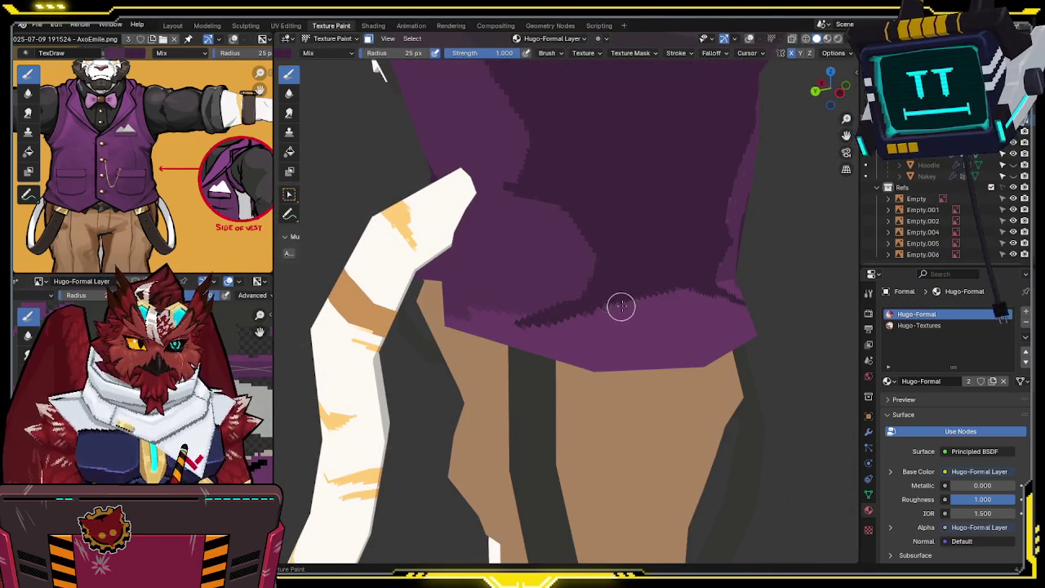
scroll(607, 308, up, 3)
scroll(572, 300, up, 2)
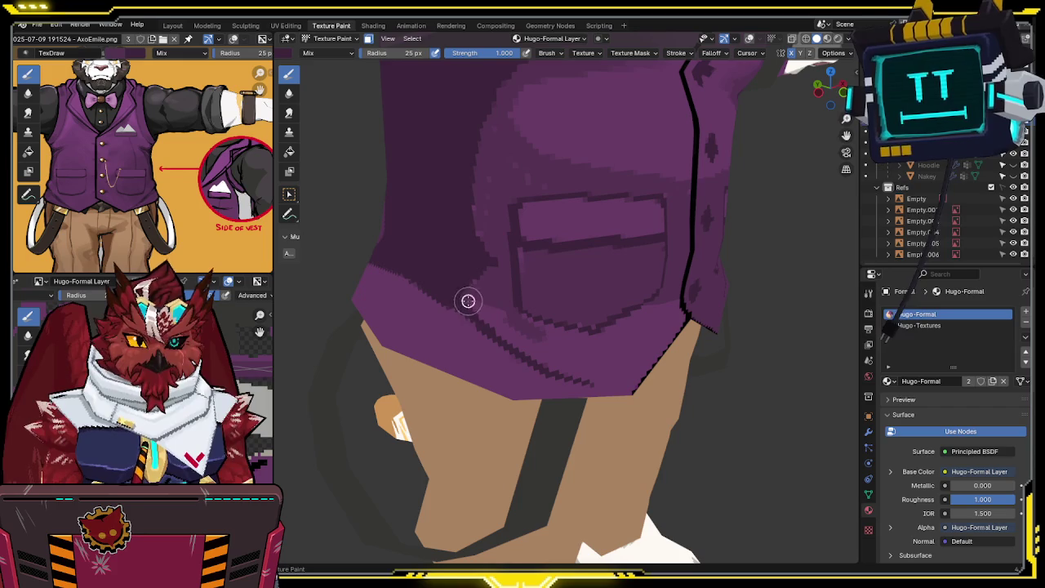
key(shift+alt+z)
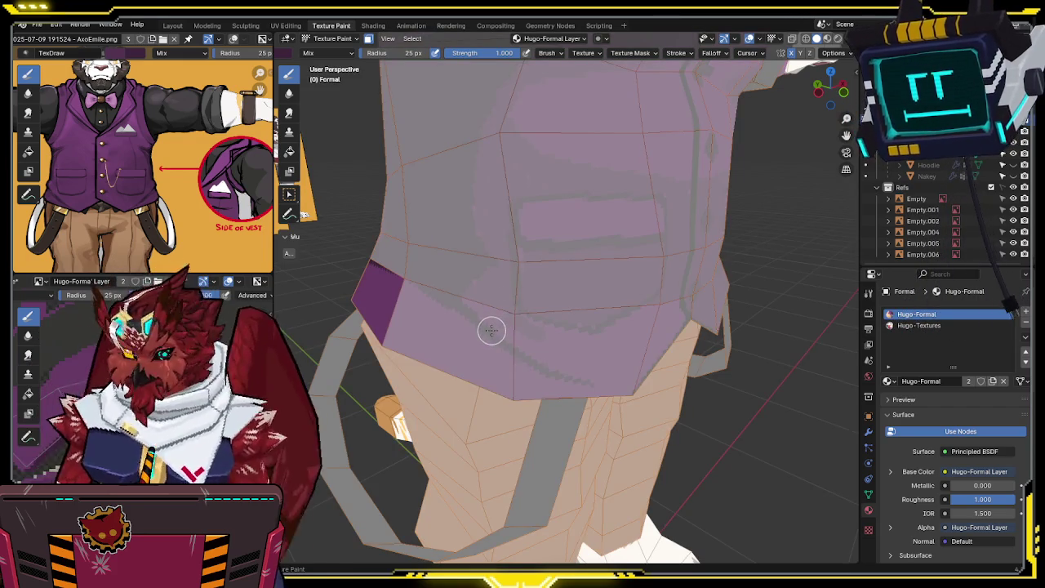
middle_drag(495, 327, 500, 316)
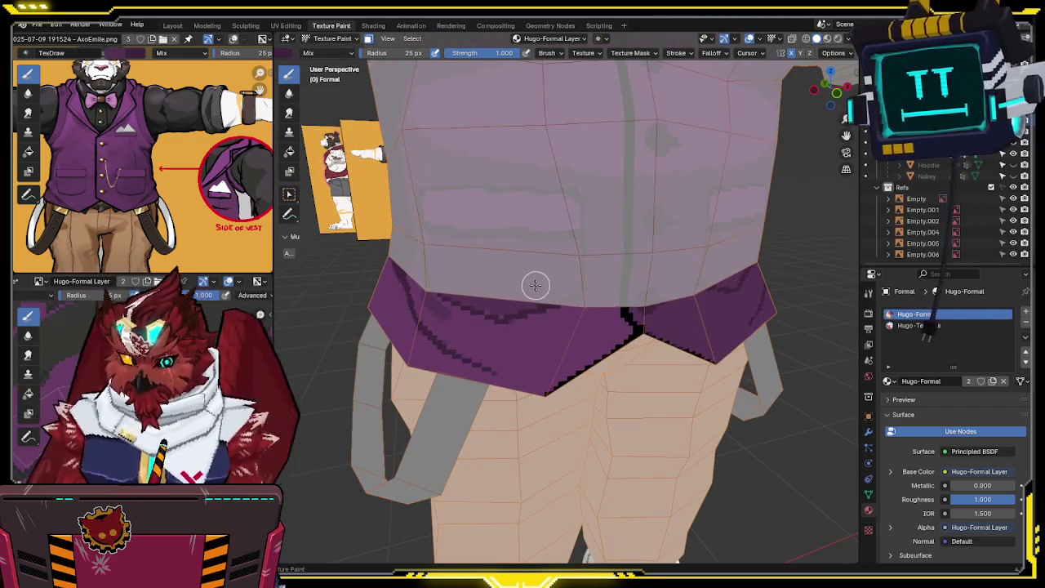
key(shift+alt+z)
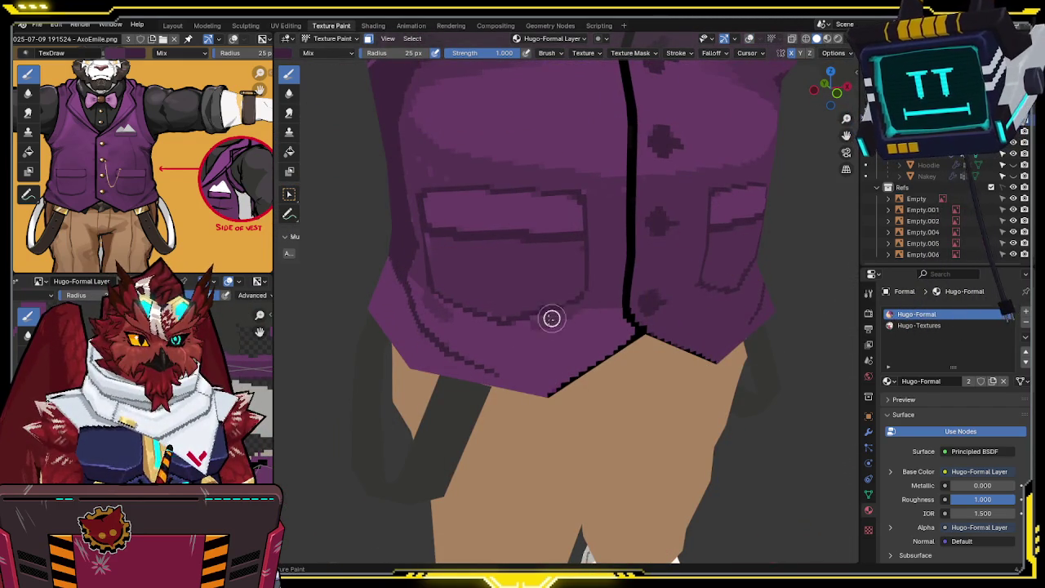
Step: Paint a darker stroke along the vest hem after checking it from several angles
middle_drag(438, 297, 469, 288)
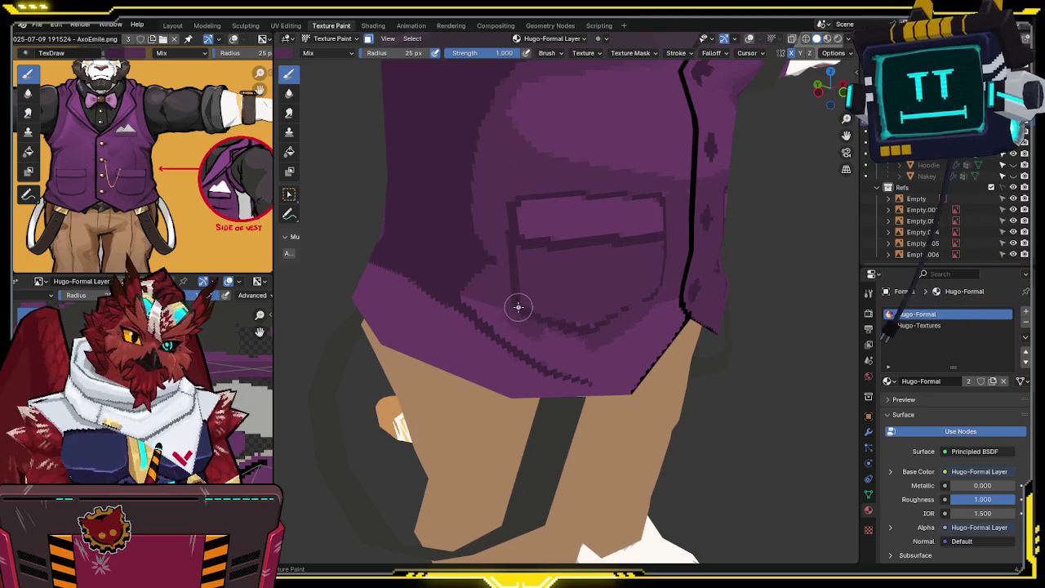
middle_drag(626, 323, 499, 324)
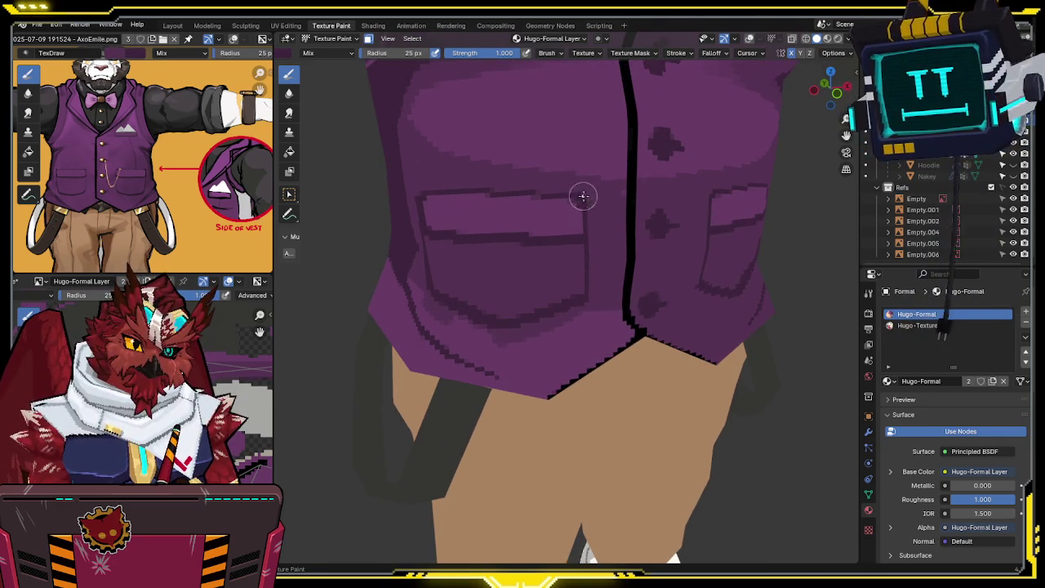
middle_drag(593, 189, 624, 196)
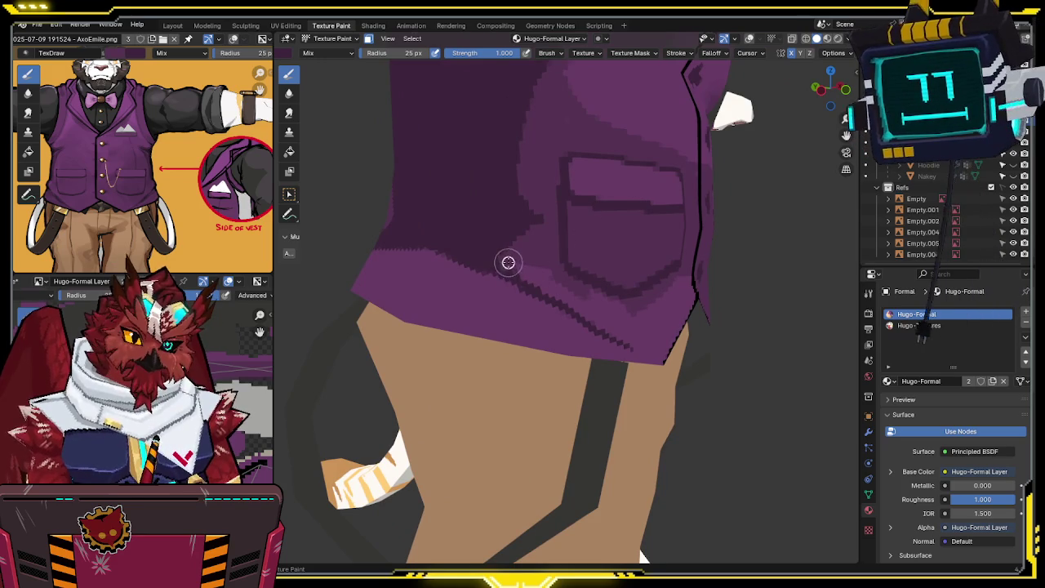
middle_drag(528, 264, 506, 298)
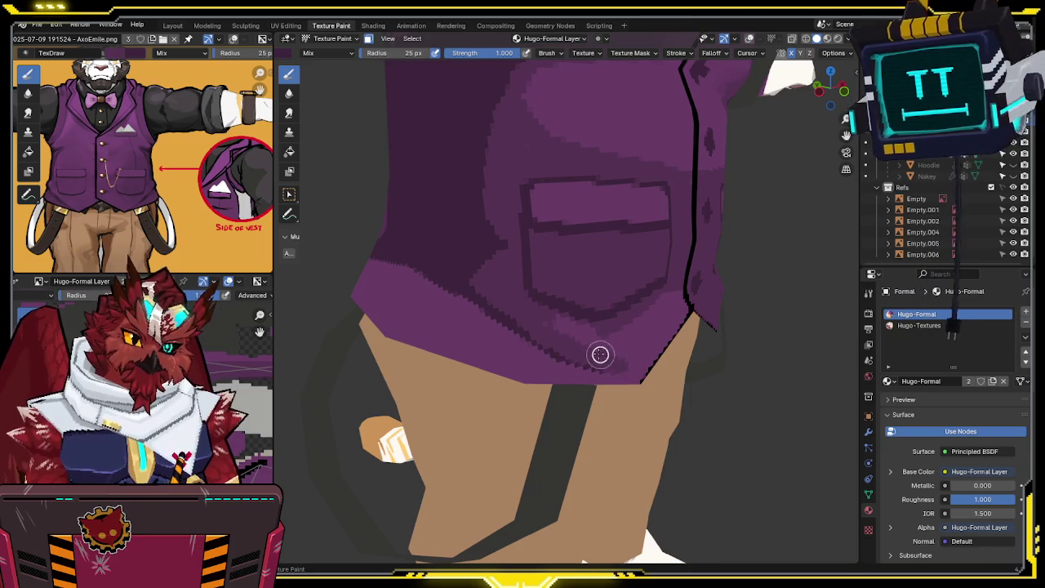
middle_drag(611, 339, 583, 310)
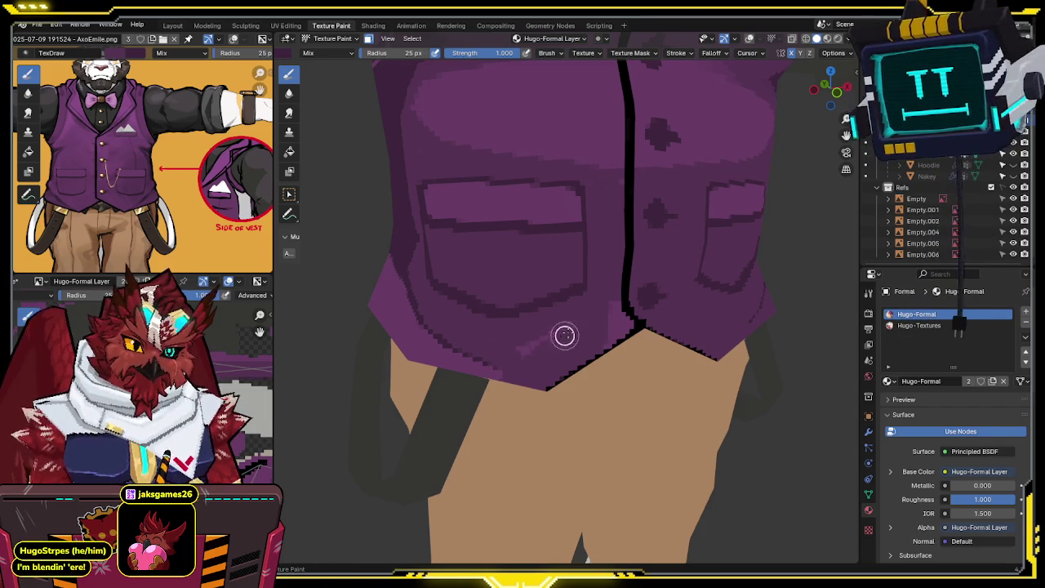
mouse_move(525, 333)
middle_down()
mouse_move(555, 310)
mouse_move(569, 331)
mouse_move(639, 345)
middle_up()
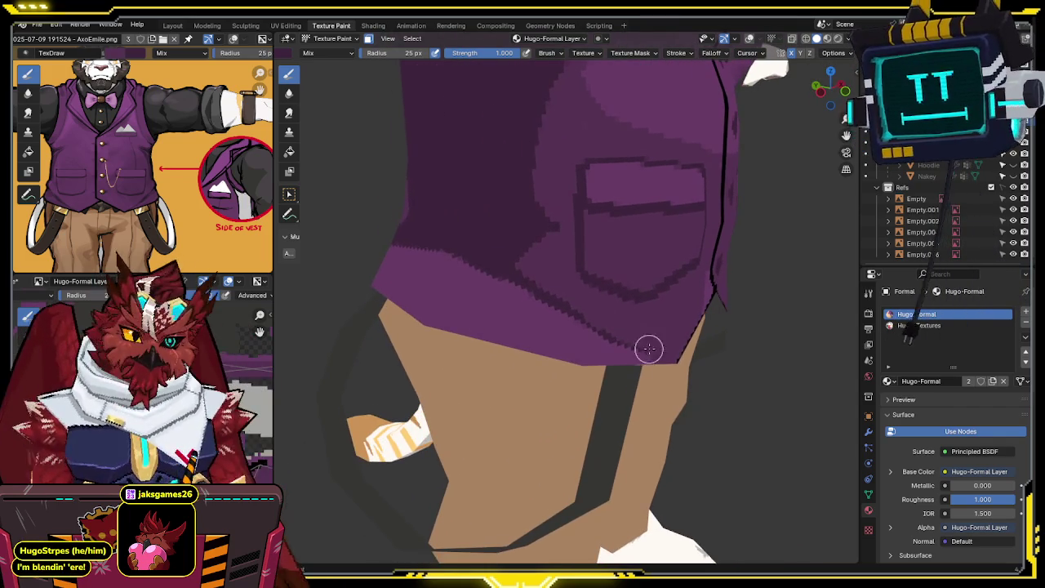
drag(653, 360, 483, 338)
Step: Darken the vest's bottom edge and cover the lighter hem patch with deeper purple
middle_drag(506, 310, 473, 299)
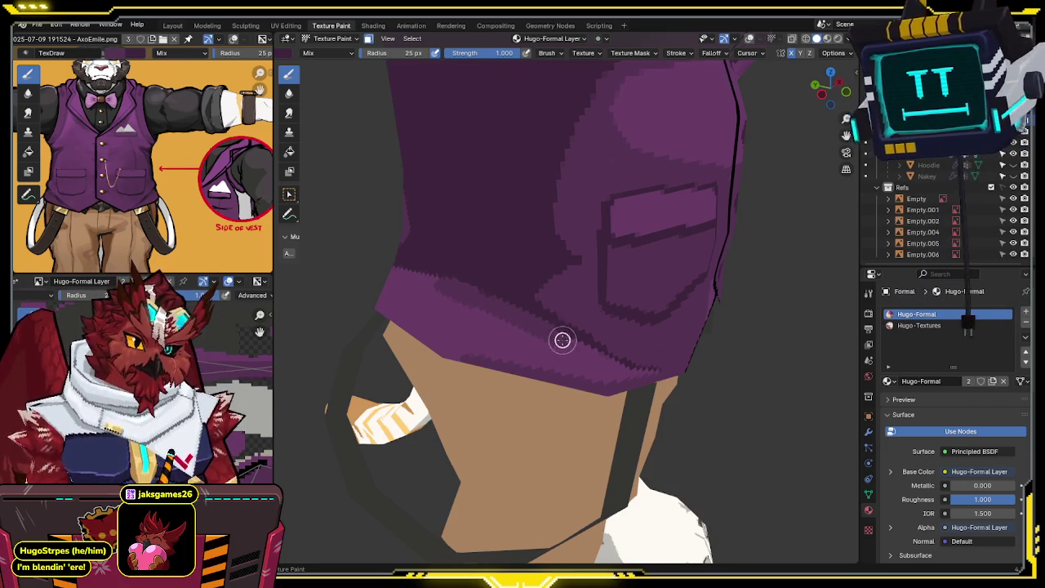
middle_drag(596, 356, 497, 302)
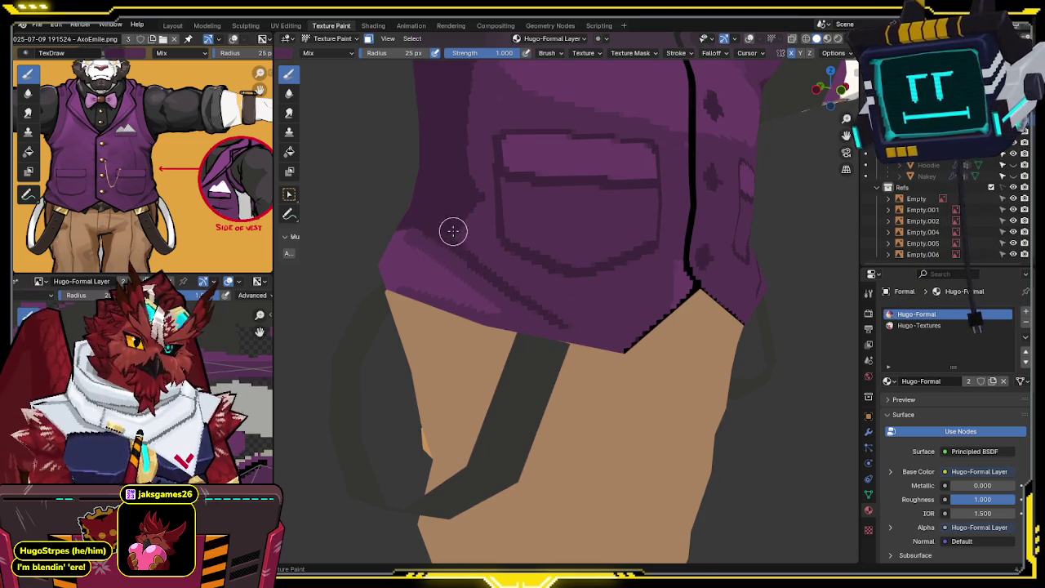
middle_drag(450, 229, 527, 295)
drag(584, 341, 495, 328)
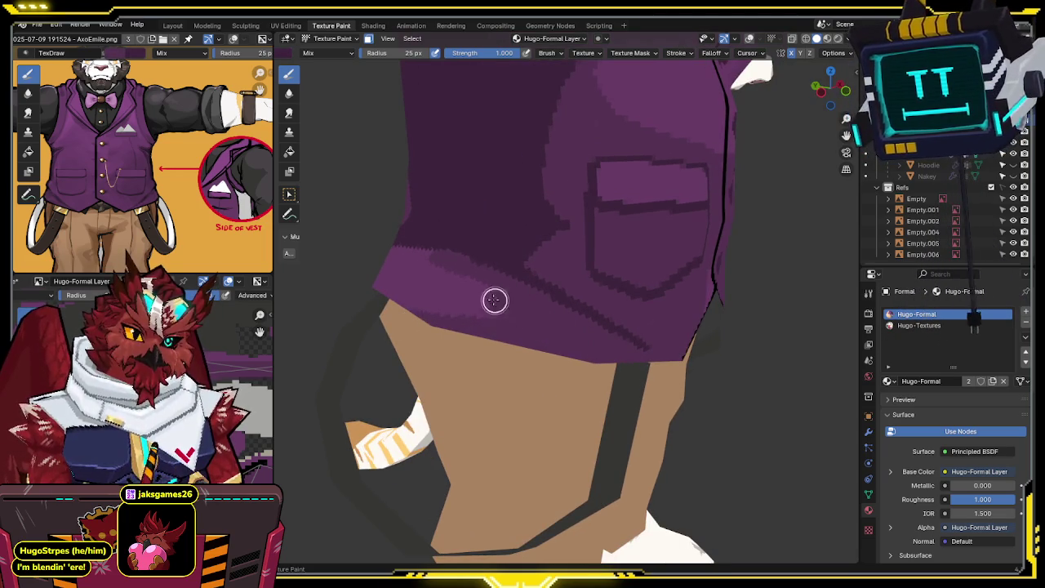
middle_drag(378, 303, 647, 301)
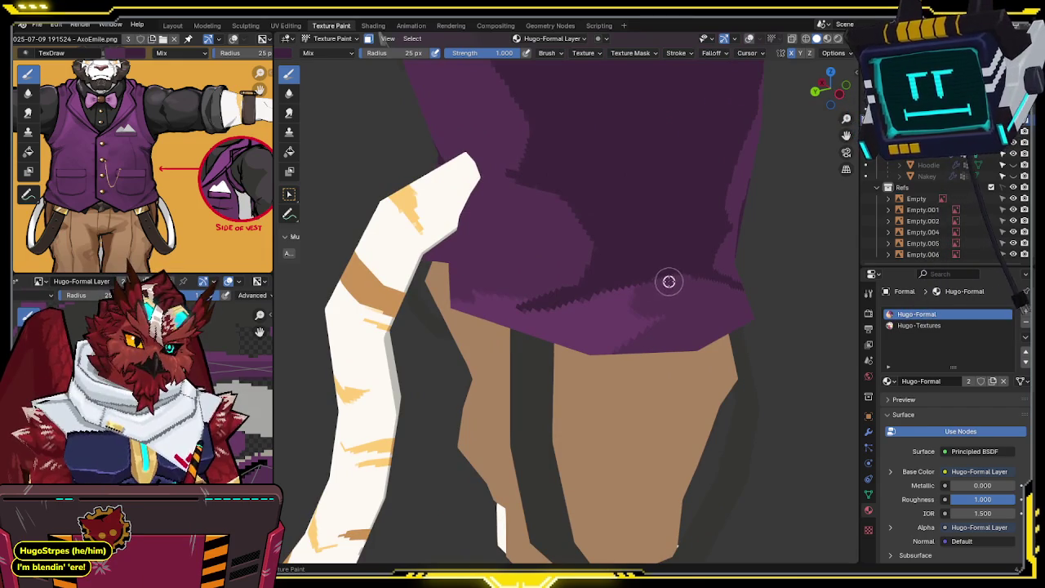
middle_drag(588, 296, 652, 313)
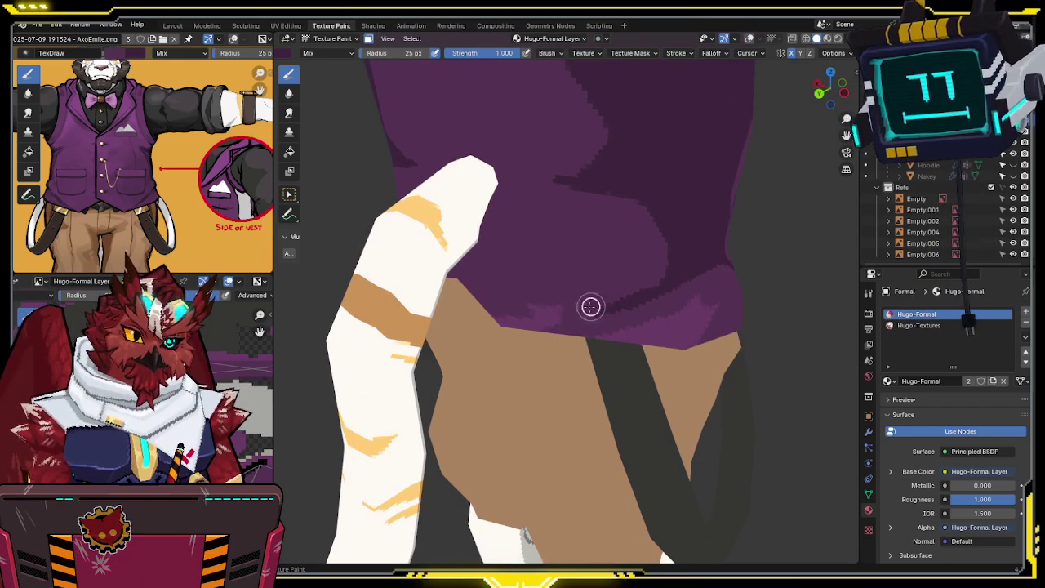
mouse_move(627, 337)
mouse_down()
mouse_move(716, 291)
mouse_move(710, 310)
mouse_up()
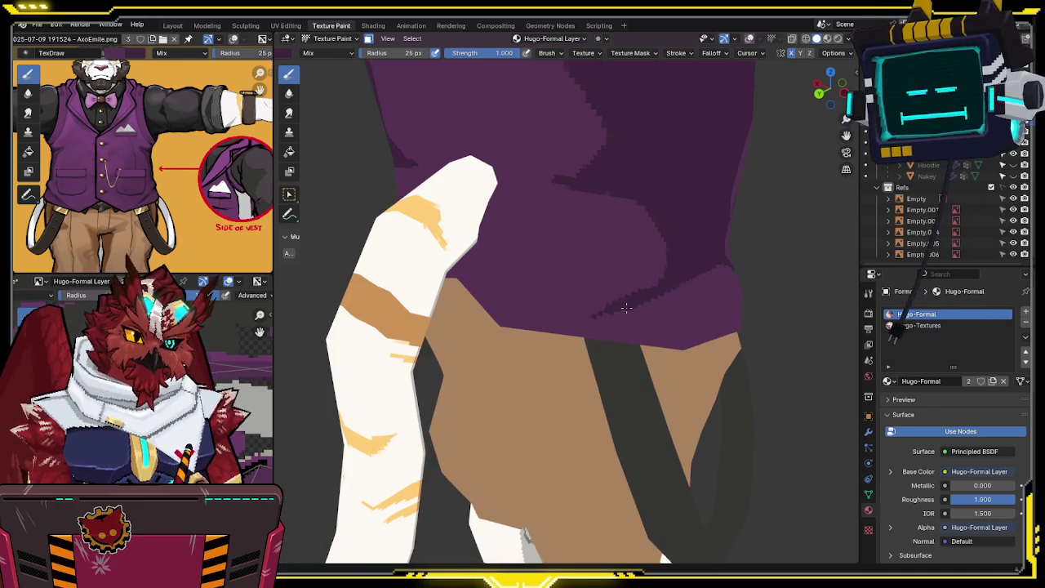
Step: Return to a front view of the vest with X-ray enabled
mouse_move(627, 308)
middle_down()
mouse_move(547, 320)
mouse_move(523, 285)
mouse_move(551, 283)
middle_up()
scroll(547, 320, down, 4)
scroll(523, 284, up, 3)
key(alt+z)
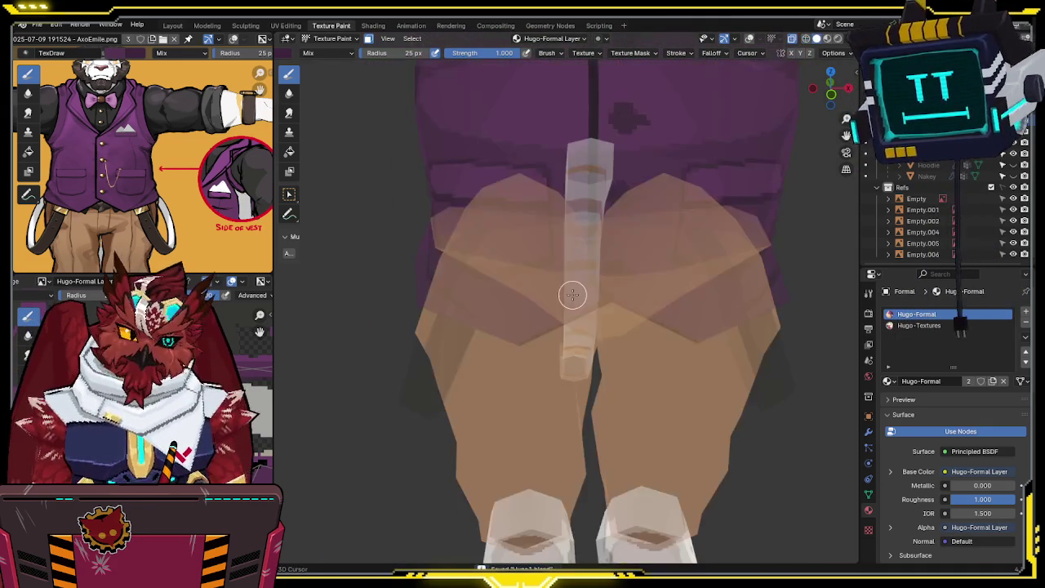
key(alt+z)
scroll(578, 291, up, 2)
scroll(571, 304, up, 1)
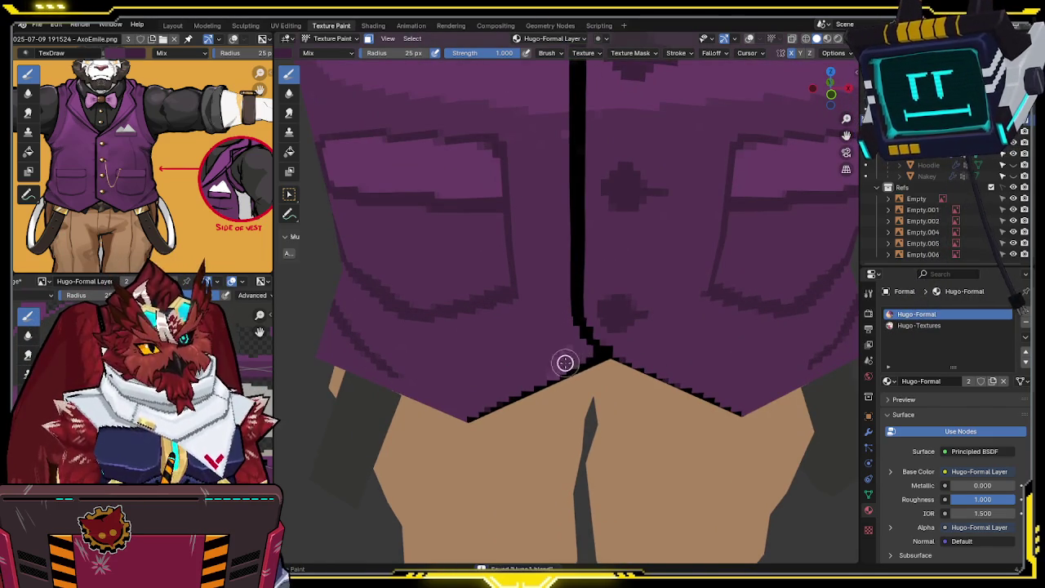
scroll(552, 352, down, 1)
scroll(546, 346, down, 1)
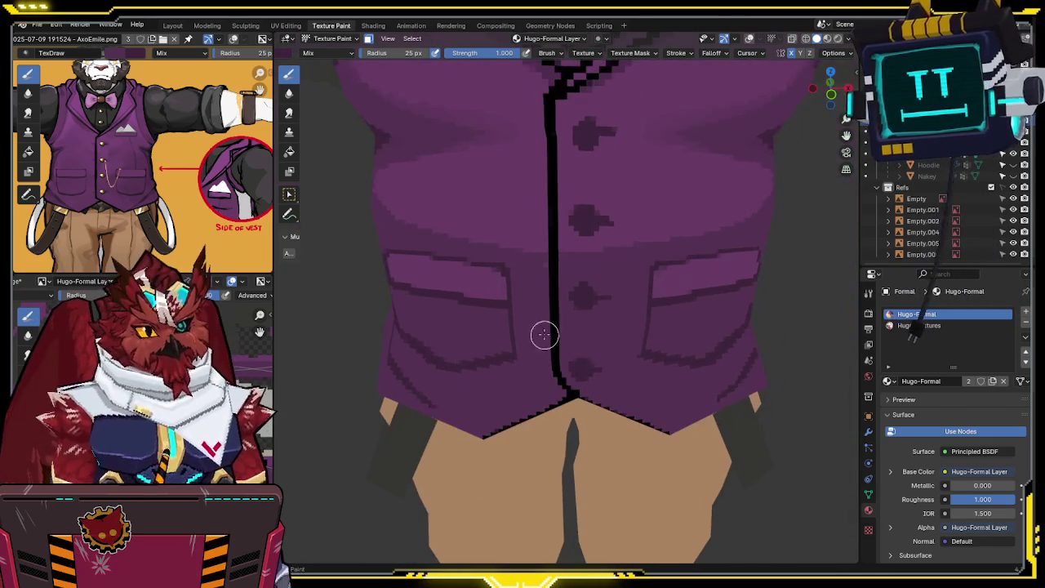
scroll(562, 253, up, 1)
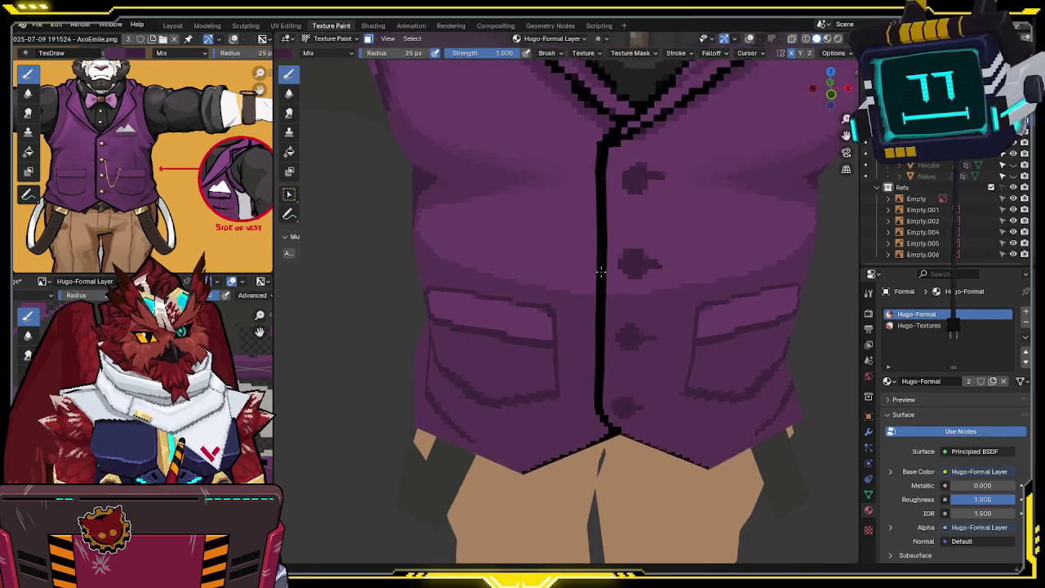
middle_drag(572, 278, 617, 287)
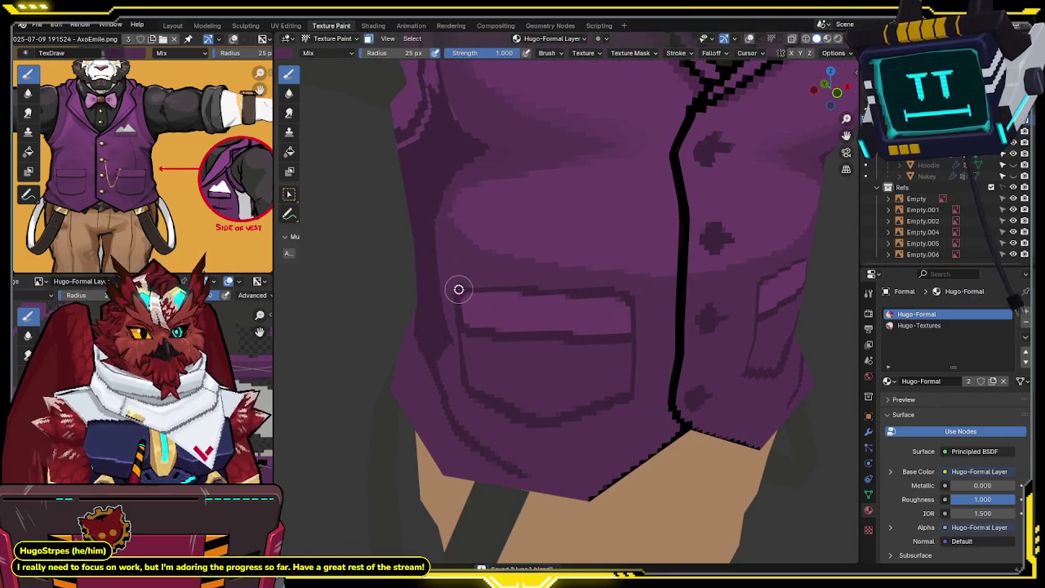
mouse_move(459, 257)
middle_down()
mouse_move(485, 294)
mouse_move(530, 280)
mouse_move(511, 297)
mouse_move(530, 290)
middle_up()
scroll(510, 296, down, 2)
scroll(530, 290, up, 1)
scroll(143, 163, down, 2)
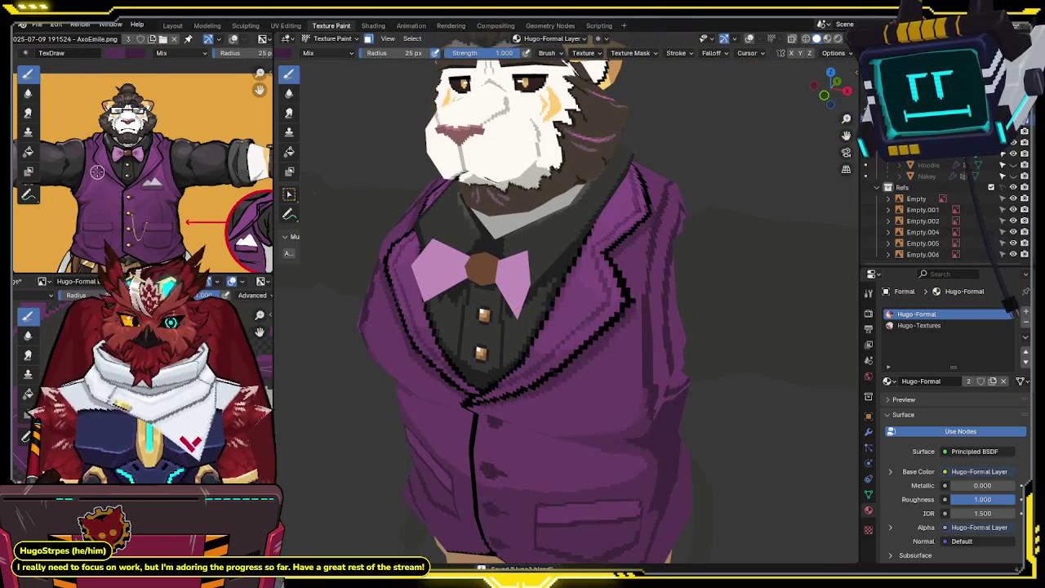
Step: Paint lighter purple highlights along the vest lapel, upper chest and front
middle_drag(525, 255, 621, 292)
scroll(620, 292, up, 2)
mouse_move(604, 253)
middle_down()
mouse_move(586, 217)
mouse_move(609, 237)
middle_up()
scroll(611, 237, down, 2)
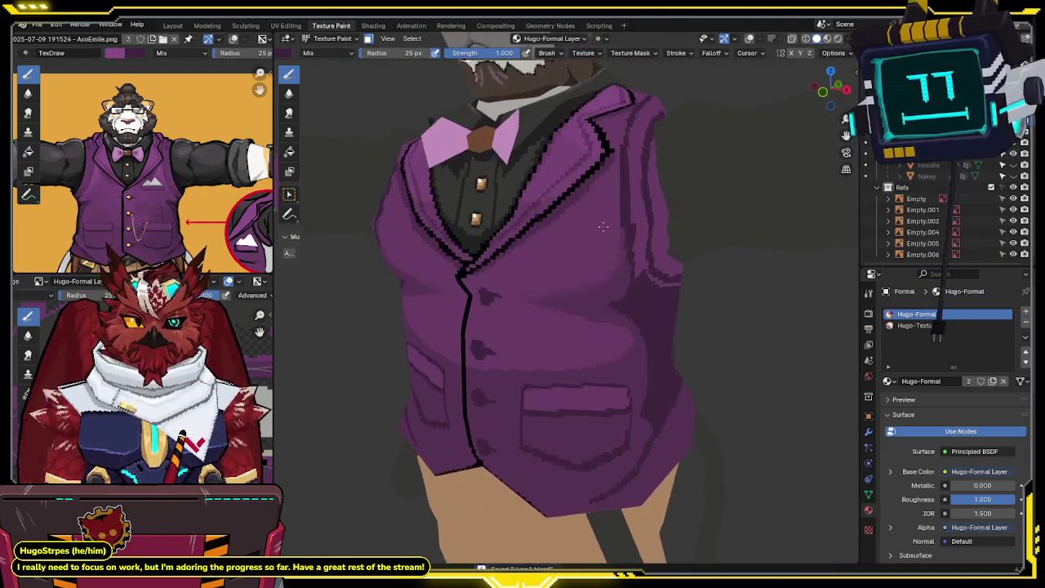
scroll(609, 233, up, 1)
scroll(610, 223, up, 1)
drag(604, 177, 588, 201)
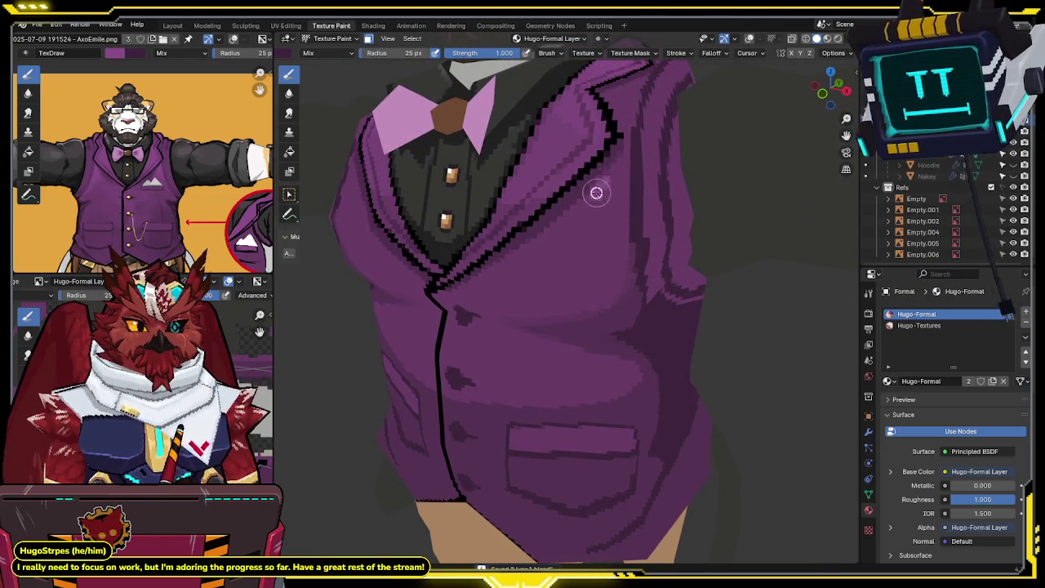
mouse_move(546, 236)
mouse_down()
mouse_move(609, 177)
mouse_move(509, 264)
mouse_move(564, 270)
mouse_move(606, 258)
mouse_move(616, 216)
mouse_up()
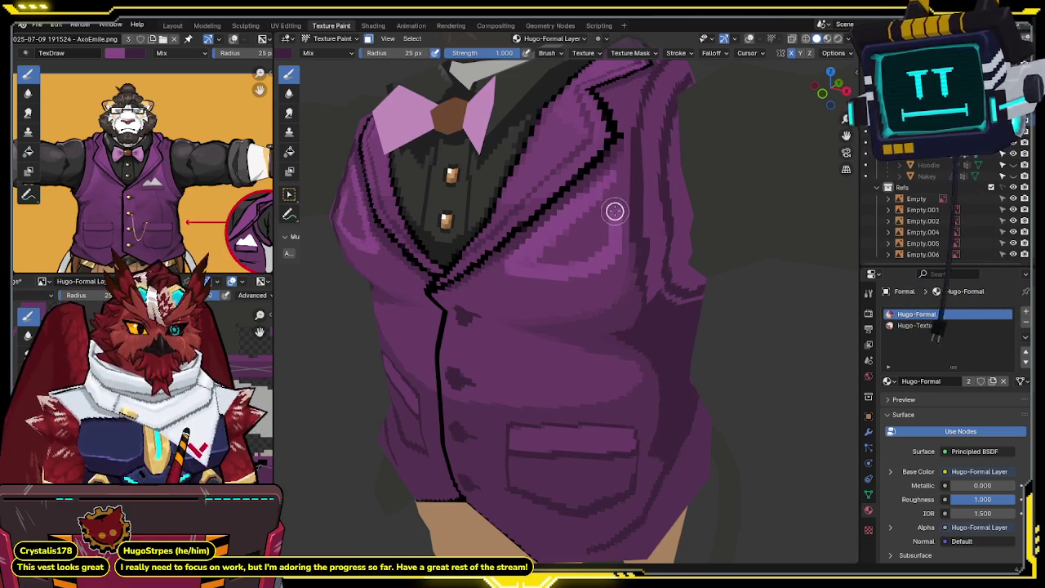
mouse_move(614, 180)
mouse_down()
mouse_move(541, 259)
mouse_move(605, 234)
mouse_up()
middle_drag(537, 260, 515, 273)
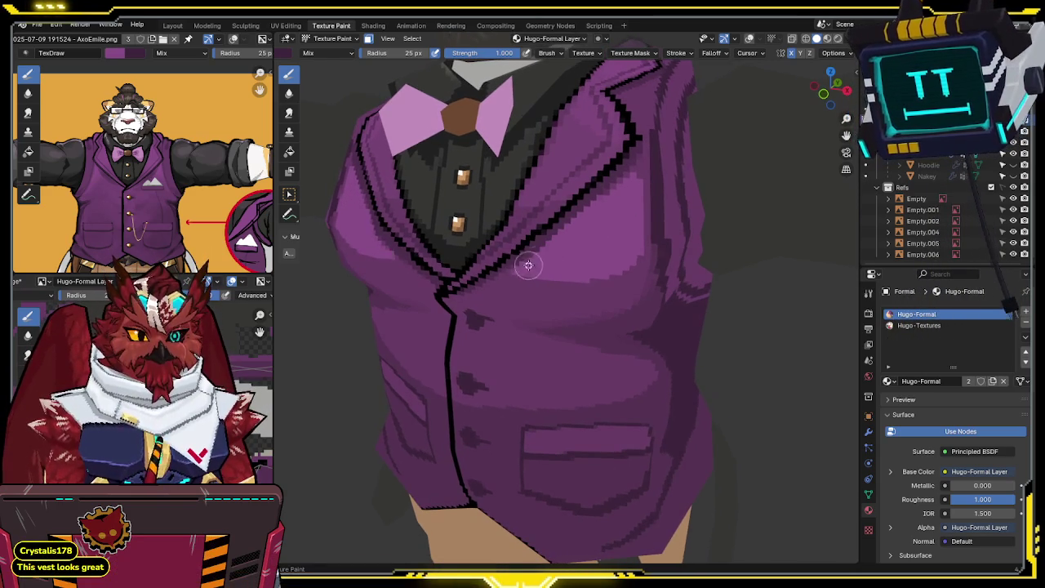
drag(502, 280, 613, 273)
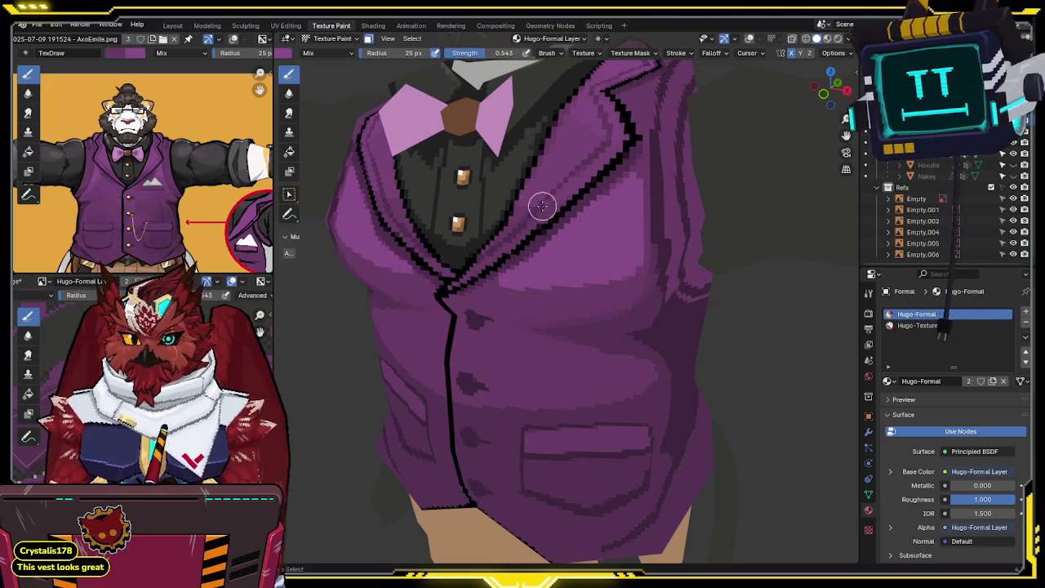
Step: Save the file and raise the brush strength to 0.543
key(ctrl+s)
middle_drag(532, 182, 565, 235)
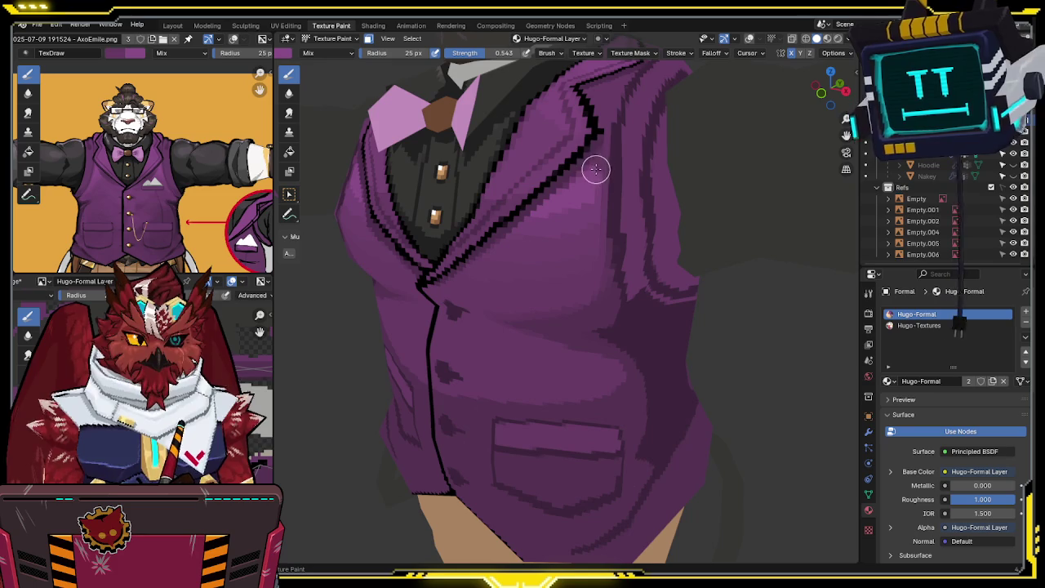
scroll(609, 160, down, 3)
Step: Orbit around the collar, head and back, then hide the wireframe and grid overlays
middle_drag(590, 174, 509, 214)
scroll(563, 188, up, 3)
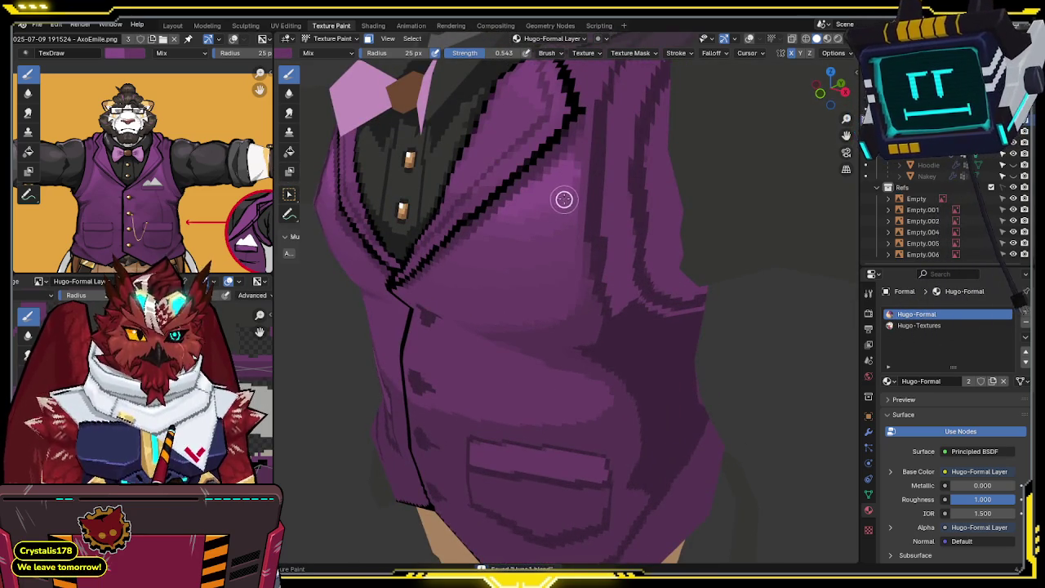
scroll(574, 161, down, 2)
middle_drag(574, 161, 579, 187)
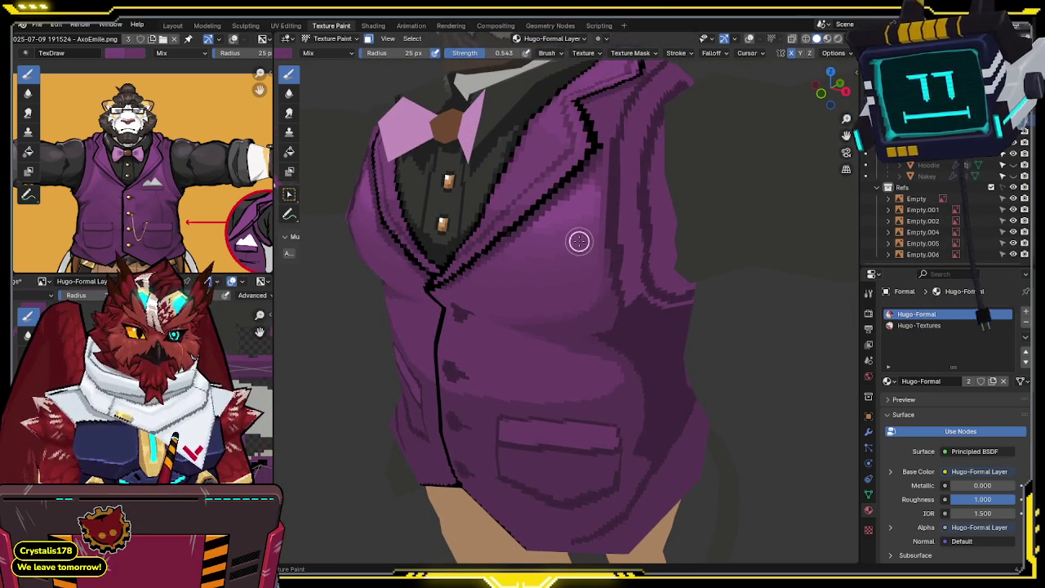
scroll(609, 183, down, 2)
middle_drag(609, 186, 593, 215)
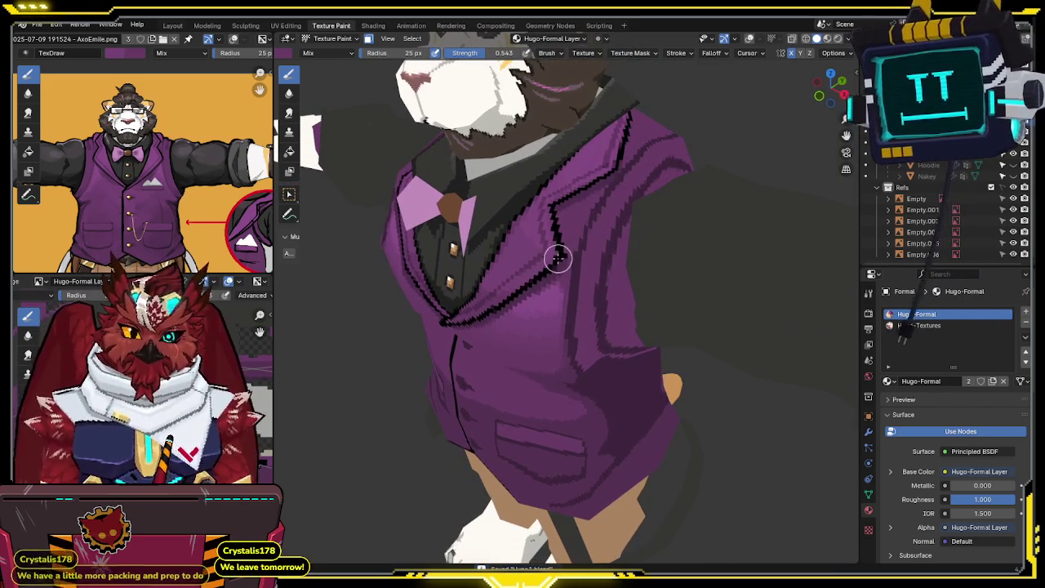
scroll(558, 288, up, 1)
scroll(553, 287, up, 1)
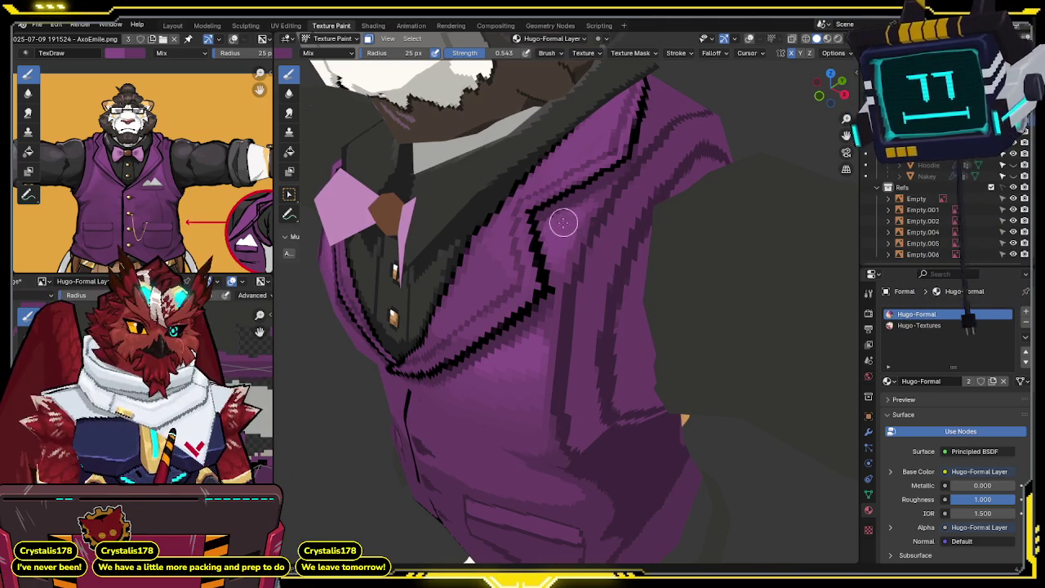
middle_drag(555, 243, 592, 198)
mouse_move(555, 272)
middle_down()
mouse_move(545, 232)
mouse_move(525, 217)
mouse_move(555, 240)
mouse_move(534, 260)
middle_up()
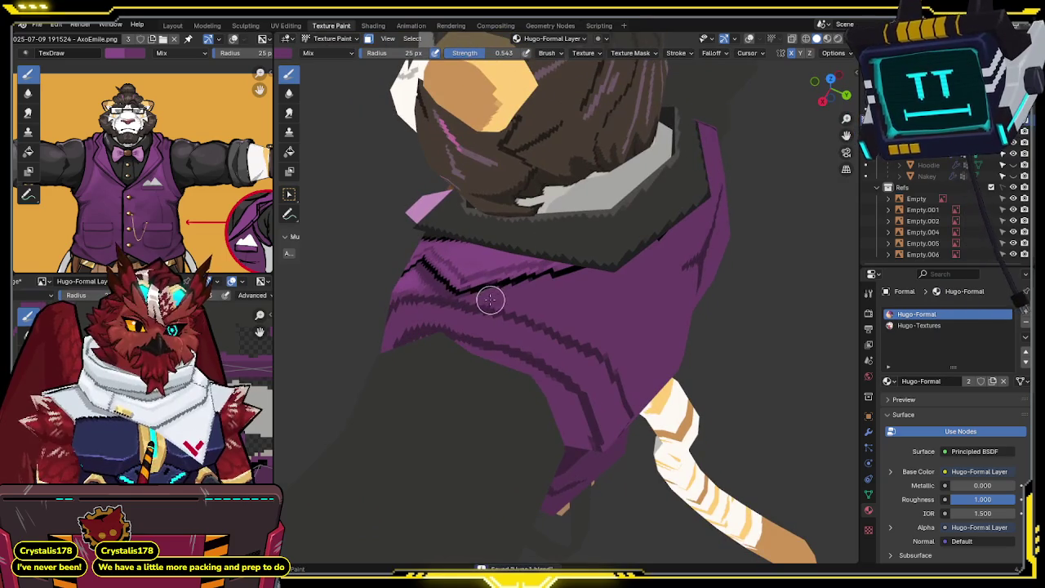
mouse_move(549, 293)
middle_down()
mouse_move(527, 285)
mouse_move(593, 226)
mouse_move(532, 256)
middle_up()
key(shift+alt+z)
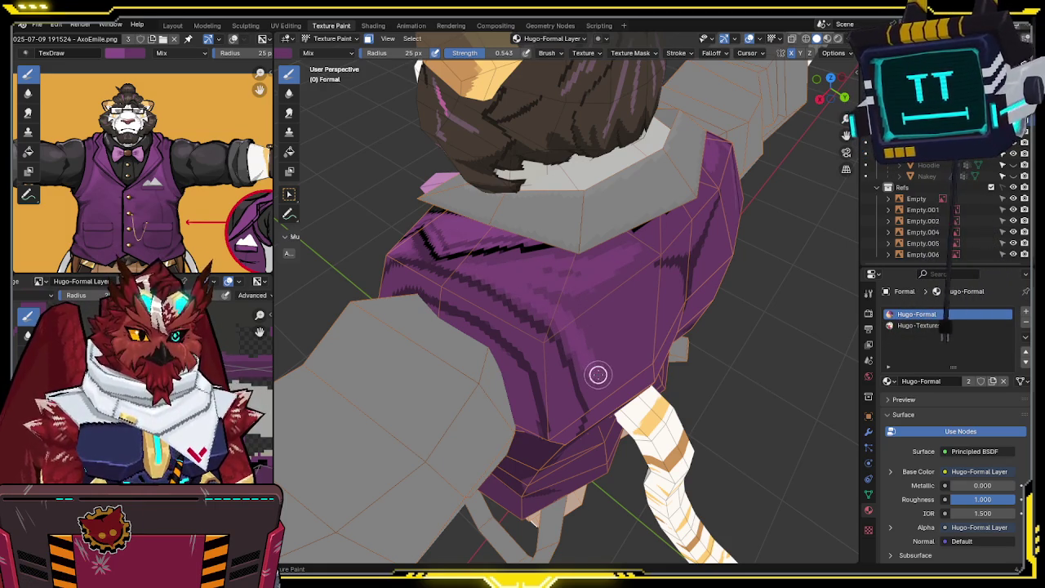
Step: Paint a lighter purple stroke over the back shoulder and inspect the vest's back
drag(598, 374, 558, 296)
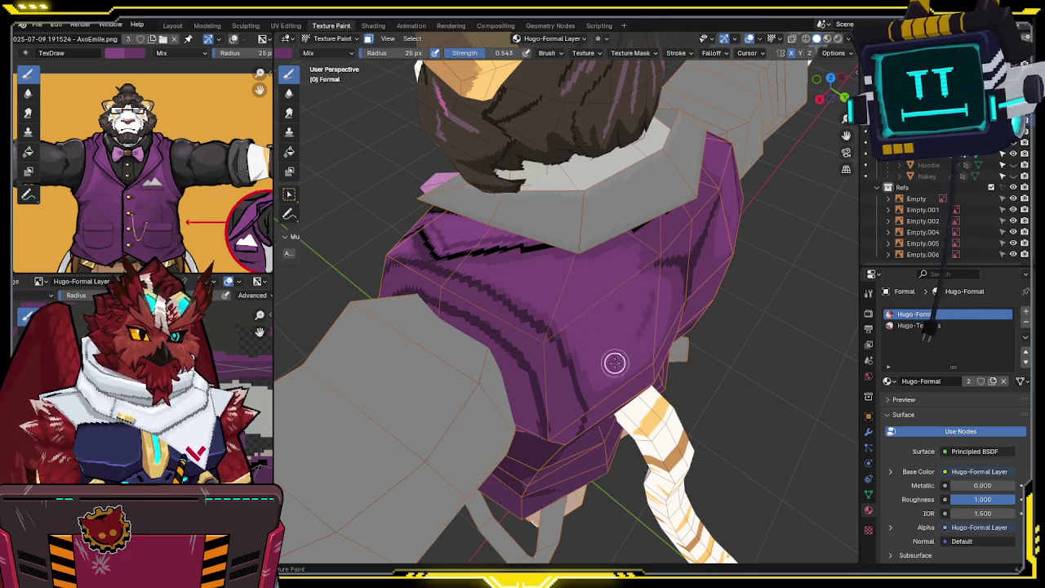
mouse_move(653, 297)
middle_down()
mouse_move(614, 273)
mouse_move(527, 253)
middle_up()
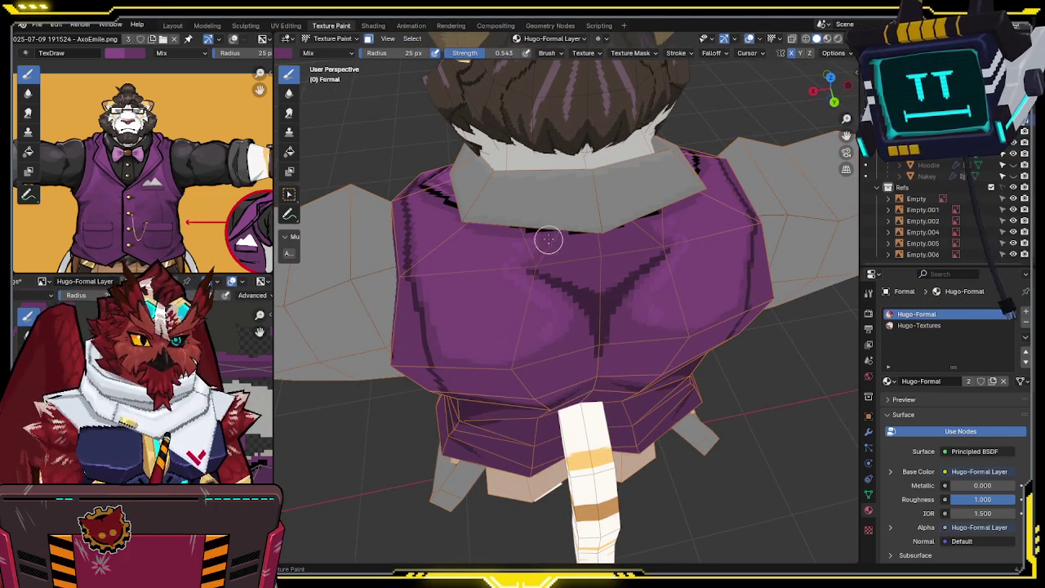
middle_drag(547, 242, 549, 222)
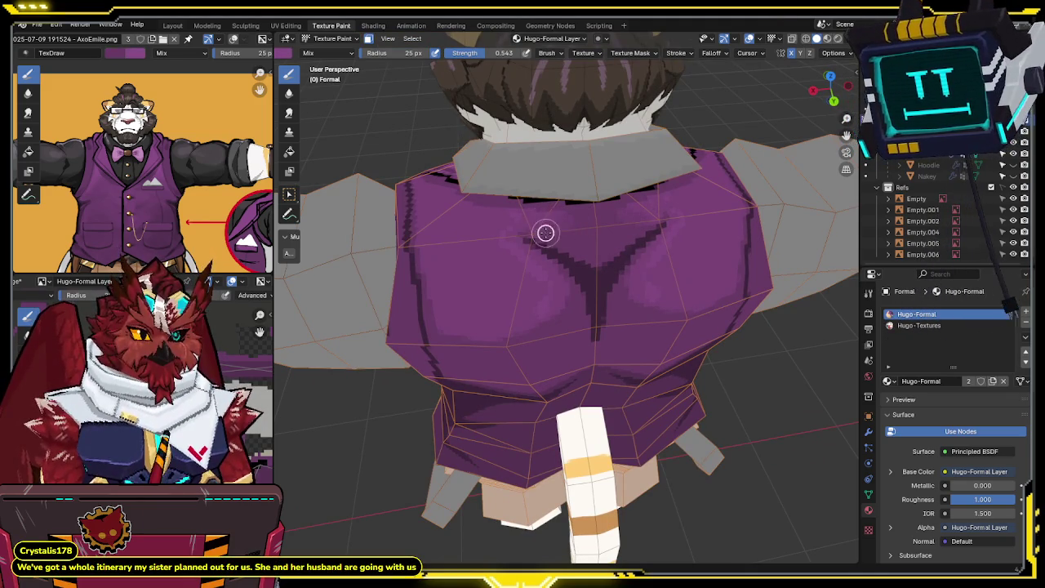
mouse_move(561, 224)
middle_down()
mouse_move(671, 236)
mouse_move(600, 263)
middle_up()
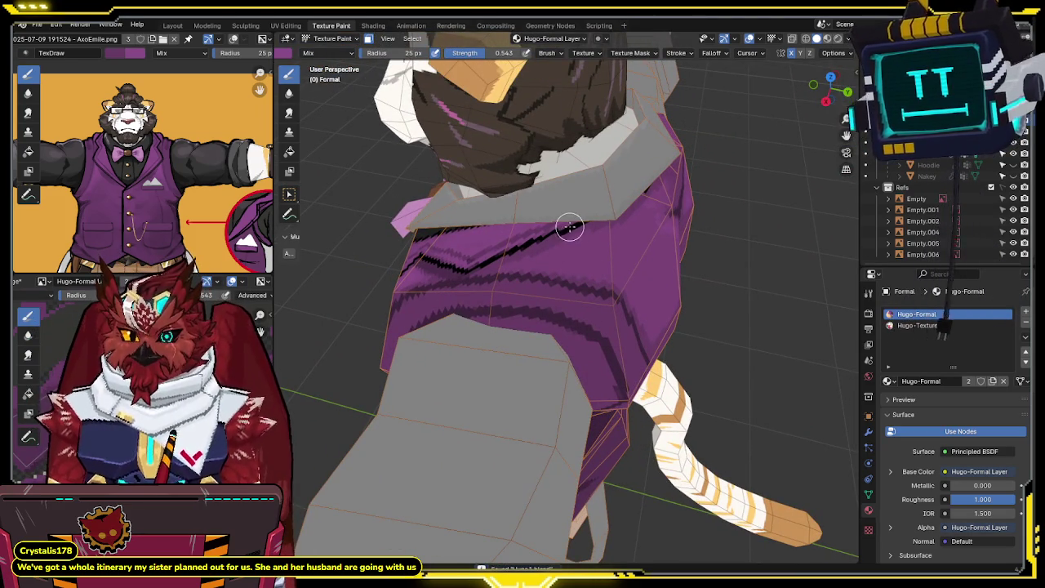
middle_drag(563, 226, 551, 238)
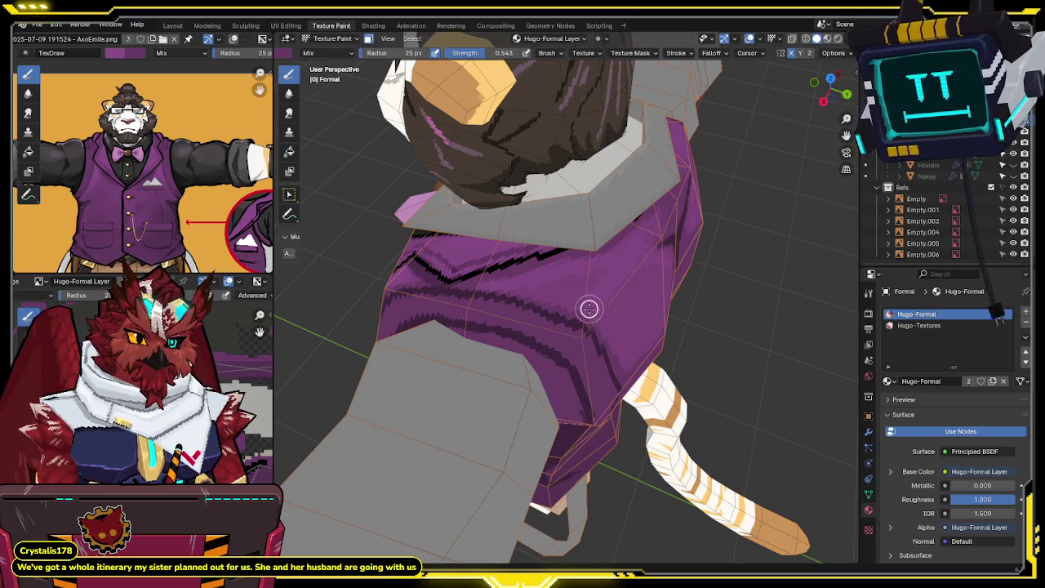
middle_drag(576, 293, 529, 272)
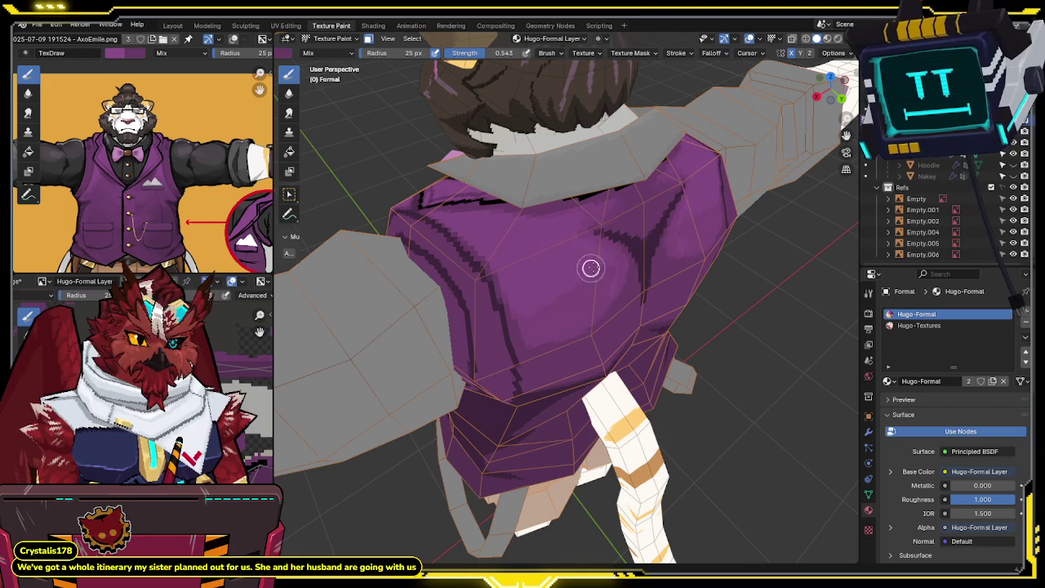
middle_drag(599, 275, 463, 272)
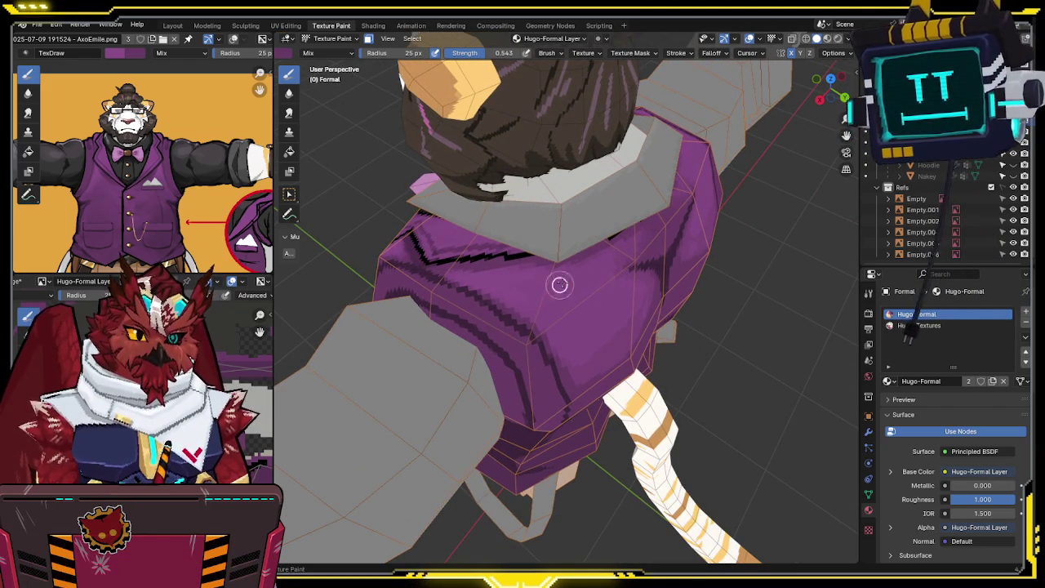
mouse_move(618, 249)
middle_down()
mouse_move(626, 231)
mouse_move(604, 253)
middle_up()
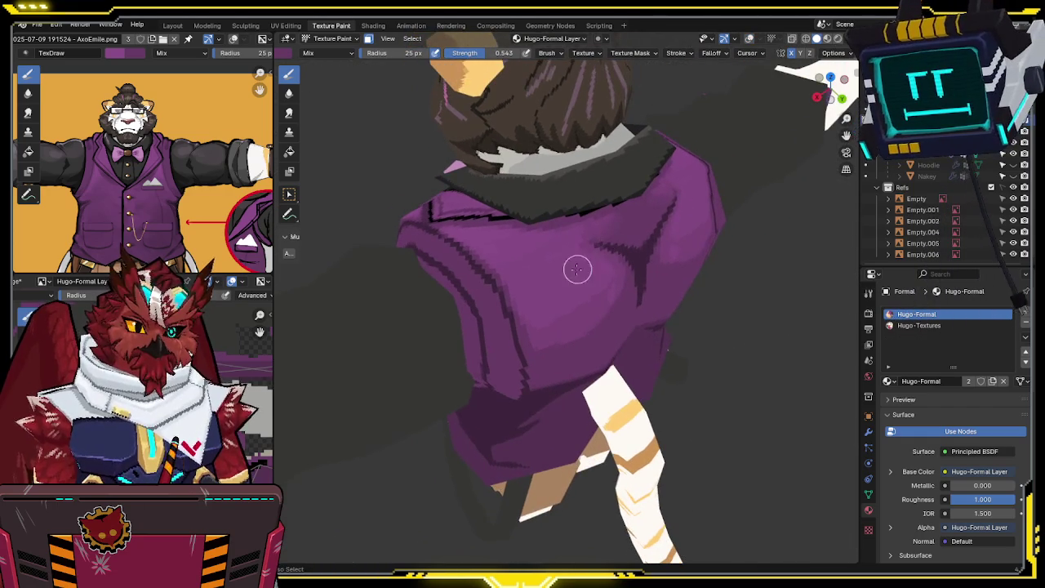
Step: Bring the vest's back into view and lower the brush strength to 0.522
middle_drag(603, 139, 557, 214)
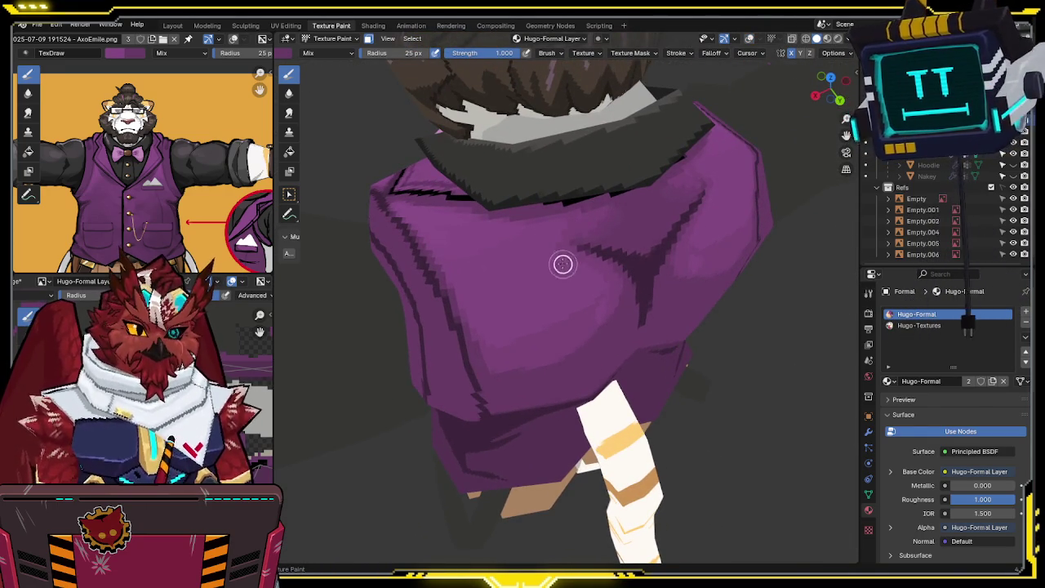
middle_drag(564, 264, 541, 239)
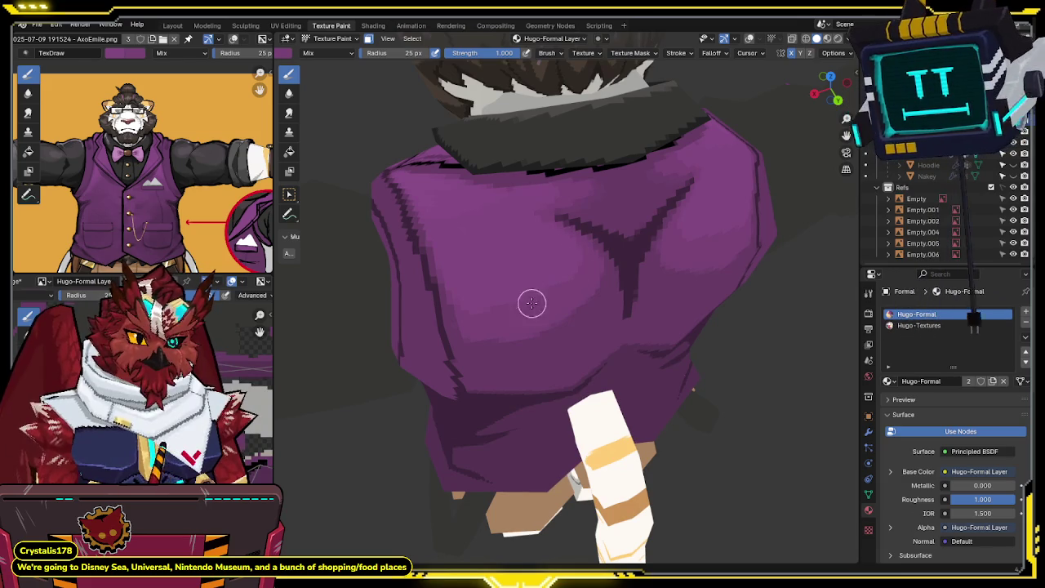
drag(490, 52, 457, 52)
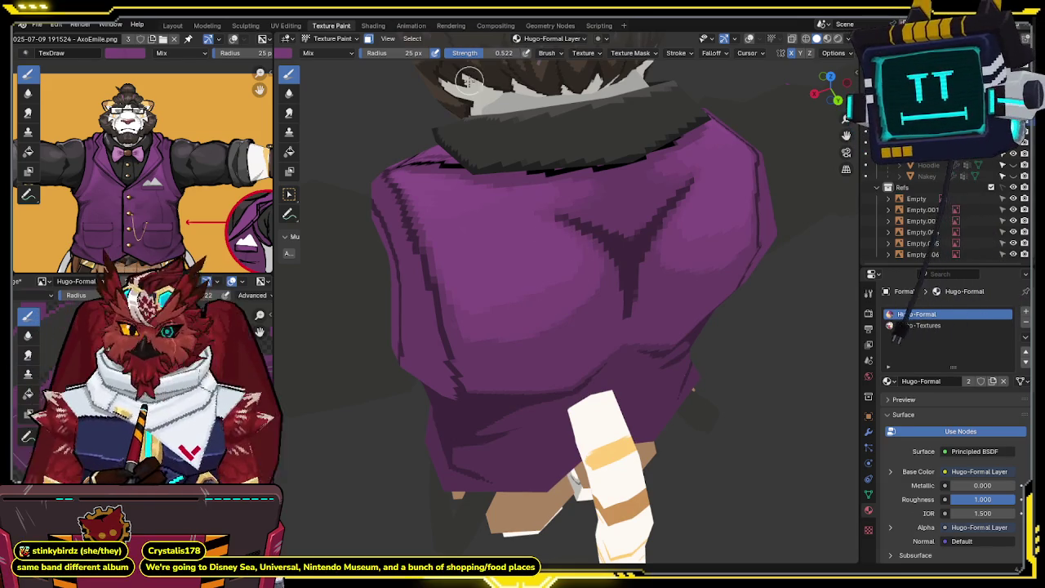